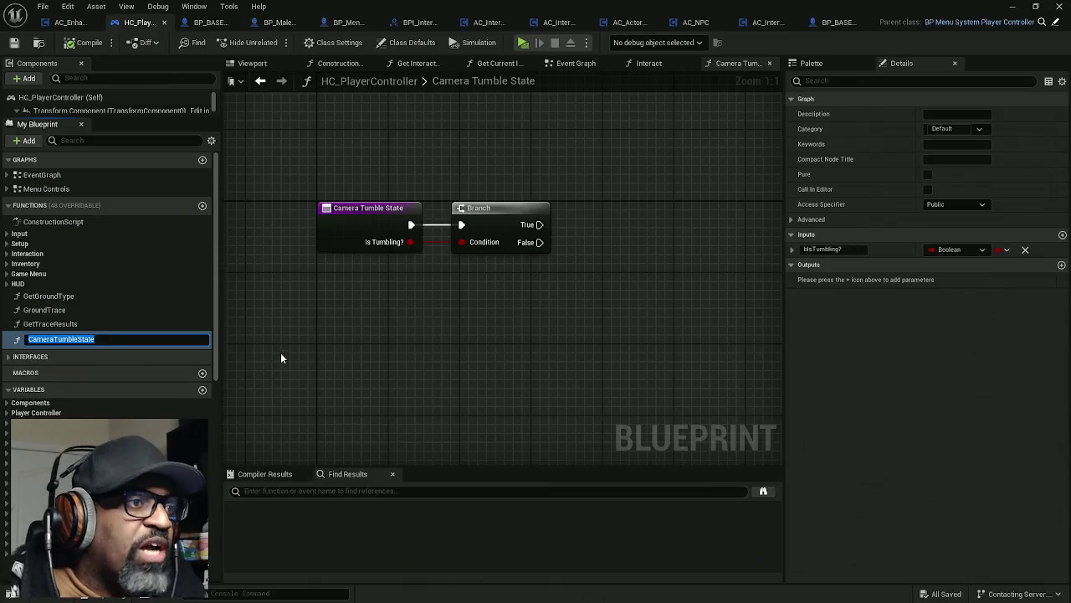
- In AC_EnhancedInput, call Camera Tumble State on This Controller after Interact with Is Tumbling? ticked, then compile
{"action": "left_click", "coordinate": [69, 23]}
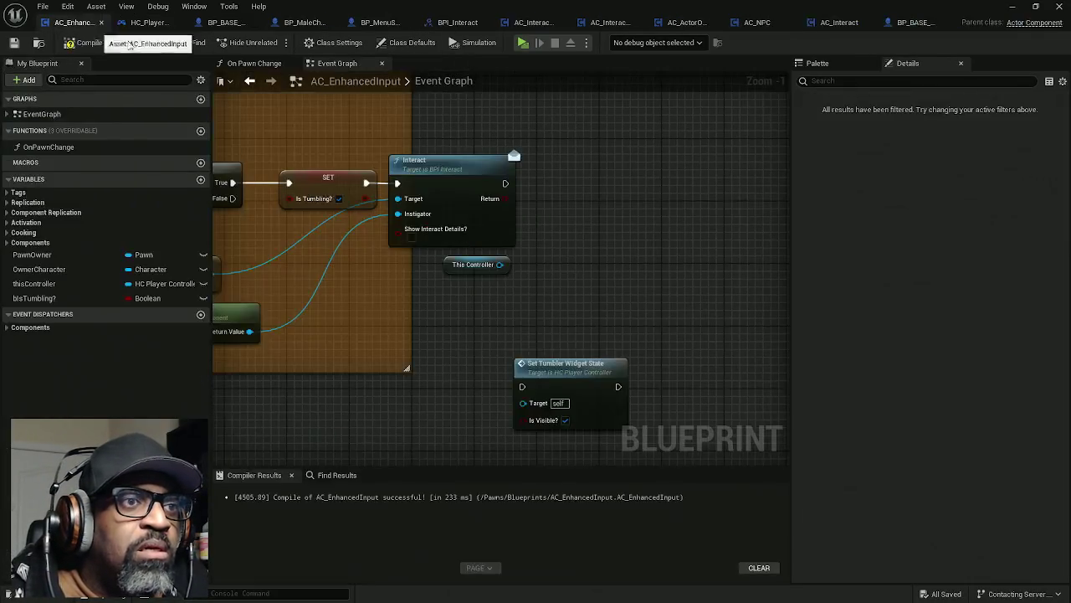
{"action": "mouse_move", "coordinate": [500, 265]}
{"action": "left_mouse_down"}
{"action": "mouse_move", "coordinate": [577, 286]}
{"action": "mouse_move", "coordinate": [606, 212]}
{"action": "mouse_move", "coordinate": [505, 183]}
{"action": "left_mouse_up"}
{"action": "type", "text": "CameraTumbleState"}
{"action": "key", "text": "Return"}
{"action": "mouse_move", "coordinate": [650, 242]}
{"action": "left_mouse_down"}
{"action": "mouse_move", "coordinate": [620, 189]}
{"action": "mouse_move", "coordinate": [596, 190]}
{"action": "left_mouse_up"}
{"action": "left_click", "coordinate": [603, 214]}
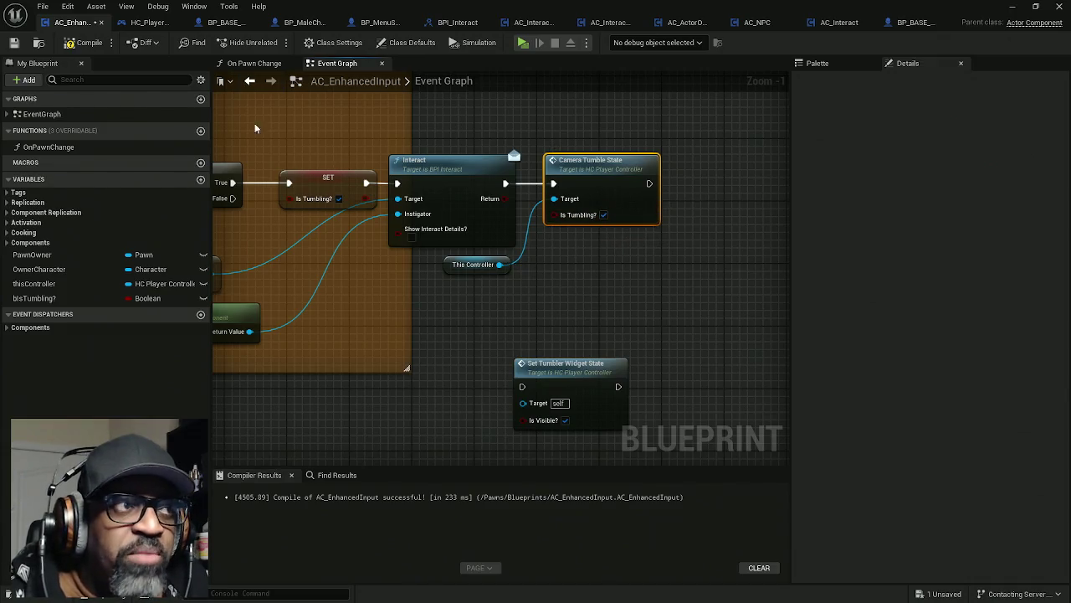
{"action": "left_click", "coordinate": [84, 43]}
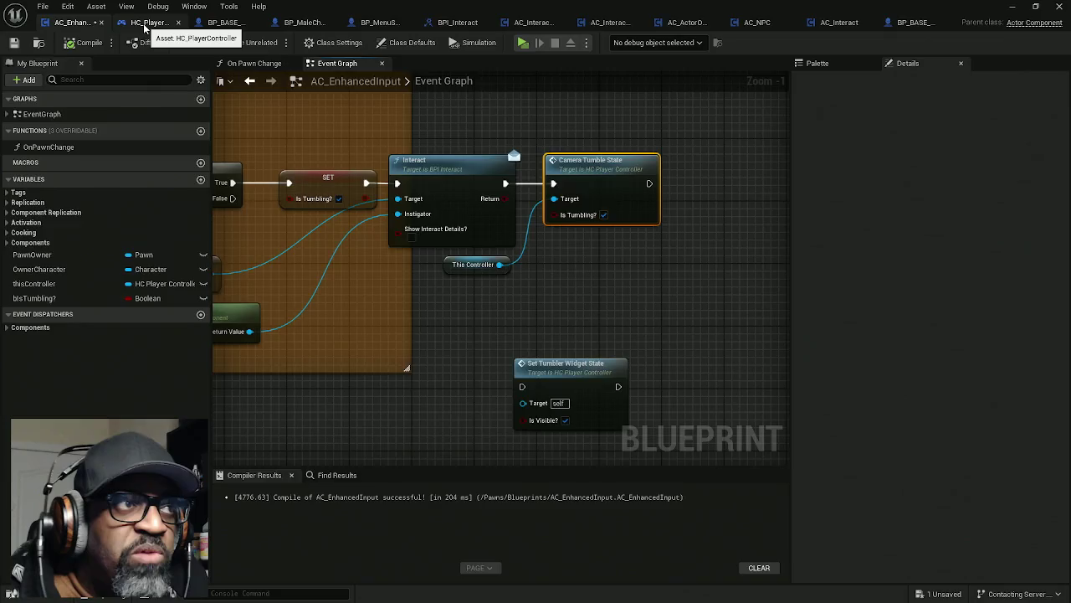
{"action": "left_click", "coordinate": [144, 25]}
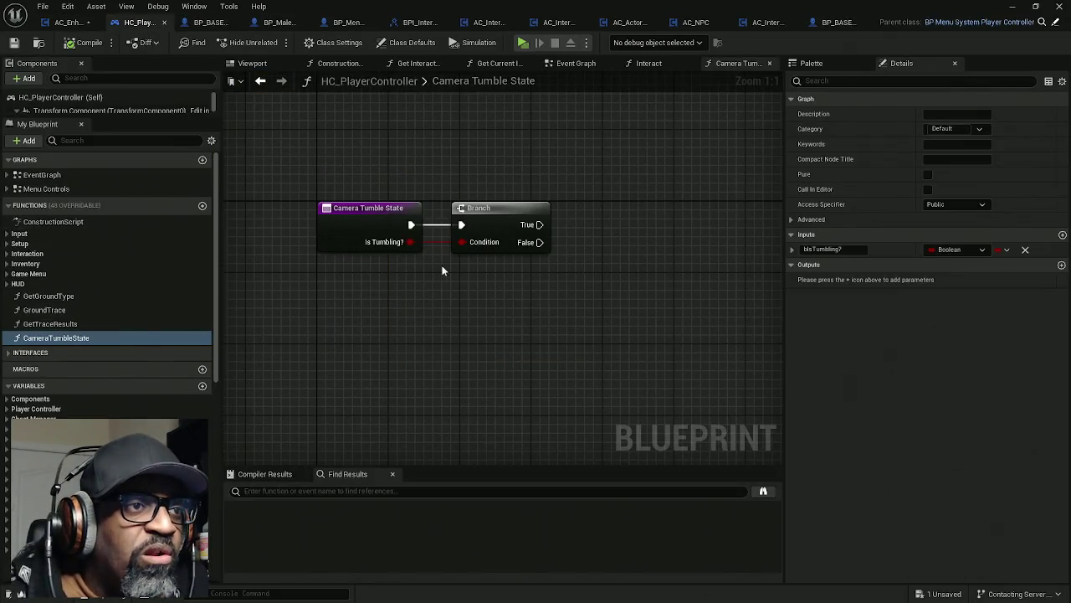
- Add a Get Controlled Pawn node by searching 'get controlled' and place it above the Branch
{"action": "left_click_drag", "start_coordinate": [362, 138], "coordinate": [430, 335]}
{"action": "mouse_move", "coordinate": [505, 159]}
{"action": "left_mouse_down"}
{"action": "mouse_move", "coordinate": [501, 303]}
{"action": "mouse_move", "coordinate": [539, 267]}
{"action": "mouse_move", "coordinate": [480, 234]}
{"action": "left_mouse_up"}
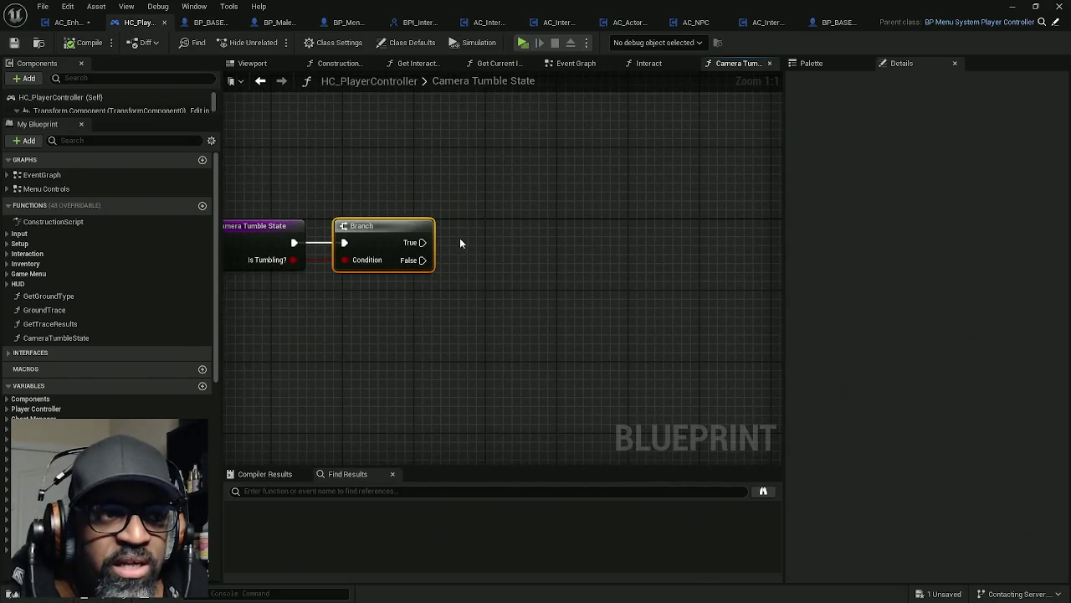
{"action": "right_click", "coordinate": [457, 210]}
{"action": "type", "text": "get the "}
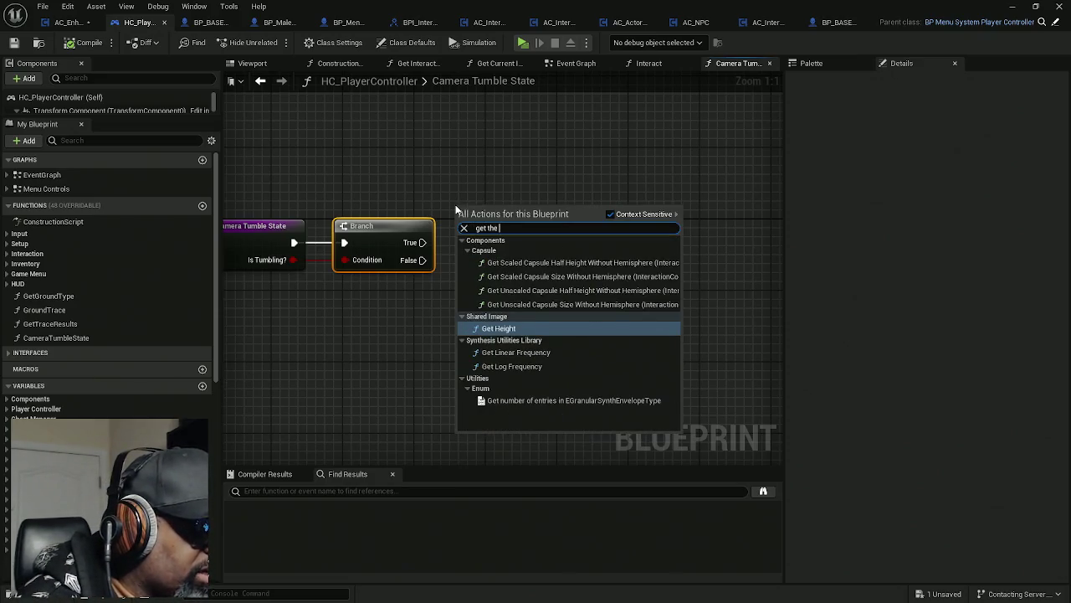
{"action": "type", "text": "controlle"}
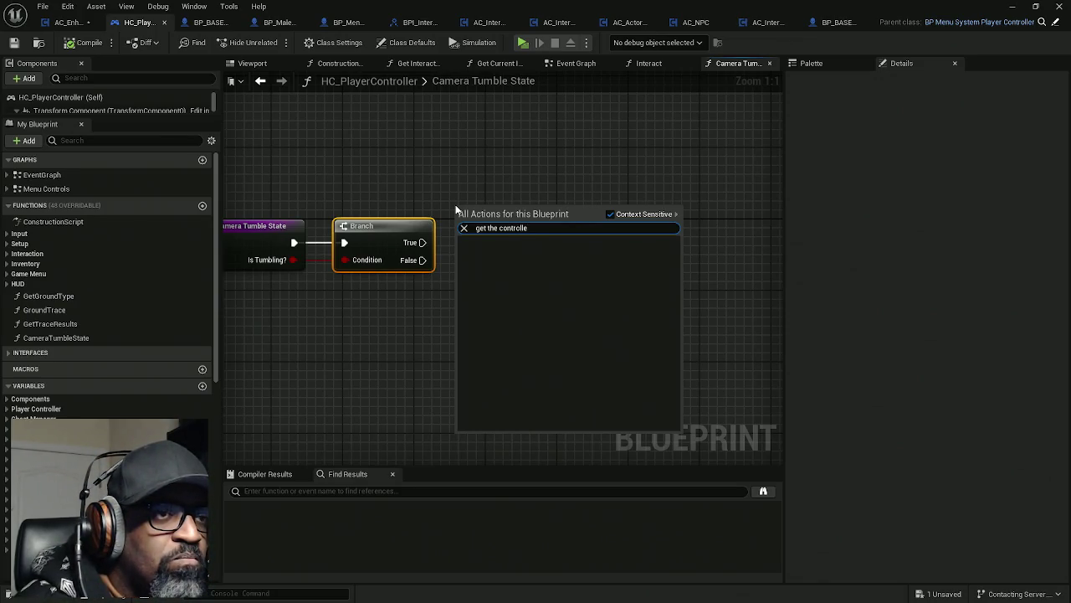
{"action": "key", "text": "BackSpace"}
{"action": "key", "text": "BackSpace"}
{"action": "key", "text": "BackSpace"}
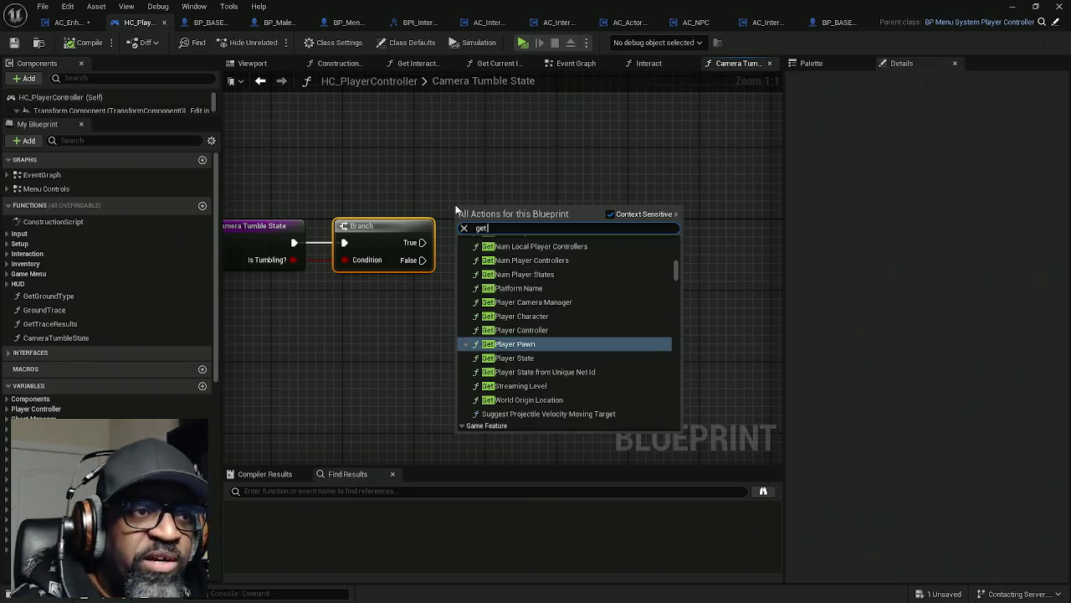
{"action": "type", "text": " controlled"}
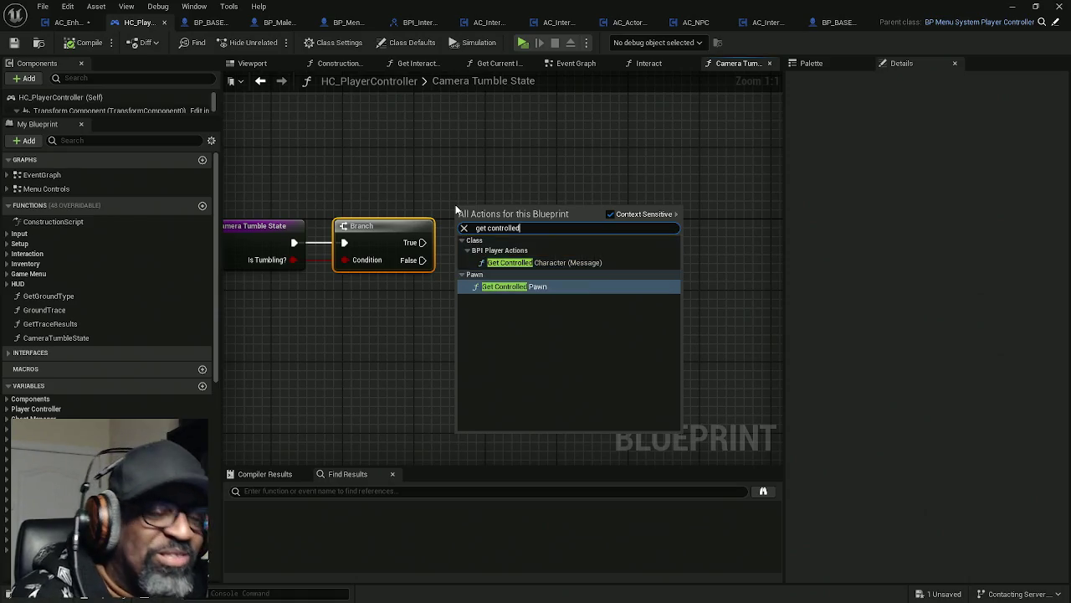
{"action": "left_click", "coordinate": [514, 287]}
{"action": "mouse_move", "coordinate": [502, 208]}
{"action": "left_mouse_down"}
{"action": "mouse_move", "coordinate": [386, 170]}
{"action": "mouse_move", "coordinate": [341, 172]}
{"action": "mouse_move", "coordinate": [411, 175]}
{"action": "left_mouse_up"}
{"action": "left_click", "coordinate": [413, 270], "text": "ctrl"}
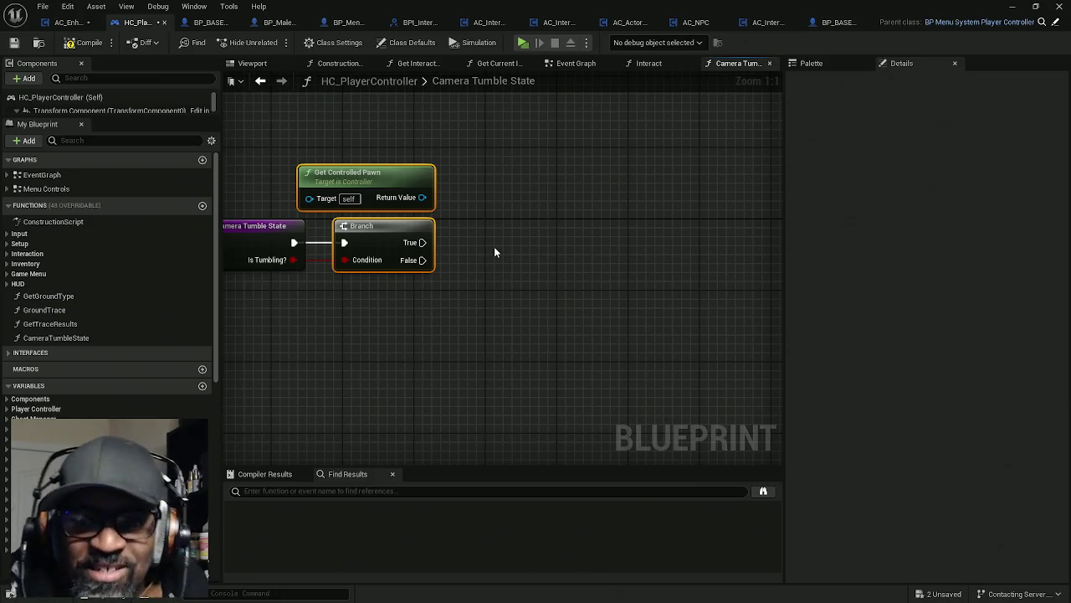
{"action": "left_click", "coordinate": [461, 213]}
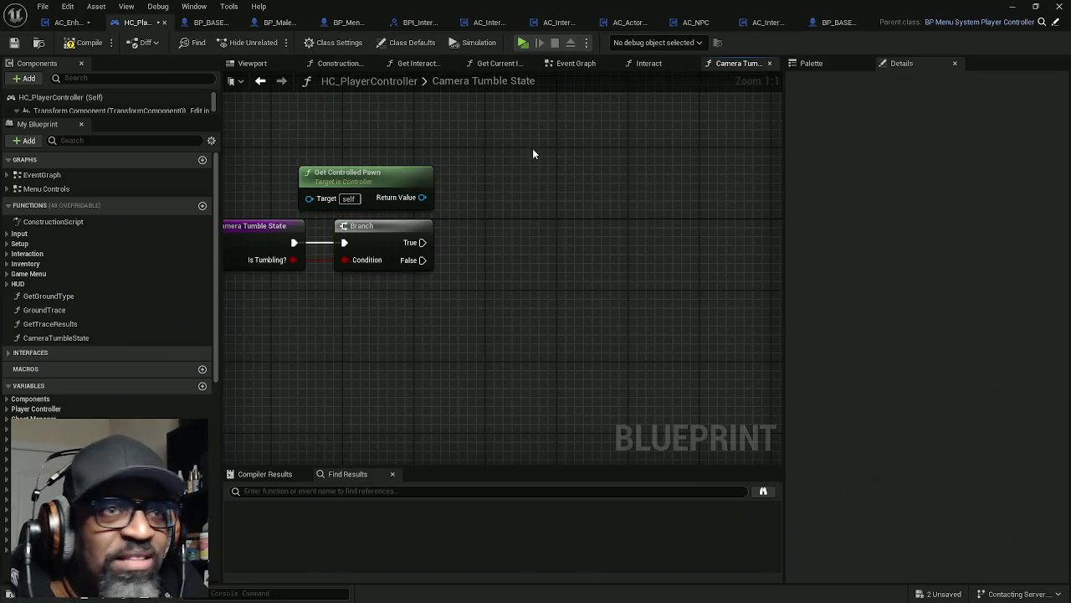
{"action": "left_click", "coordinate": [416, 22]}
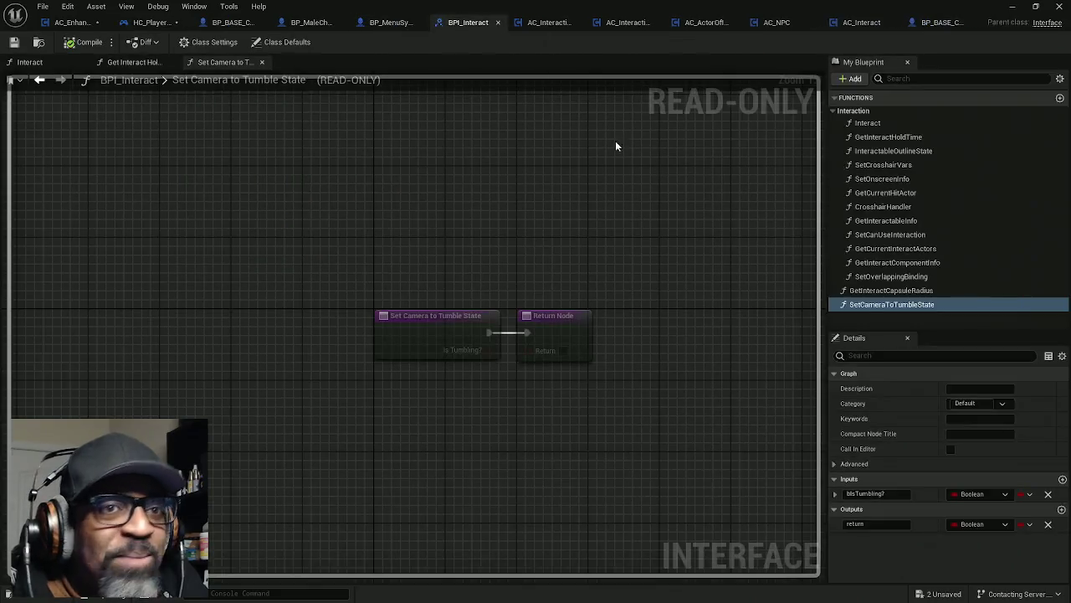
- Copy the SetCameraToTumbleState name from BPI_Interact and try it as a search from the controlled pawn's pin
{"action": "left_click", "coordinate": [890, 307]}
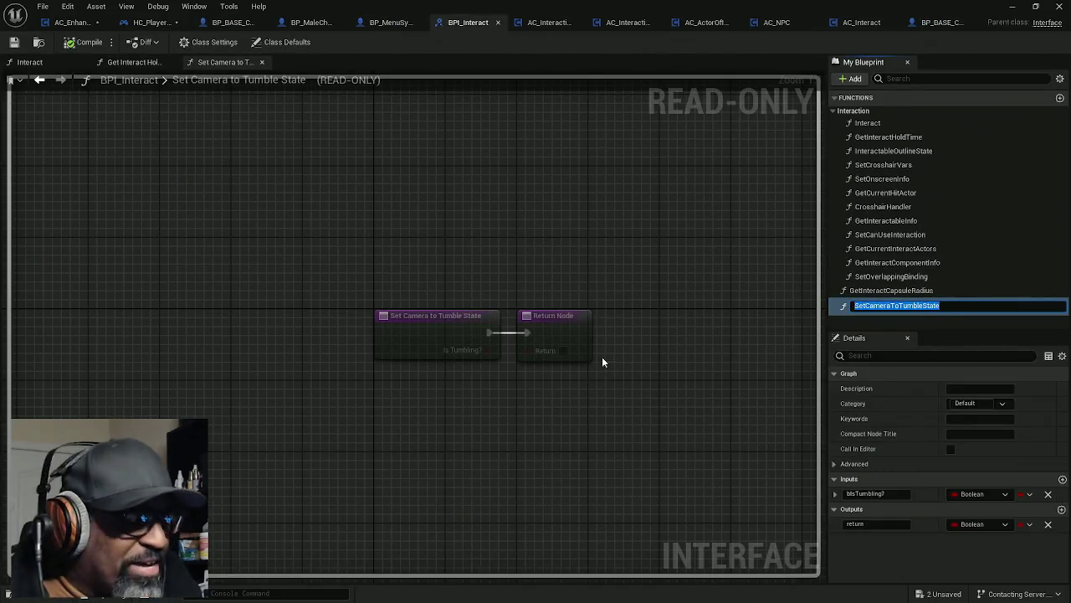
{"action": "left_click", "coordinate": [142, 22]}
{"action": "left_click_drag", "start_coordinate": [422, 198], "coordinate": [488, 201]}
{"action": "type", "text": "SetCameraToTumbleState"}
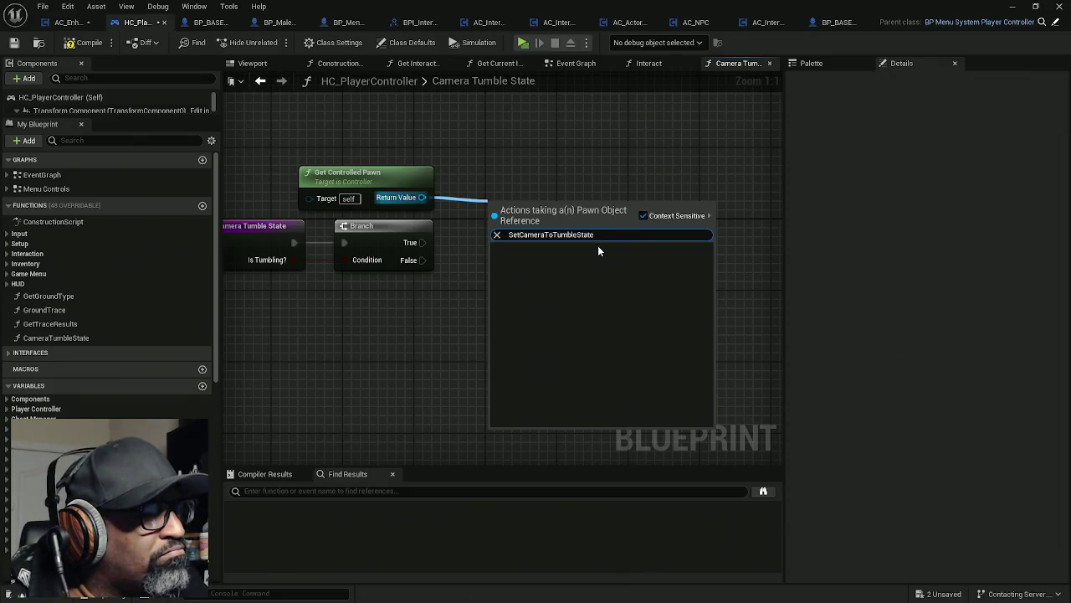
{"action": "left_click", "coordinate": [630, 136]}
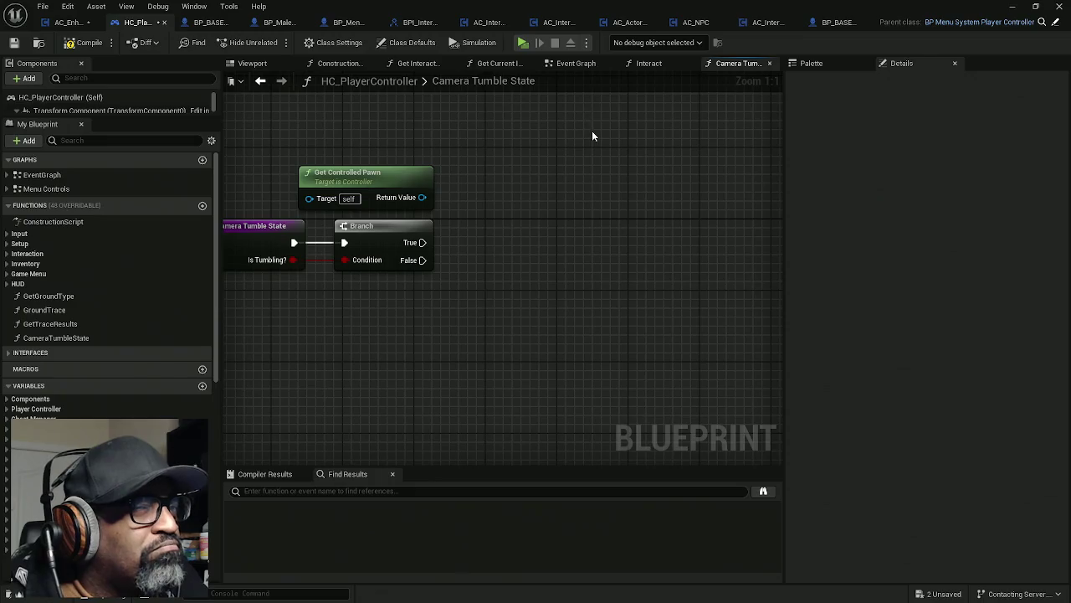
- Search HC_PlayerController's node Palette for SetCameraToTumbleState
{"action": "left_click", "coordinate": [418, 22]}
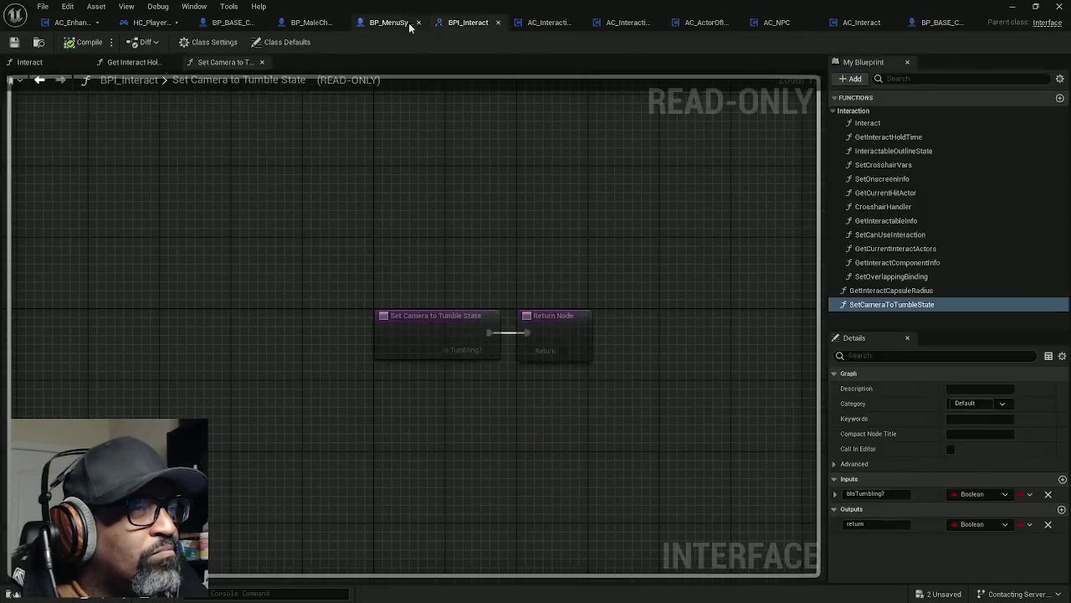
{"action": "left_click", "coordinate": [151, 22]}
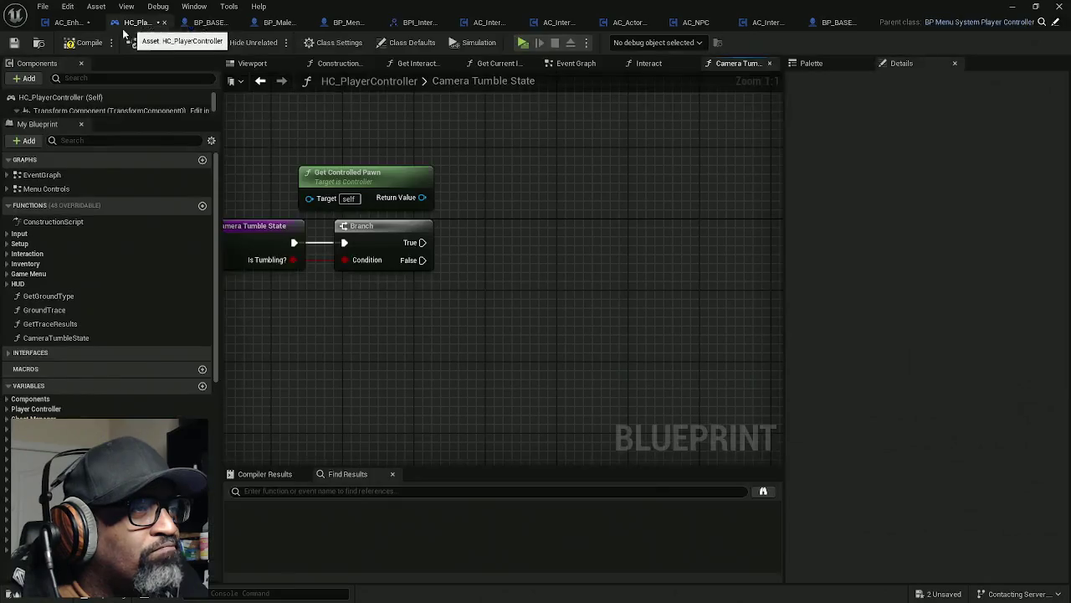
{"action": "left_click", "coordinate": [829, 63]}
{"action": "left_click", "coordinate": [848, 279]}
{"action": "type", "text": "SetCameraToTumbleState"}
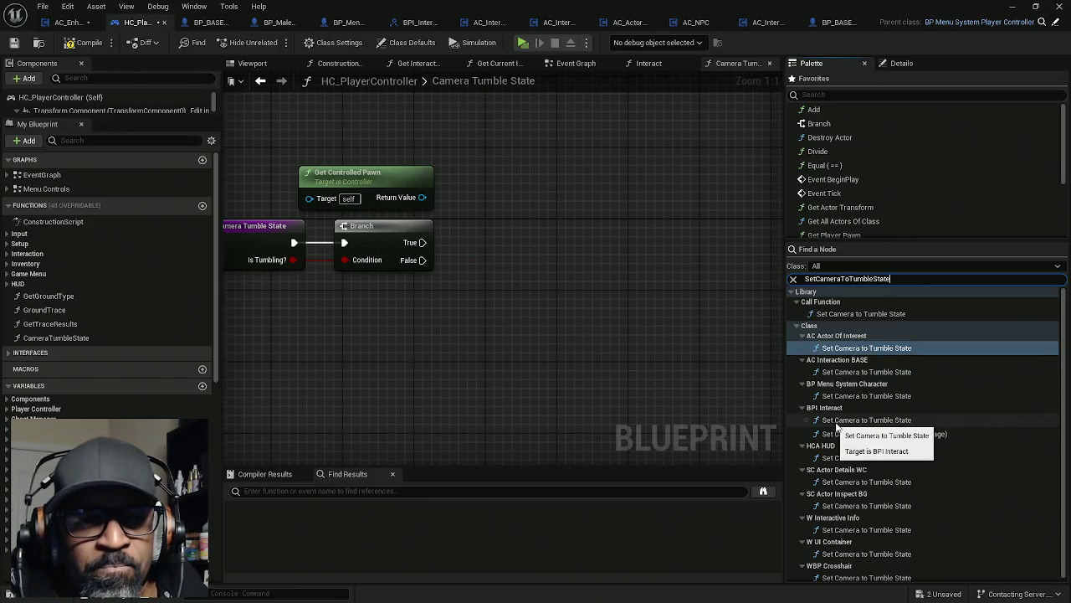
- Place BPI Interact's Set Camera to Tumble State (Message) right of the Branch and search bIsTumbling from its Is Tumbling? pin
{"action": "left_click", "coordinate": [880, 434]}
{"action": "left_click_drag", "start_coordinate": [881, 434], "coordinate": [529, 189]}
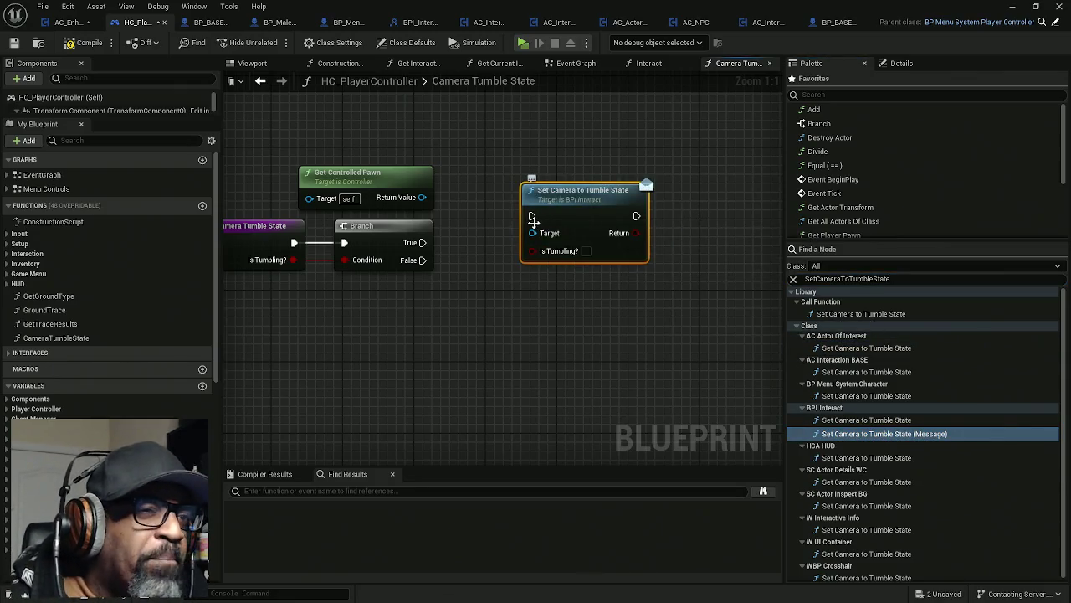
{"action": "mouse_move", "coordinate": [490, 269]}
{"action": "left_mouse_down"}
{"action": "mouse_move", "coordinate": [519, 263]}
{"action": "mouse_move", "coordinate": [317, 261]}
{"action": "mouse_move", "coordinate": [495, 292]}
{"action": "left_mouse_up"}
{"action": "left_click_drag", "start_coordinate": [562, 245], "coordinate": [537, 275]}
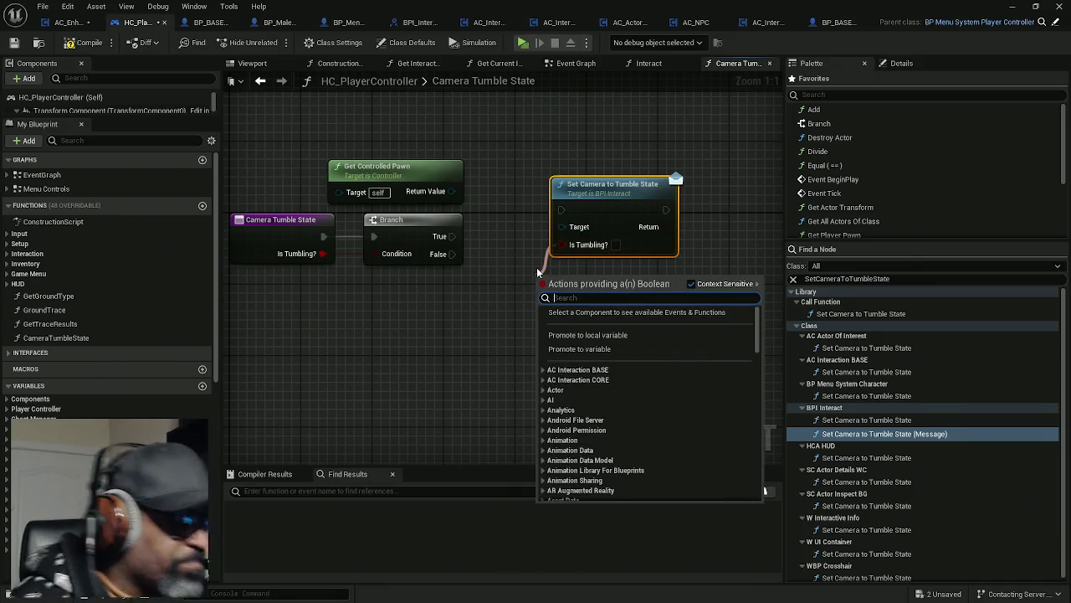
{"action": "type", "text": "bIs"}
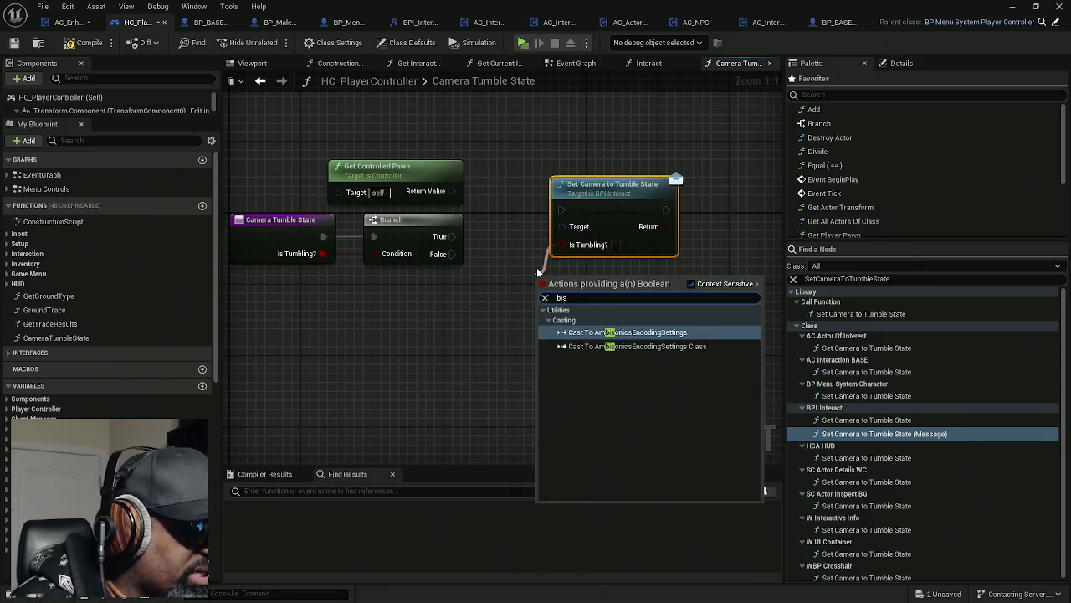
{"action": "type", "text": "Tumbling?"}
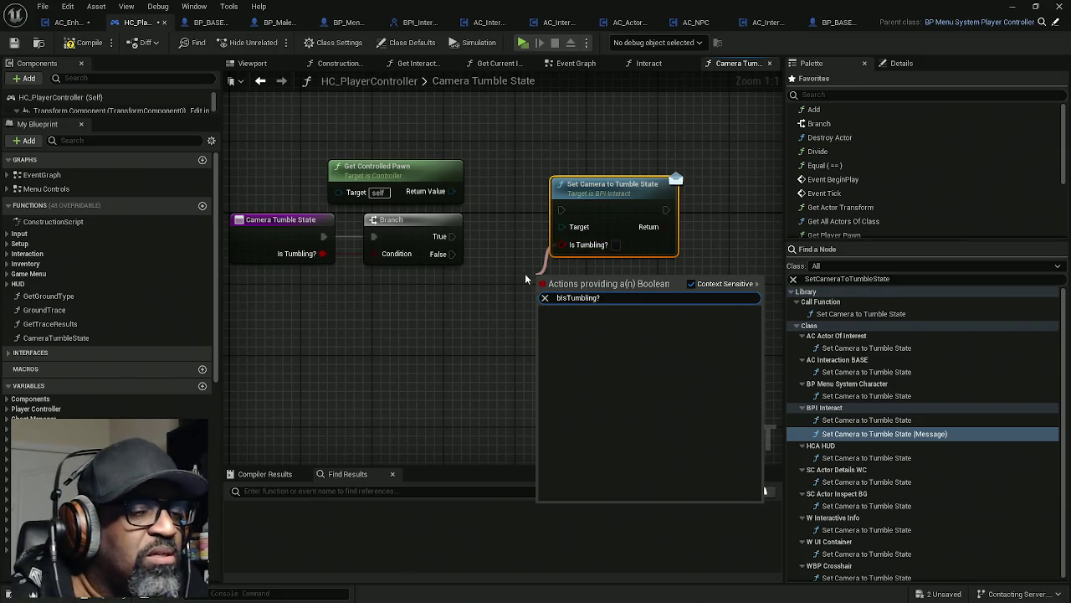
{"action": "right_click", "coordinate": [507, 301]}
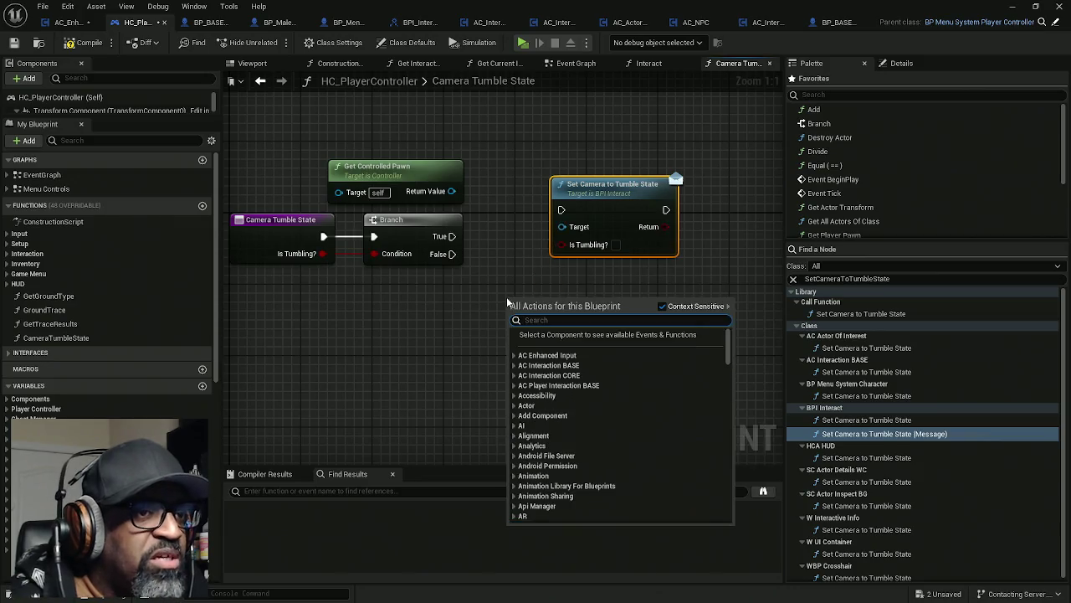
- Connect the function's Is Tumbling? input to Set Camera to Tumble State's Is Tumbling? pin
{"action": "type", "text": "b"}
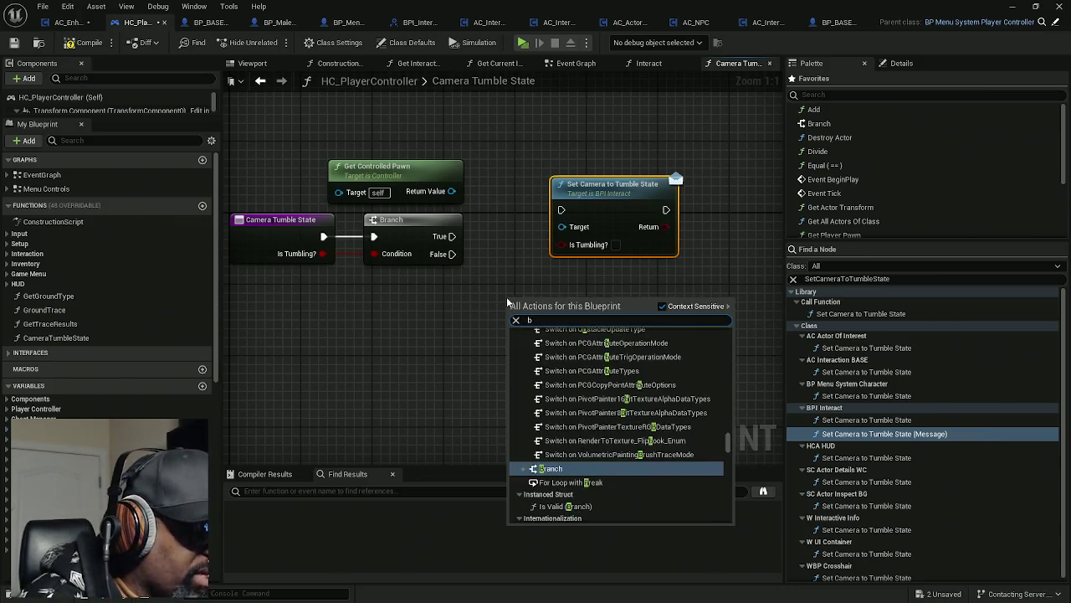
{"action": "type", "text": "IsTu"}
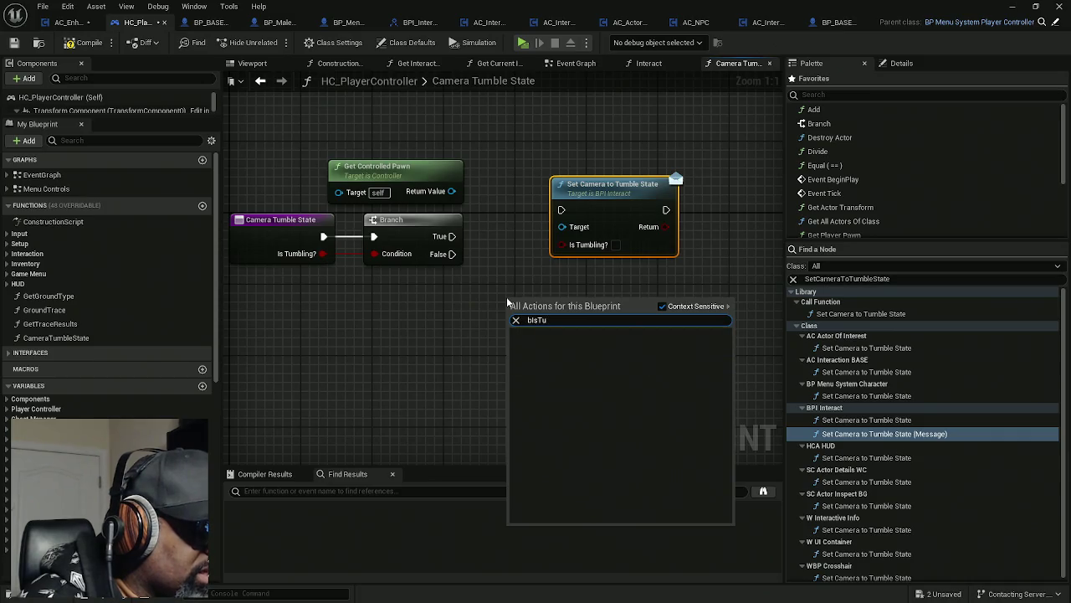
{"action": "type", "text": "mbling?"}
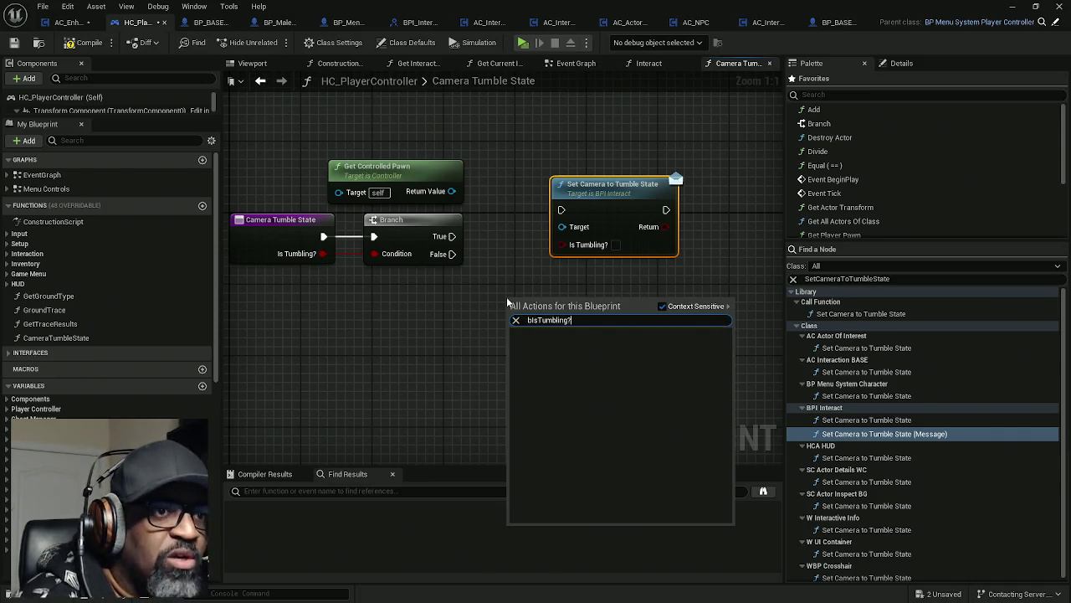
{"action": "left_click_drag", "start_coordinate": [323, 305], "coordinate": [276, 223]}
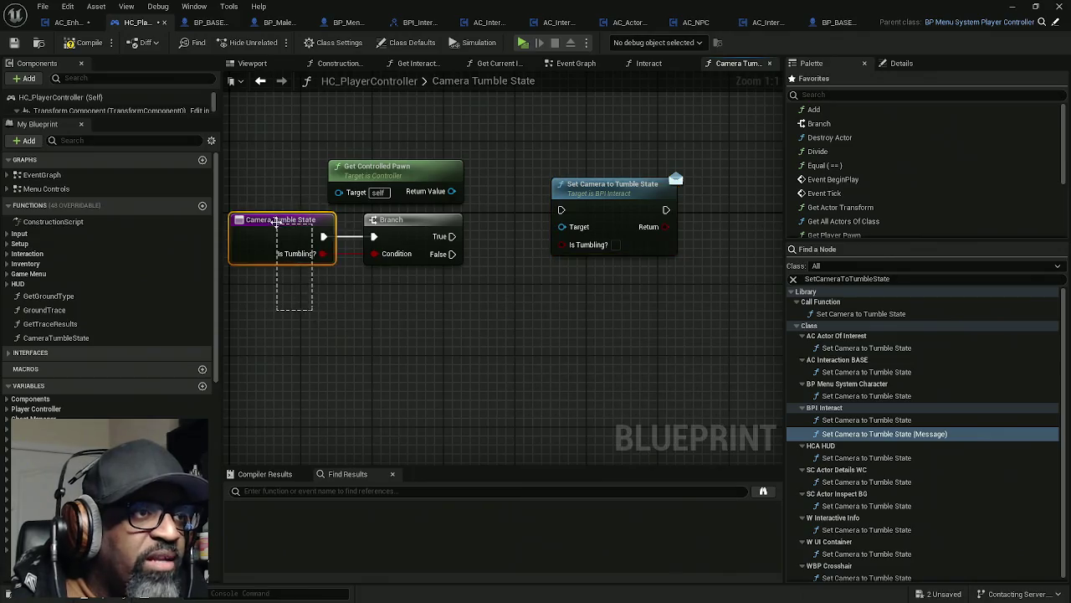
{"action": "left_click", "coordinate": [892, 65]}
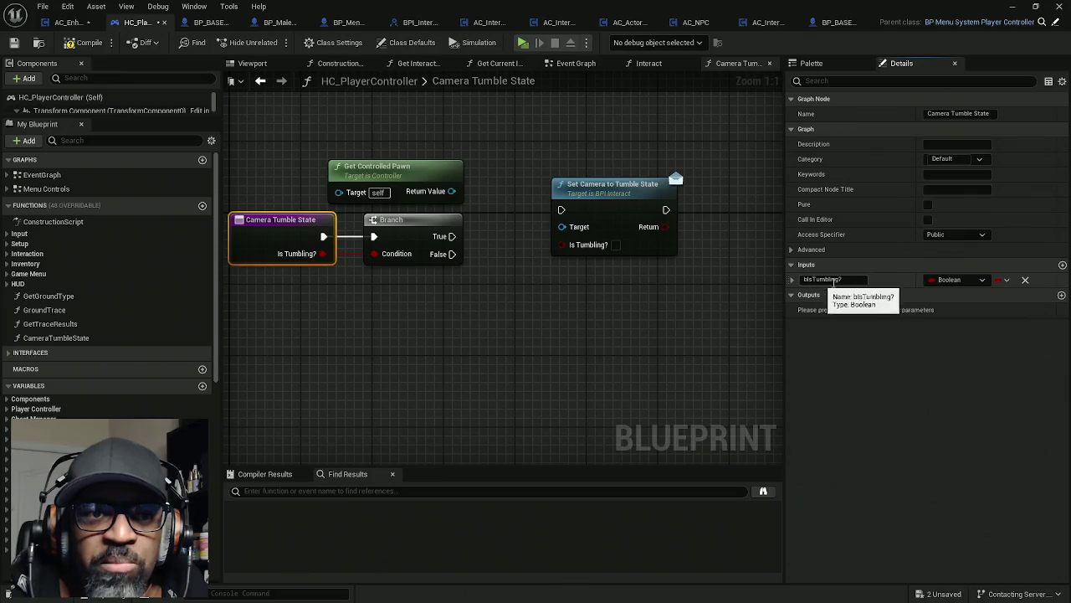
{"action": "left_click_drag", "start_coordinate": [529, 301], "coordinate": [507, 304]}
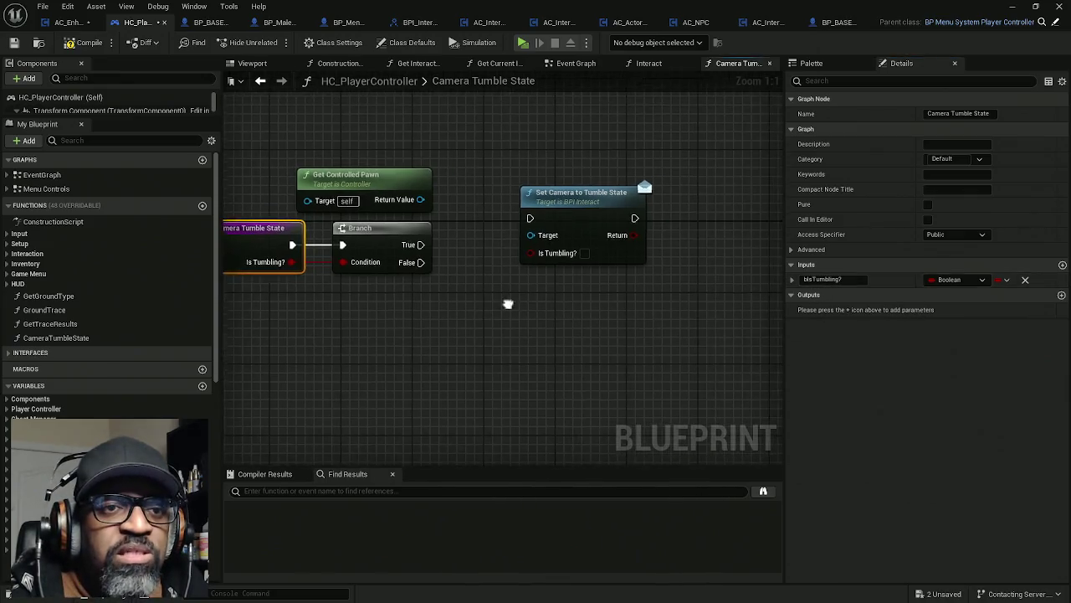
{"action": "left_click_drag", "start_coordinate": [443, 249], "coordinate": [526, 236]}
{"action": "left_click_drag", "start_coordinate": [612, 238], "coordinate": [374, 249]}
{"action": "left_click_drag", "start_coordinate": [693, 260], "coordinate": [665, 279]}
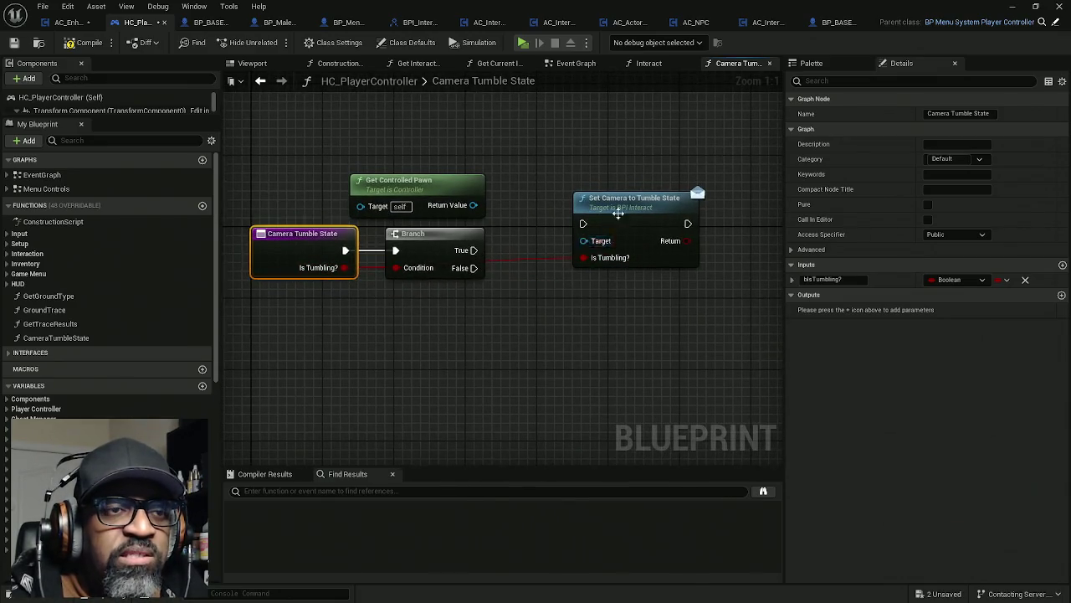
{"action": "left_click", "coordinate": [620, 219]}
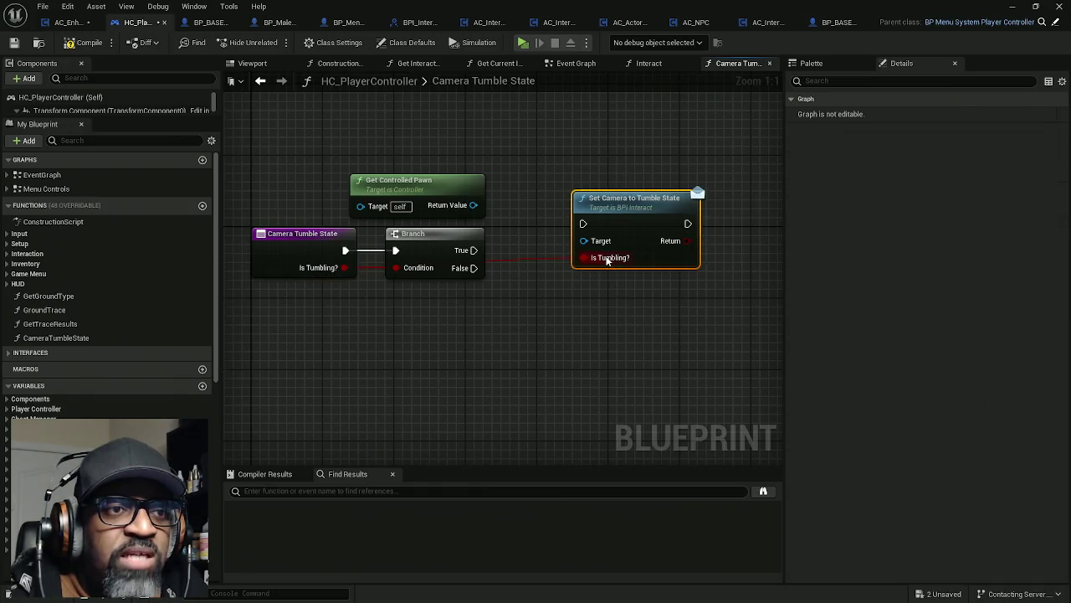
- Wire Branch True to Set Camera to Tumble State and Get Controlled Pawn into its Target, then save all
{"action": "left_click_drag", "start_coordinate": [268, 172], "coordinate": [307, 309]}
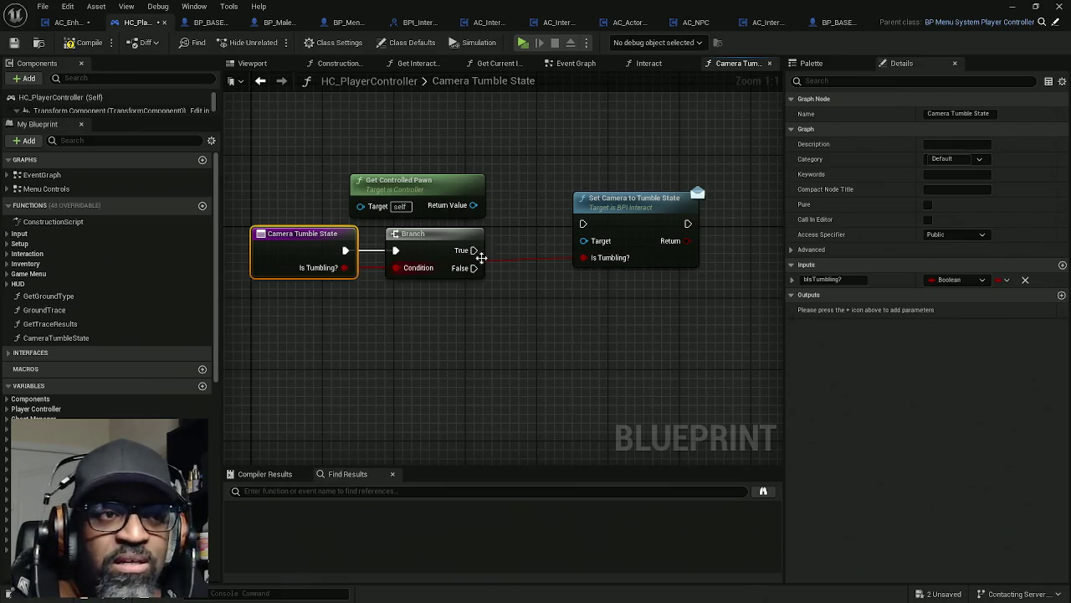
{"action": "left_click_drag", "start_coordinate": [471, 251], "coordinate": [583, 223]}
{"action": "mouse_move", "coordinate": [473, 205]}
{"action": "left_mouse_down"}
{"action": "mouse_move", "coordinate": [585, 241]}
{"action": "mouse_move", "coordinate": [589, 179]}
{"action": "mouse_move", "coordinate": [572, 176]}
{"action": "left_mouse_up"}
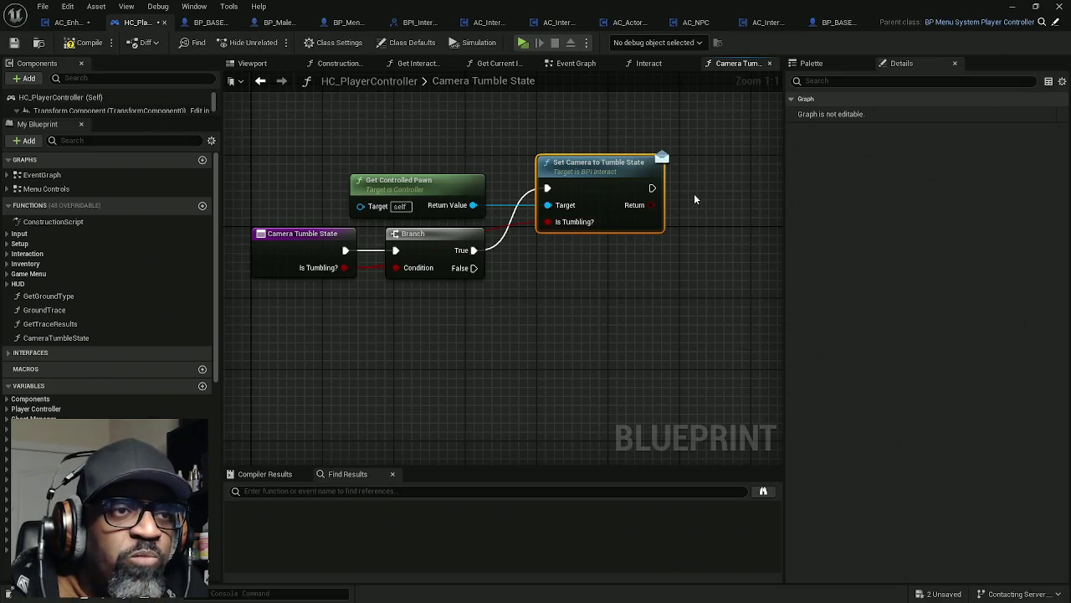
{"action": "left_click_drag", "start_coordinate": [580, 281], "coordinate": [536, 282]}
{"action": "left_click_drag", "start_coordinate": [377, 147], "coordinate": [429, 207]}
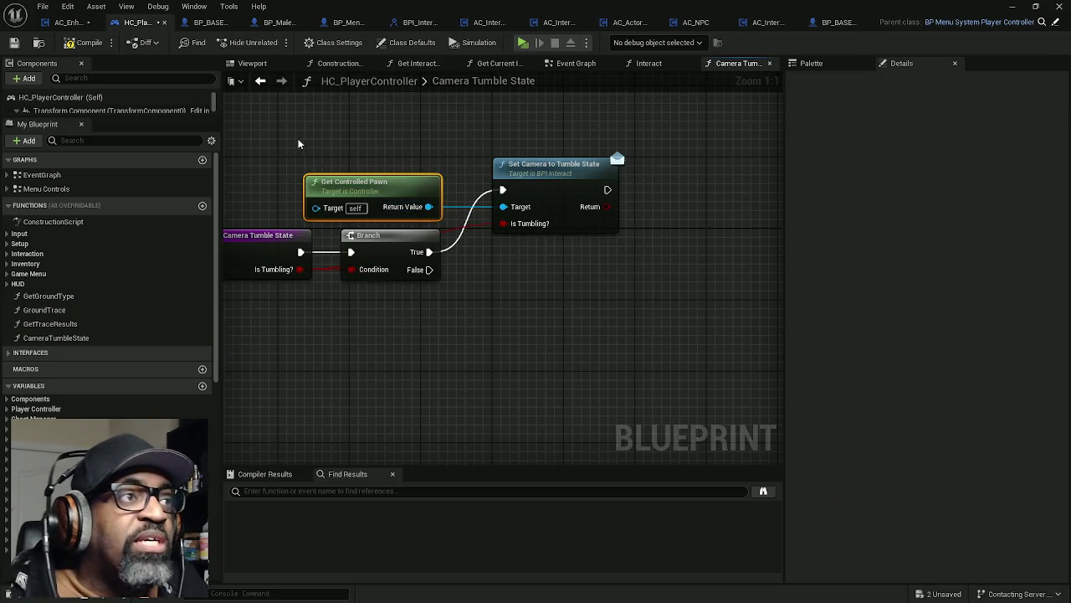
{"action": "key", "text": "ctrl+shift+s"}
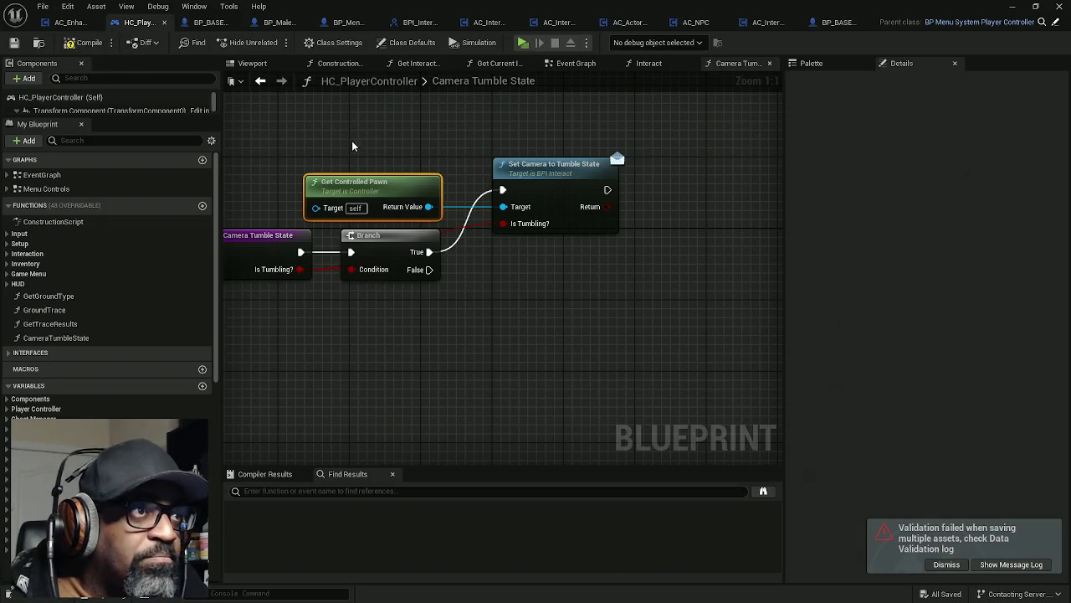
- Switch to BP_BASE_Character and show its 3D Viewport
{"action": "left_click", "coordinate": [210, 23]}
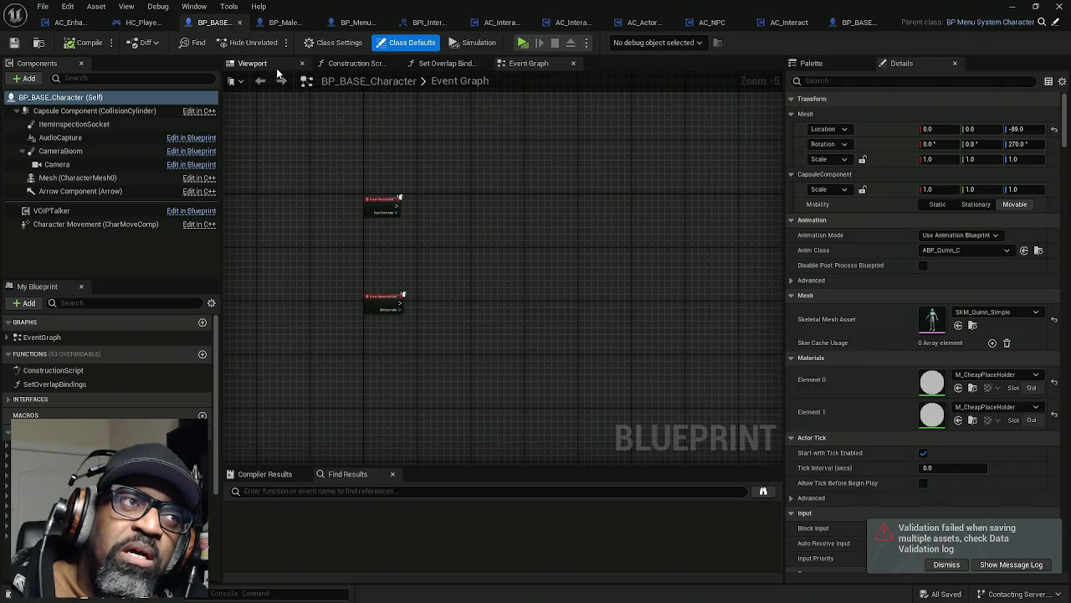
{"action": "left_click", "coordinate": [255, 63]}
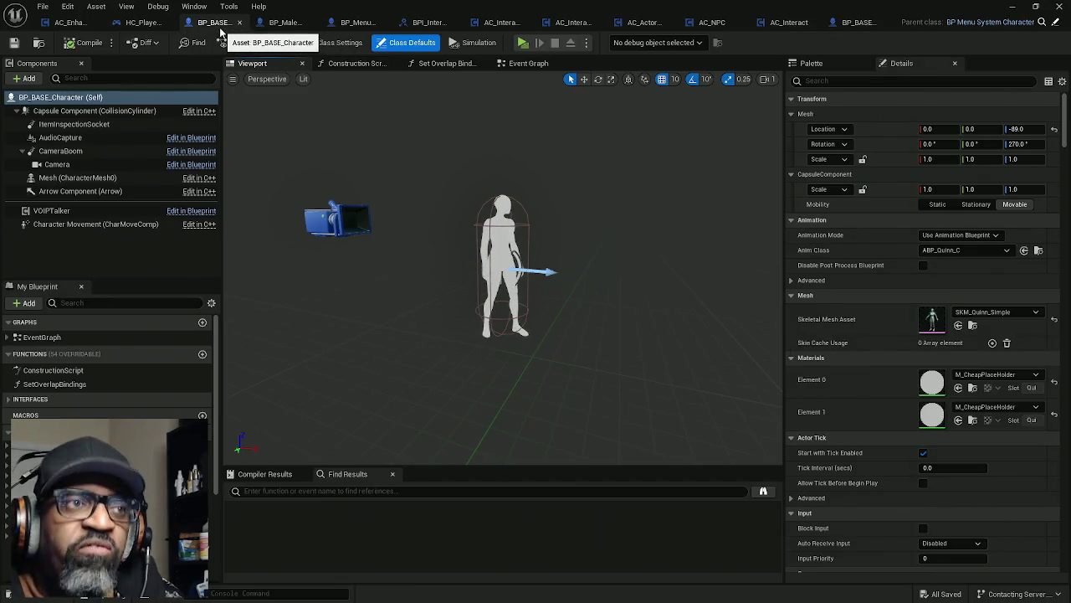
- Open BP_BASE_Character's Set Camera to Tumble State interface implementation
{"action": "left_click", "coordinate": [283, 23]}
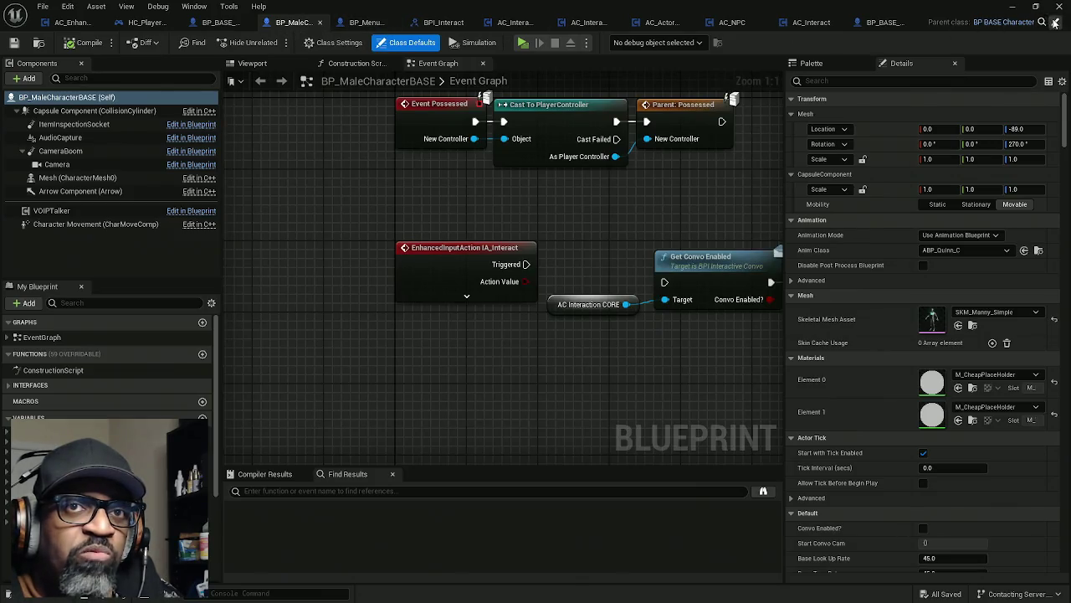
{"action": "left_click", "coordinate": [1013, 22]}
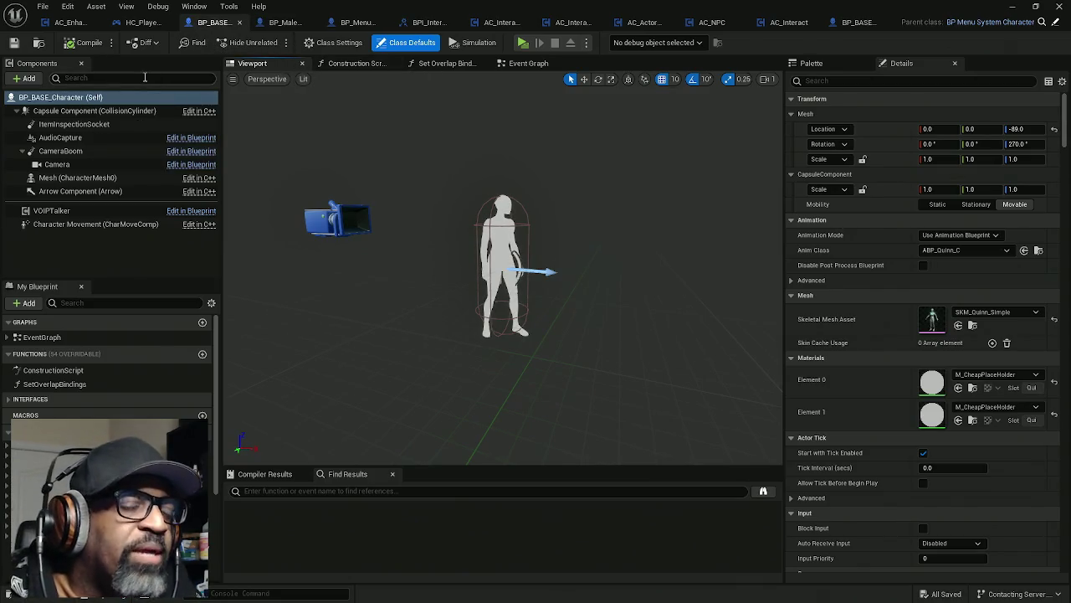
{"action": "mouse_move", "coordinate": [146, 280]}
{"action": "left_mouse_down"}
{"action": "mouse_move", "coordinate": [149, 163]}
{"action": "mouse_move", "coordinate": [167, 108]}
{"action": "left_mouse_up"}
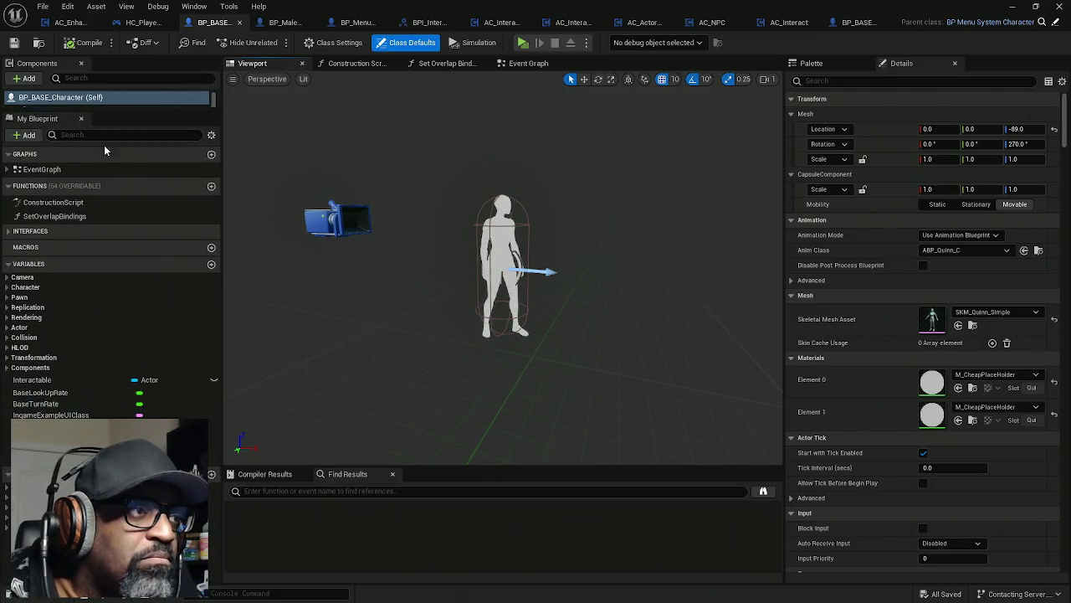
{"action": "left_click", "coordinate": [141, 25]}
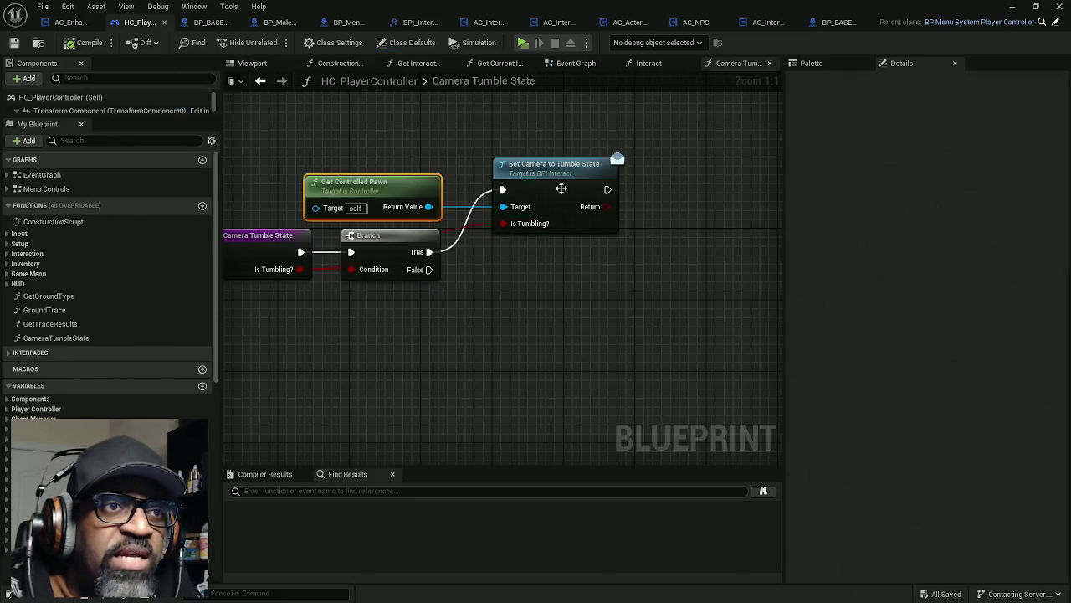
{"action": "left_click", "coordinate": [211, 22]}
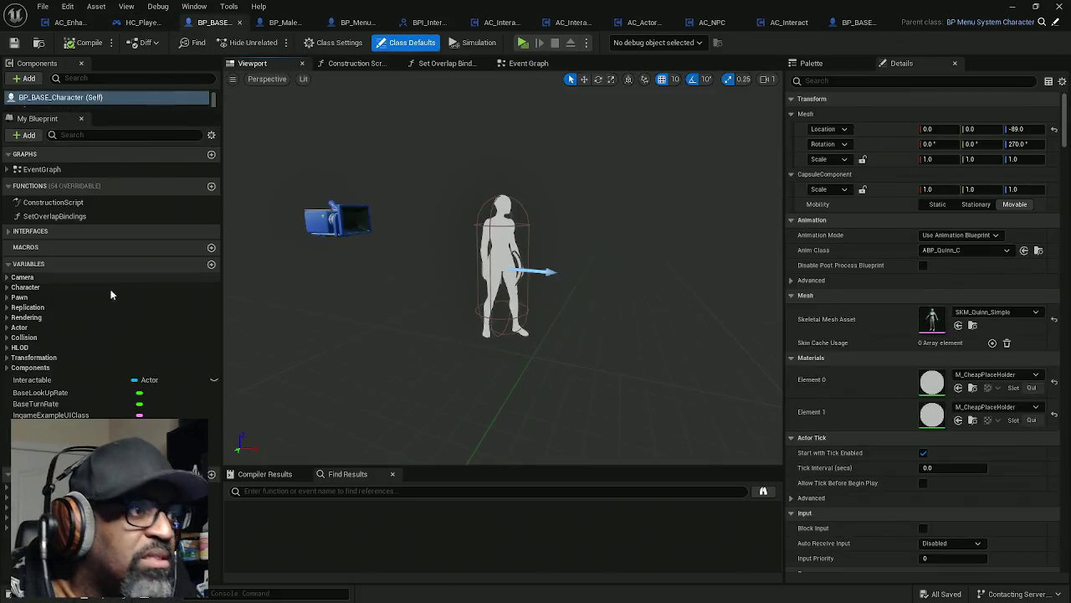
{"action": "left_click", "coordinate": [10, 231]}
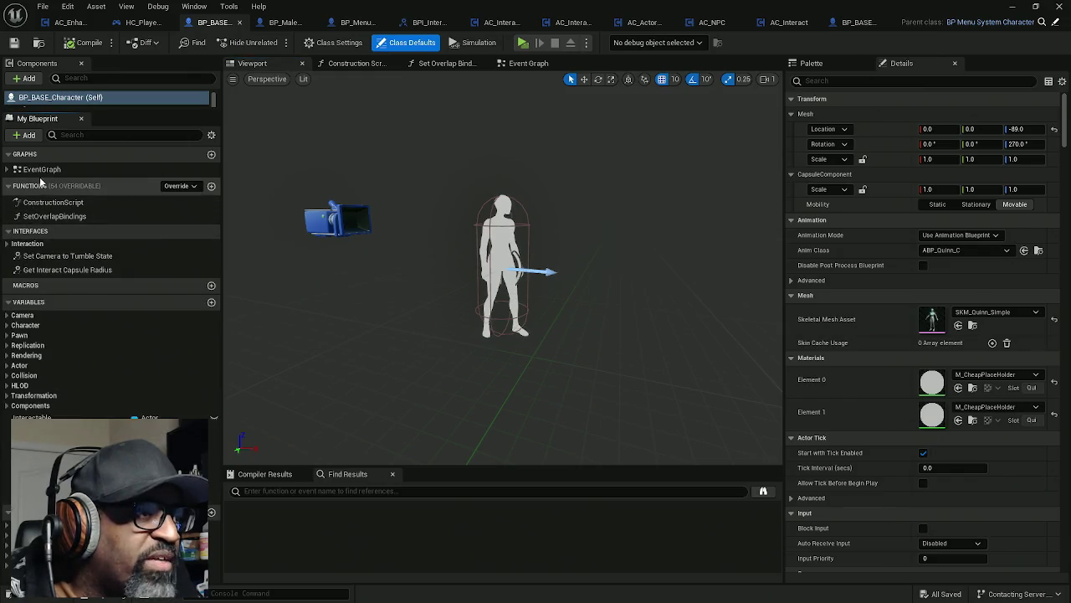
{"action": "double_click", "coordinate": [67, 256]}
- Paste HC_PlayerController's Branch after the entry, with Is Tumbling? driving its Condition
{"action": "left_click_drag", "start_coordinate": [390, 261], "coordinate": [680, 260]}
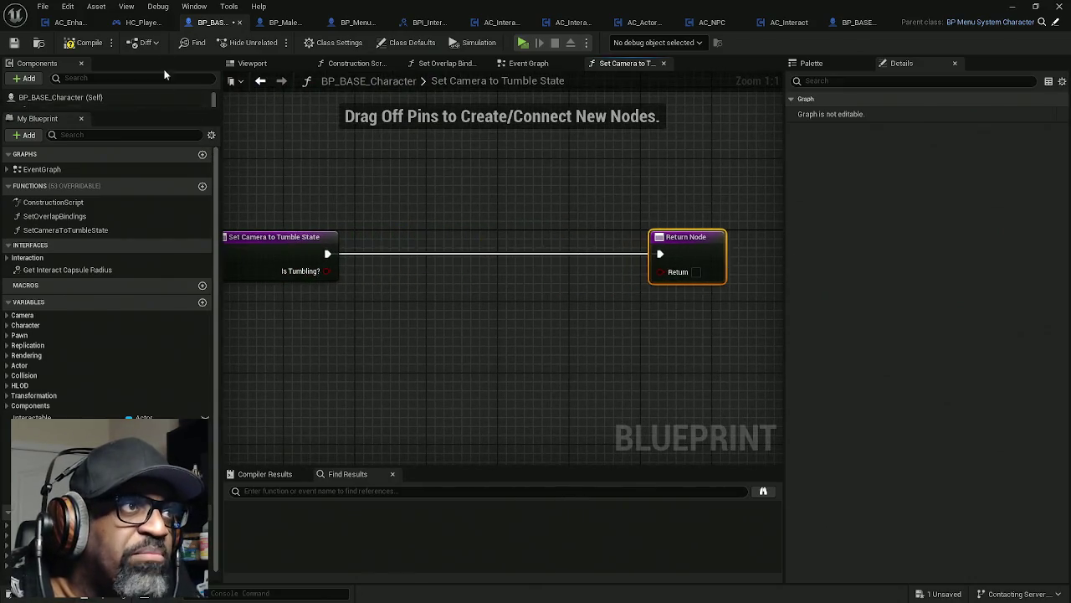
{"action": "left_click", "coordinate": [139, 25]}
{"action": "left_click_drag", "start_coordinate": [463, 302], "coordinate": [431, 260]}
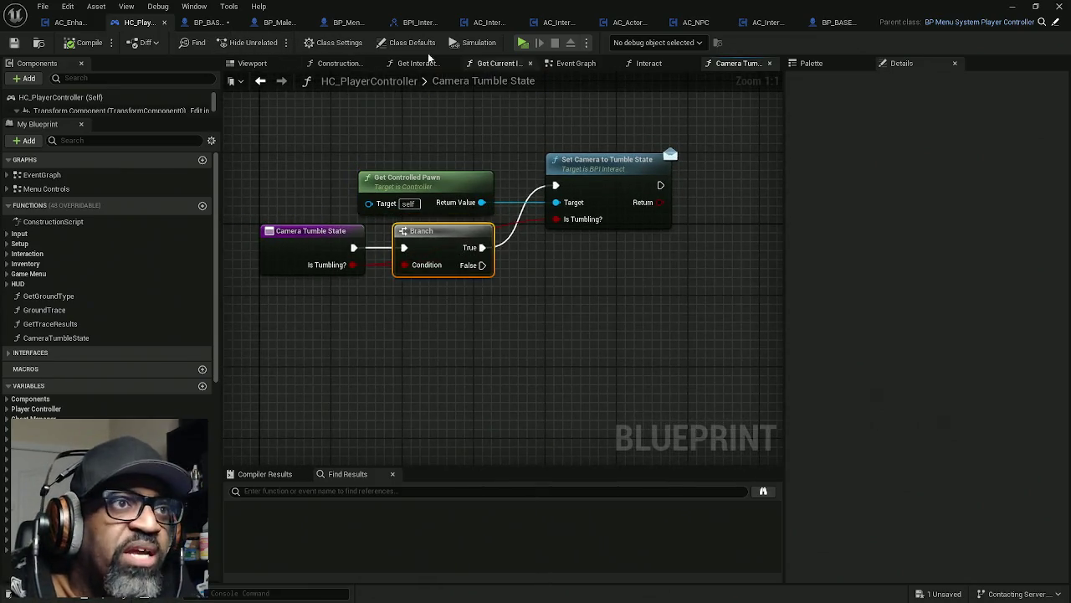
{"action": "left_click", "coordinate": [209, 22]}
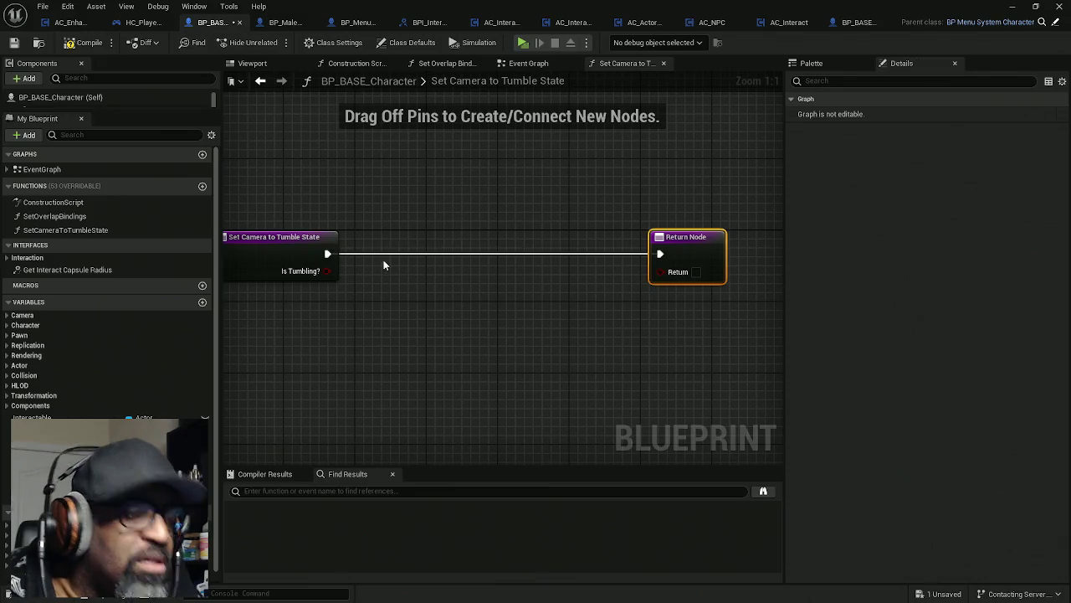
{"action": "key", "text": "ctrl+v"}
{"action": "mouse_move", "coordinate": [319, 272]}
{"action": "left_mouse_down"}
{"action": "mouse_move", "coordinate": [397, 308]}
{"action": "mouse_move", "coordinate": [350, 254]}
{"action": "mouse_move", "coordinate": [332, 256]}
{"action": "left_mouse_up"}
{"action": "left_click_drag", "start_coordinate": [422, 277], "coordinate": [395, 243]}
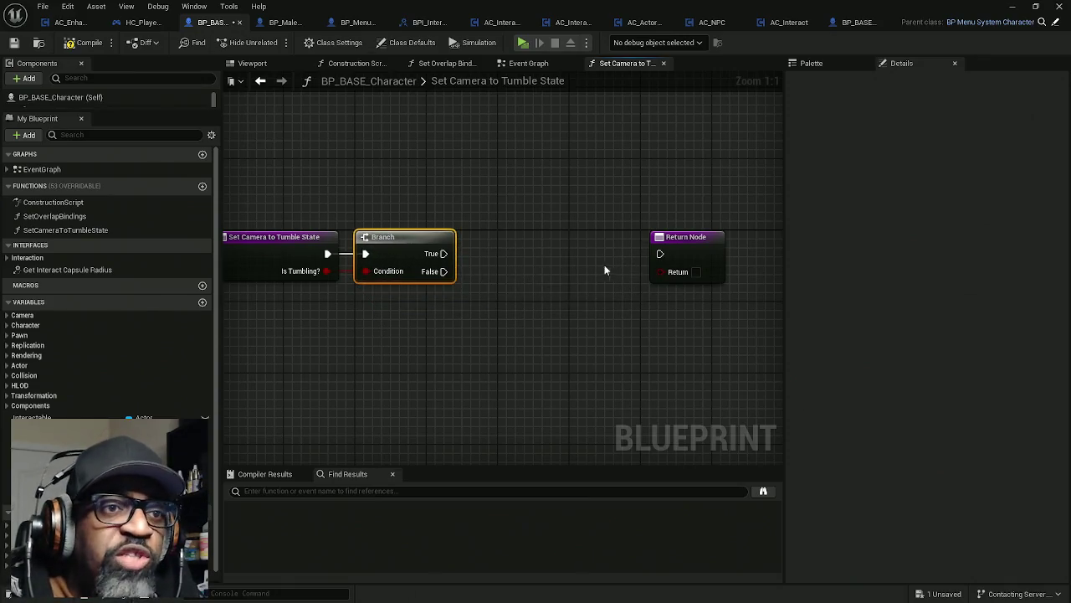
{"action": "left_click_drag", "start_coordinate": [686, 254], "coordinate": [721, 253]}
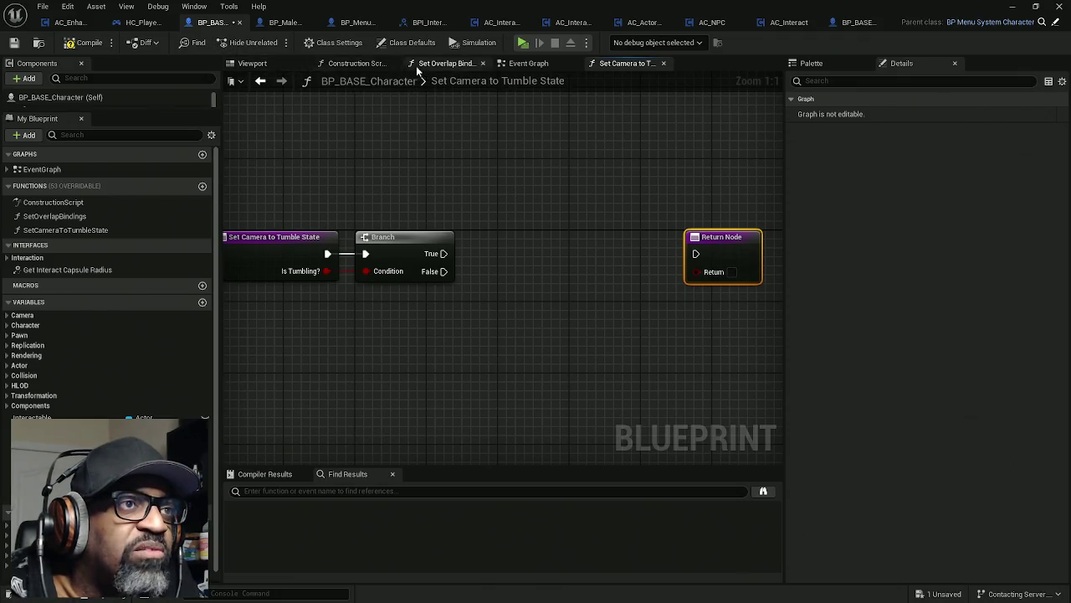
{"action": "left_click", "coordinate": [255, 63]}
- Enlarge the components list and select CameraBoom to view its settings
{"action": "mouse_move", "coordinate": [375, 246]}
{"action": "left_mouse_down"}
{"action": "mouse_move", "coordinate": [418, 247]}
{"action": "mouse_move", "coordinate": [378, 242]}
{"action": "left_mouse_up"}
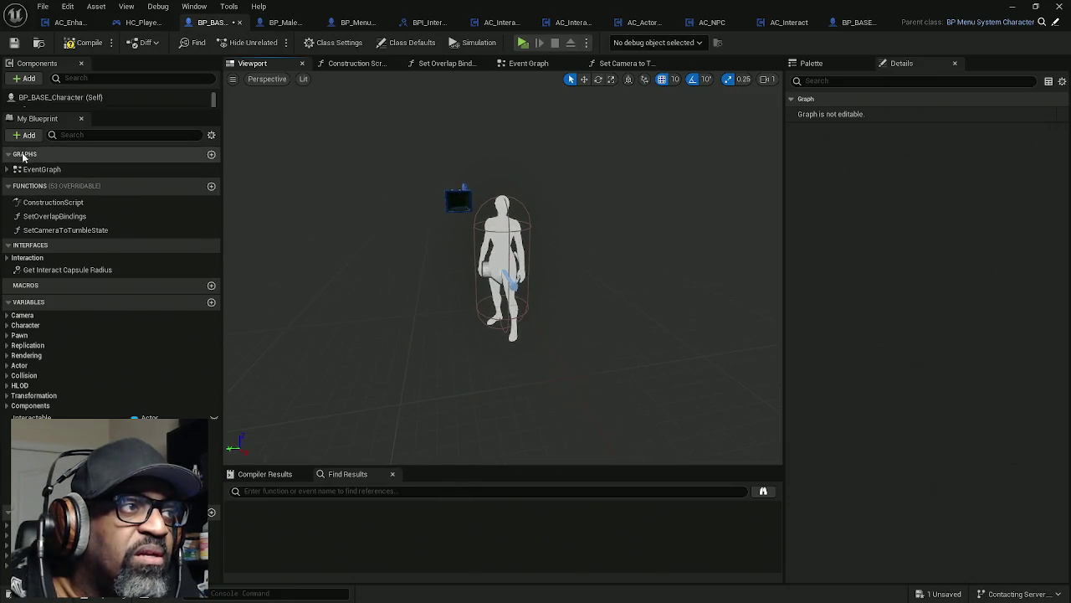
{"action": "left_click_drag", "start_coordinate": [121, 110], "coordinate": [115, 169]}
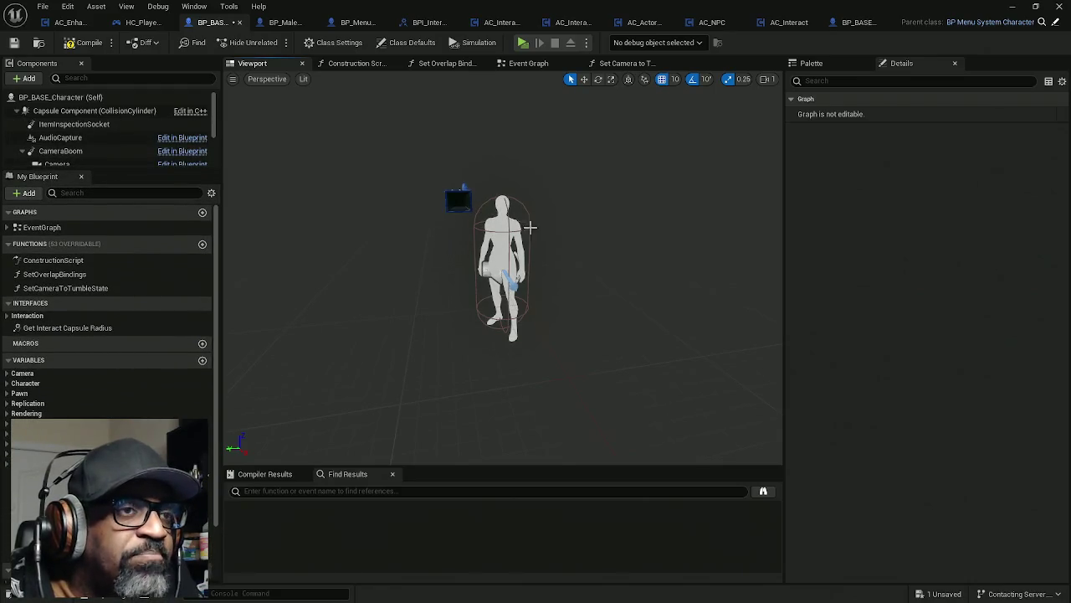
{"action": "left_click", "coordinate": [72, 152]}
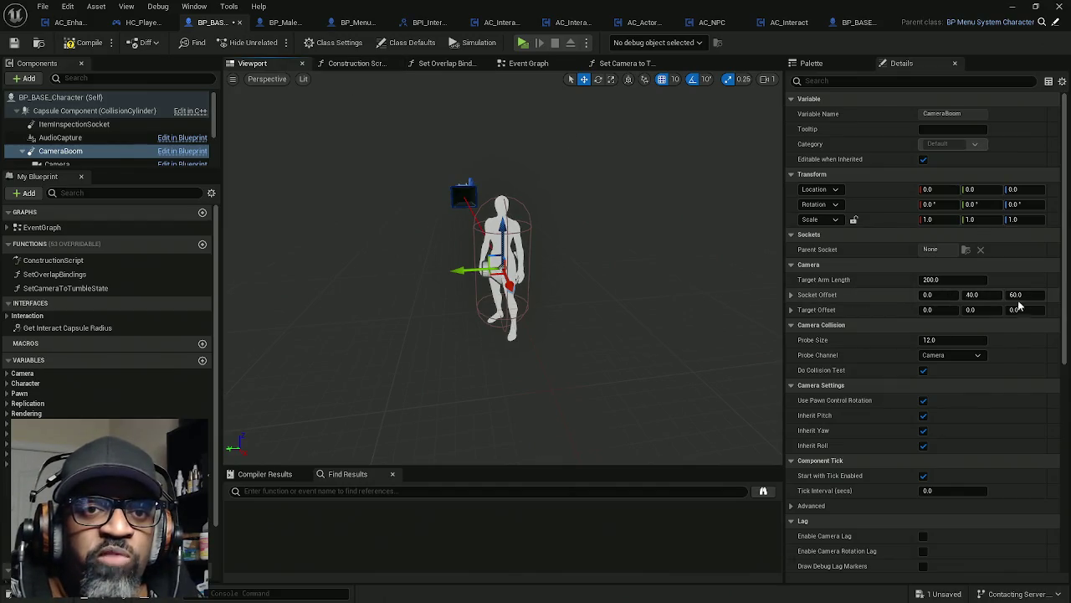
- Reset CameraBoom's Socket Offset and set its Y and Z values to 0
{"action": "left_click", "coordinate": [979, 294]}
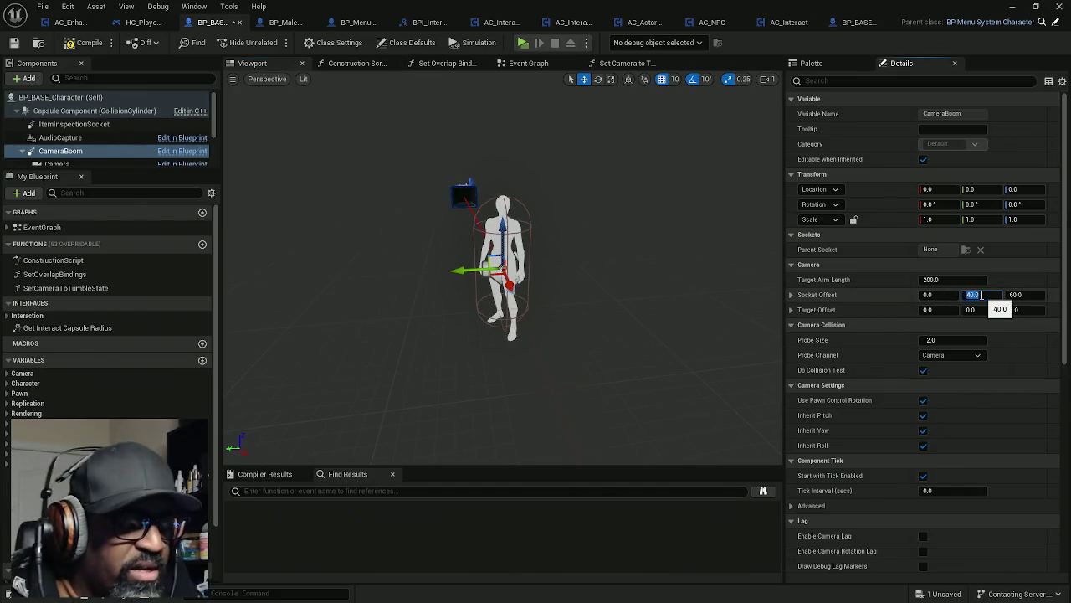
{"action": "right_click", "coordinate": [916, 299]}
{"action": "left_click", "coordinate": [951, 354]}
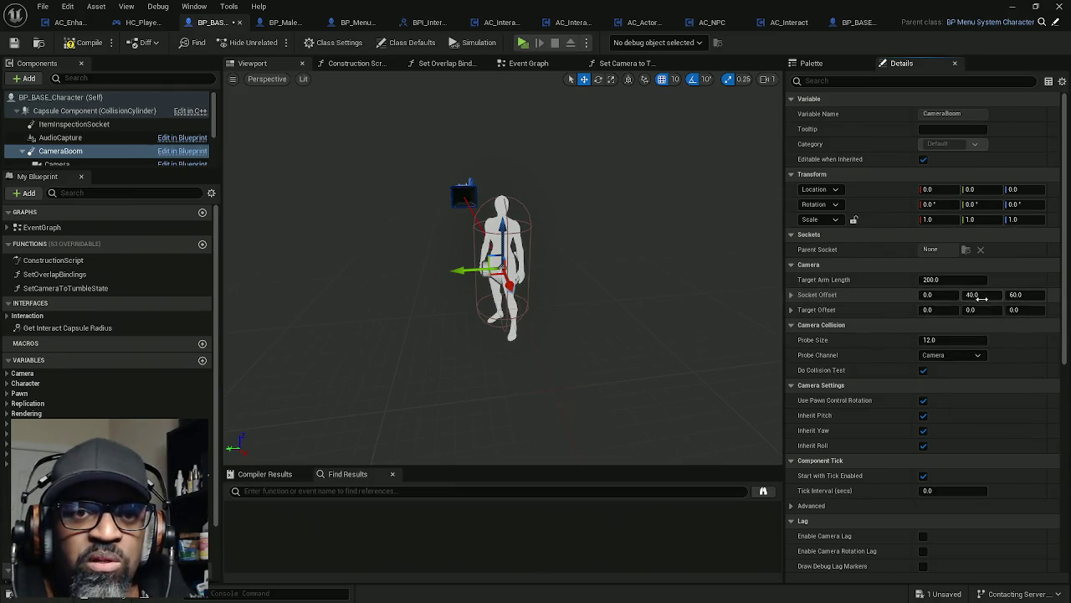
{"action": "left_click", "coordinate": [975, 295]}
{"action": "type", "text": "0"}
{"action": "left_click", "coordinate": [1027, 294]}
{"action": "type", "text": "0"}
{"action": "key", "text": "Return"}
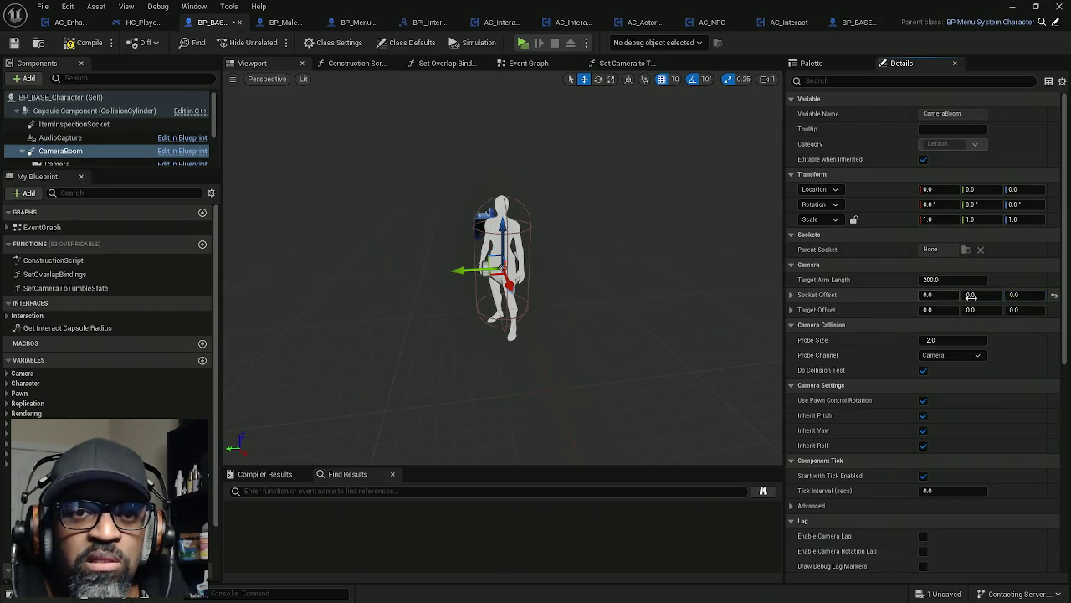
{"action": "left_click", "coordinate": [1051, 296]}
{"action": "left_click", "coordinate": [981, 295]}
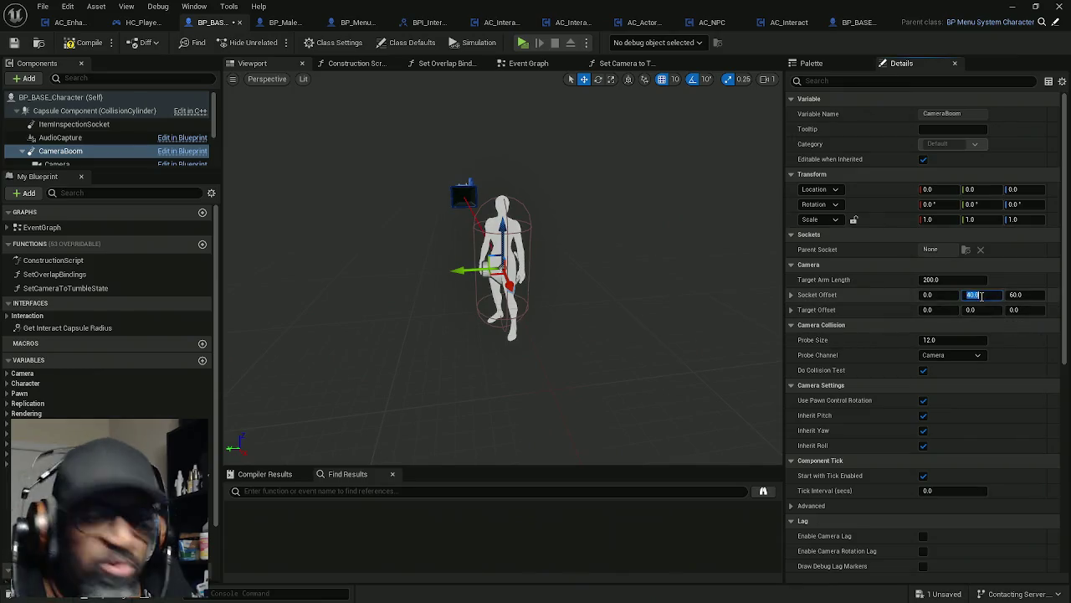
{"action": "type", "text": "0"}
{"action": "left_click", "coordinate": [1028, 294]}
{"action": "type", "text": "0"}
{"action": "key", "text": "Return"}
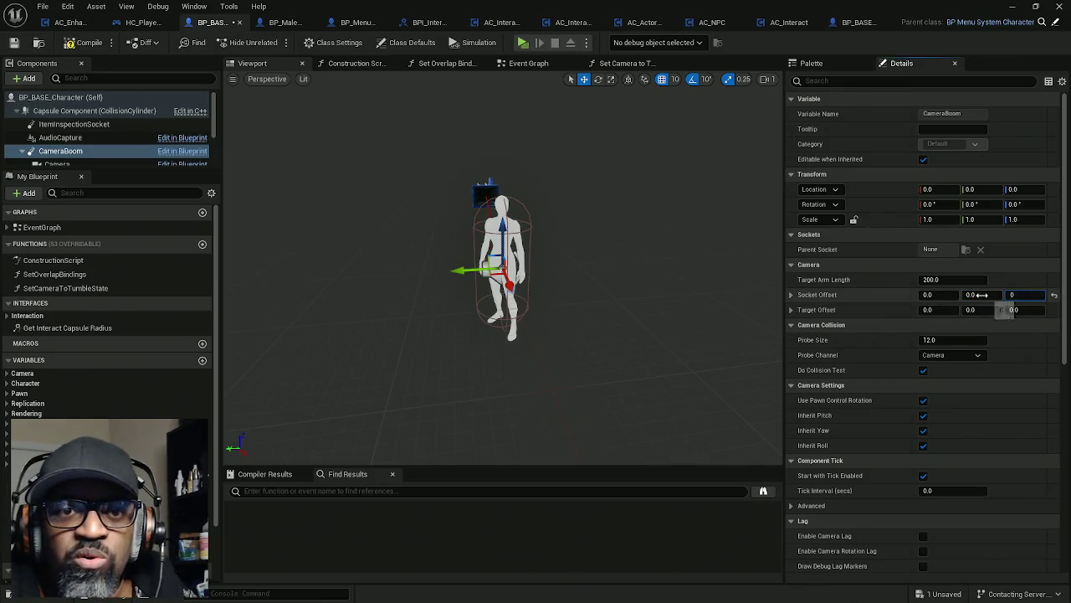
- Set CameraBoom's Socket Offset to 227, 0, 80, checking the placement from side and front views
{"action": "left_click_drag", "start_coordinate": [600, 314], "coordinate": [713, 323]}
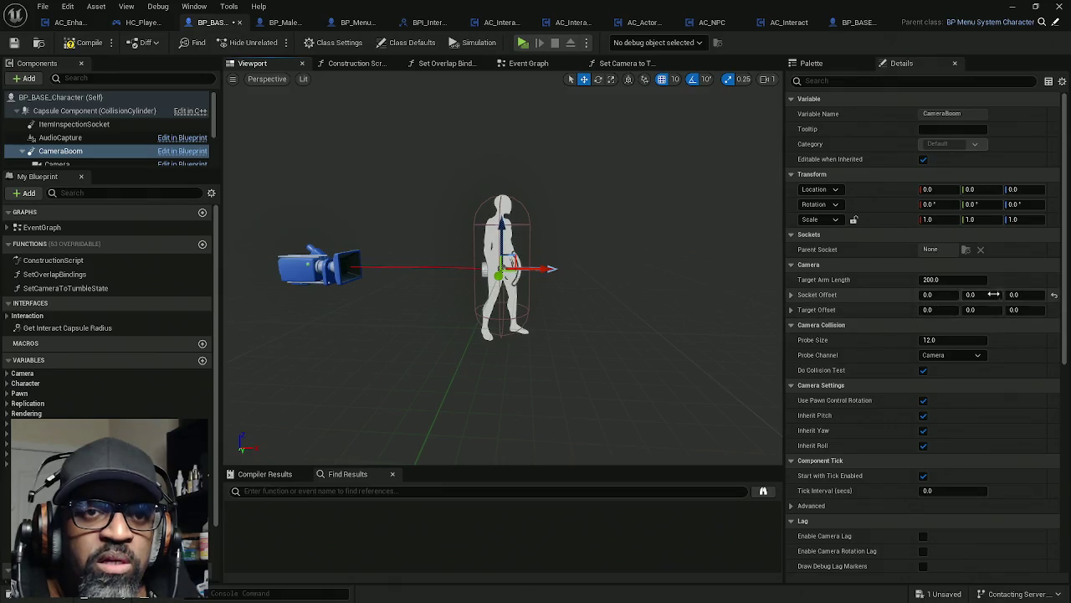
{"action": "left_click_drag", "start_coordinate": [639, 318], "coordinate": [717, 320]}
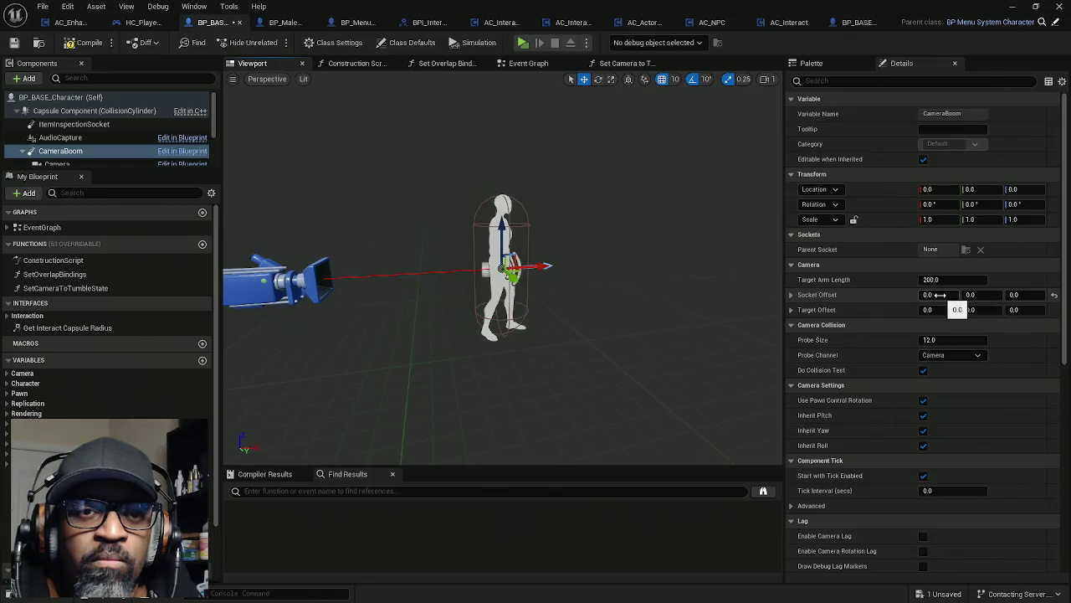
{"action": "left_click_drag", "start_coordinate": [941, 295], "coordinate": [1046, 294]}
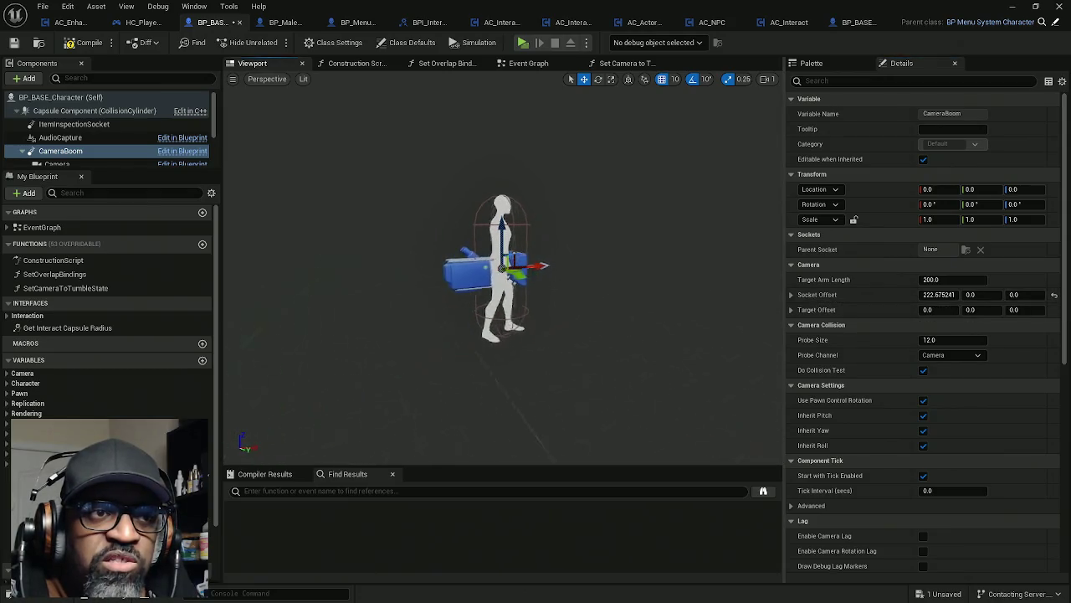
{"action": "left_click_drag", "start_coordinate": [586, 377], "coordinate": [586, 335]}
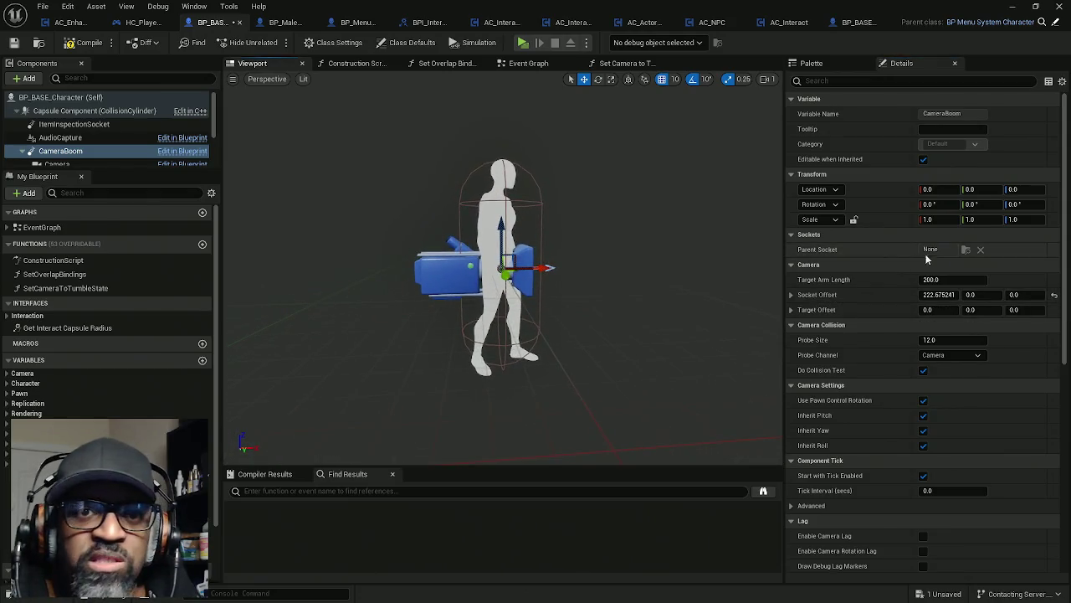
{"action": "left_click_drag", "start_coordinate": [1015, 295], "coordinate": [1054, 295]}
{"action": "left_click_drag", "start_coordinate": [636, 351], "coordinate": [565, 352]}
{"action": "left_click_drag", "start_coordinate": [934, 294], "coordinate": [939, 294]}
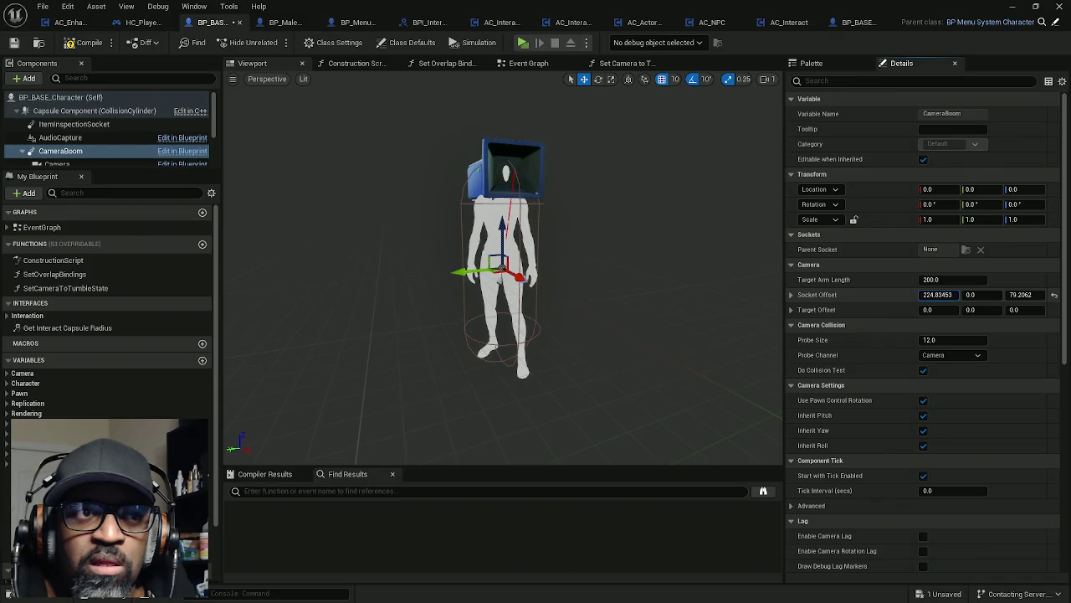
{"action": "left_click", "coordinate": [948, 296]}
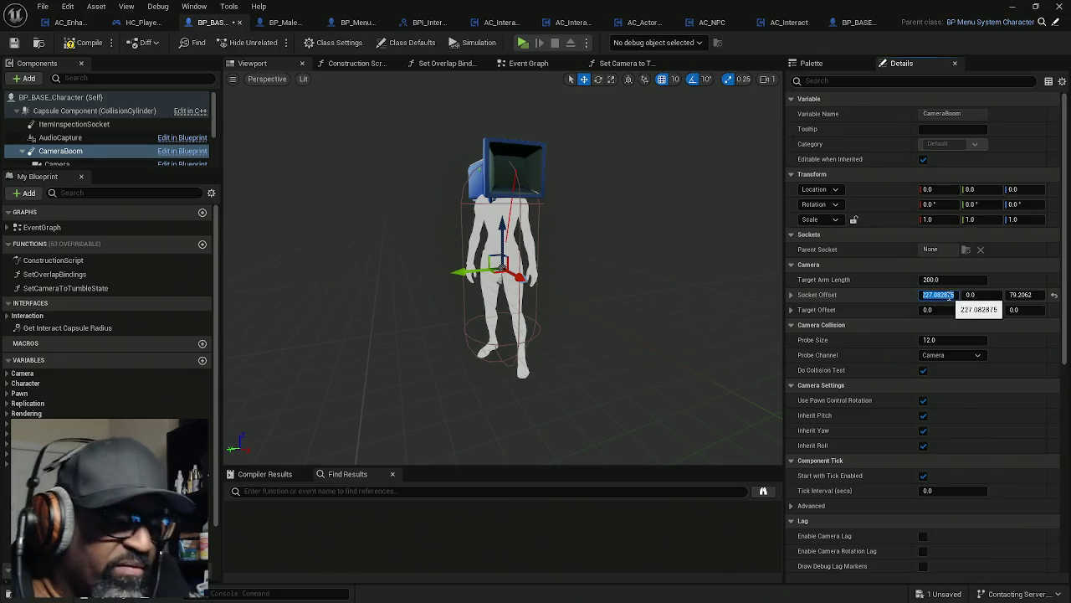
{"action": "type", "text": "227"}
{"action": "left_click", "coordinate": [1032, 296]}
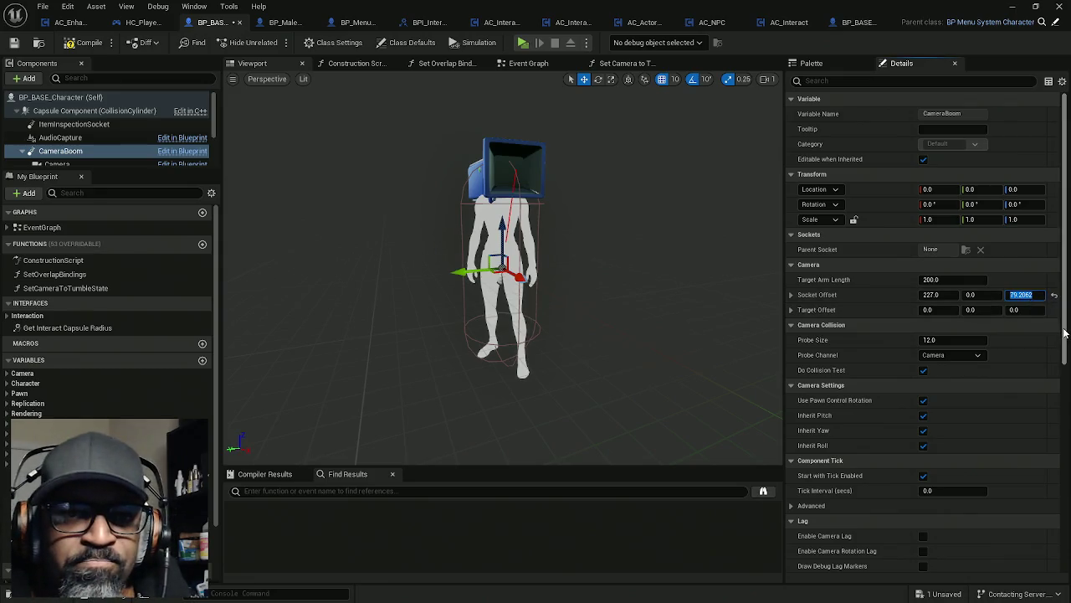
{"action": "type", "text": "80"}
{"action": "key", "text": "Return"}
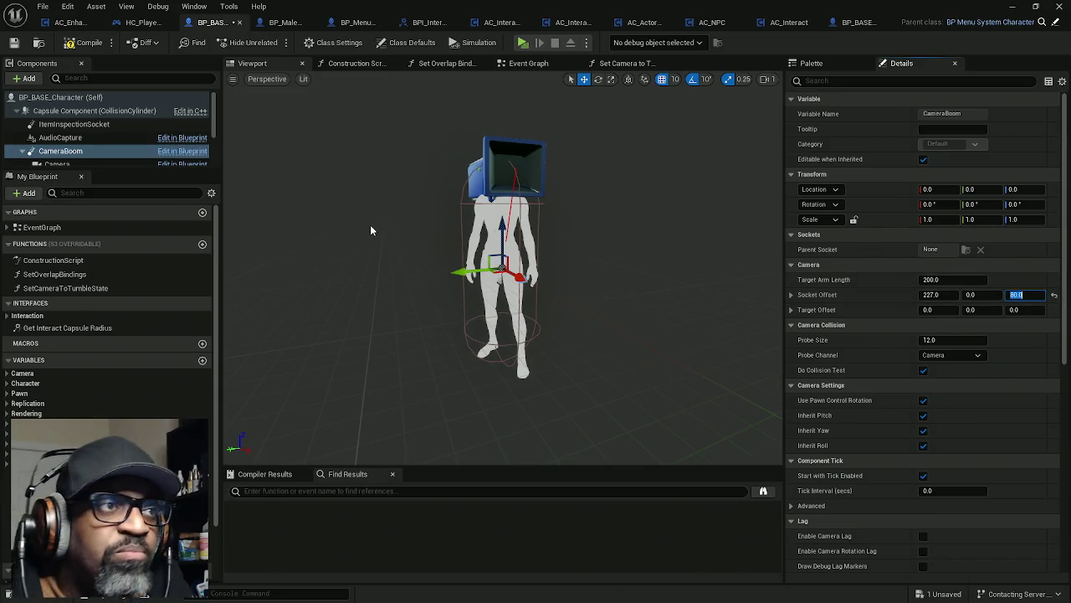
{"action": "left_click", "coordinate": [626, 63]}
{"action": "left_click", "coordinate": [483, 64]}
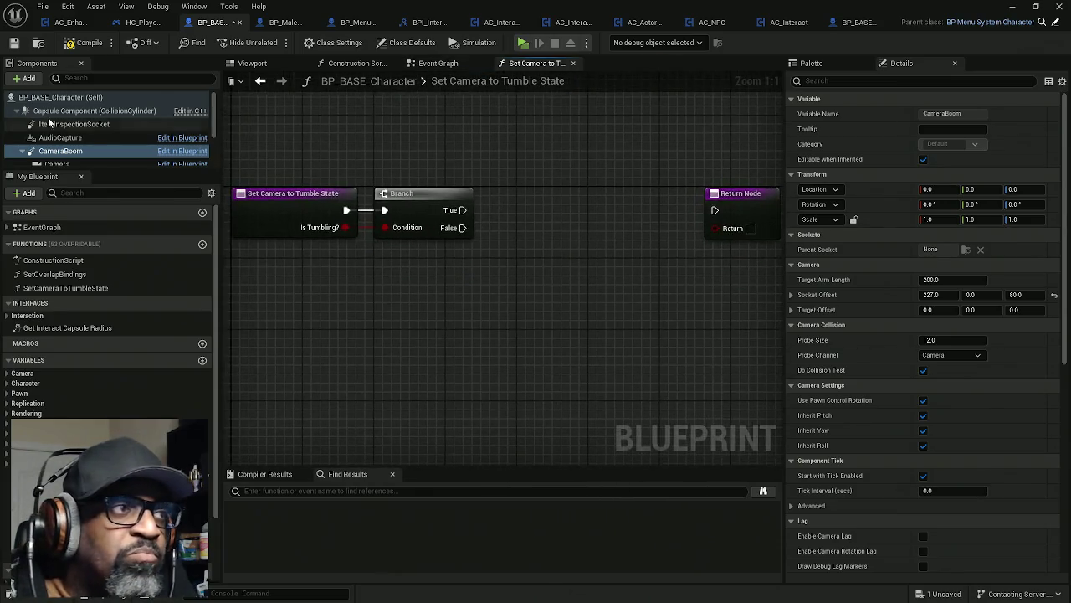
- Add a Camera Boom reference with a Set Socket Offset node run from Branch True
{"action": "left_click_drag", "start_coordinate": [63, 152], "coordinate": [291, 246]}
{"action": "left_click_drag", "start_coordinate": [385, 264], "coordinate": [484, 279]}
{"action": "type", "text": "sset"}
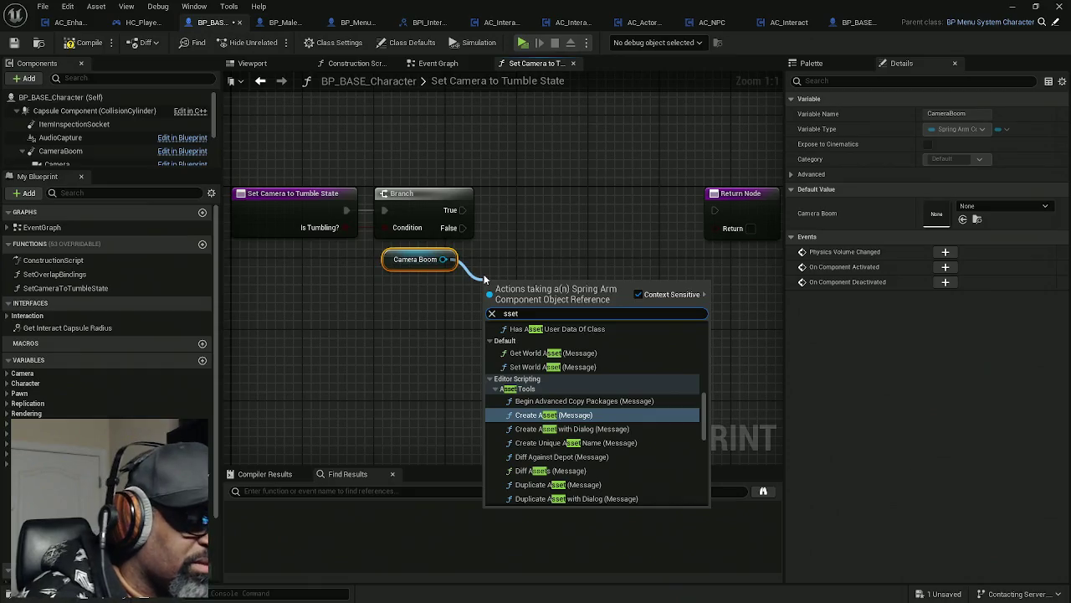
{"action": "key", "text": "BackSpace"}
{"action": "key", "text": "BackSpace"}
{"action": "key", "text": "BackSpace"}
{"action": "type", "text": "et offset"}
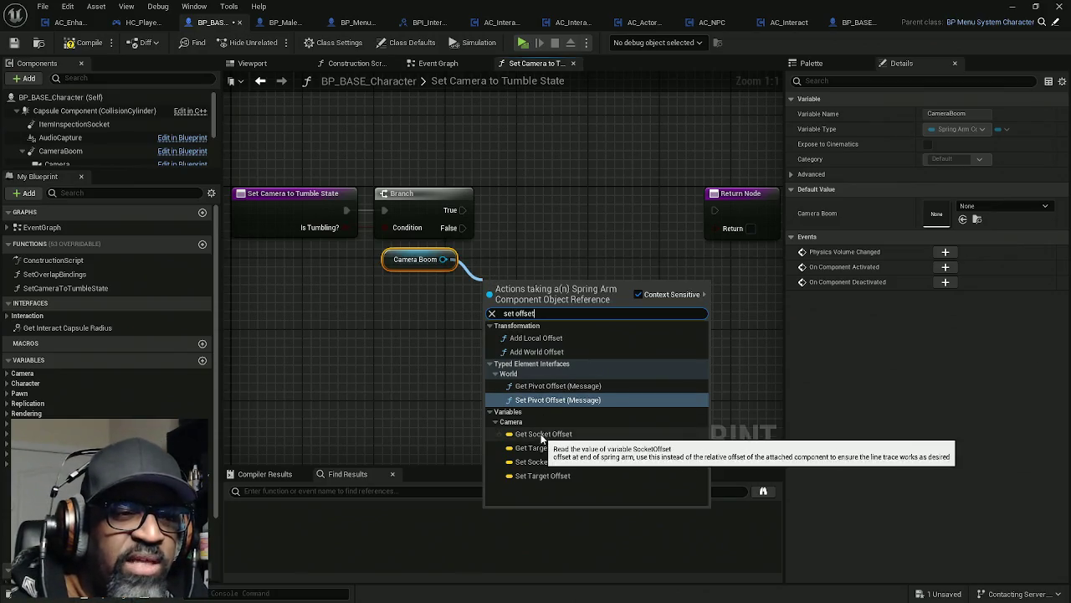
{"action": "left_click", "coordinate": [543, 461]}
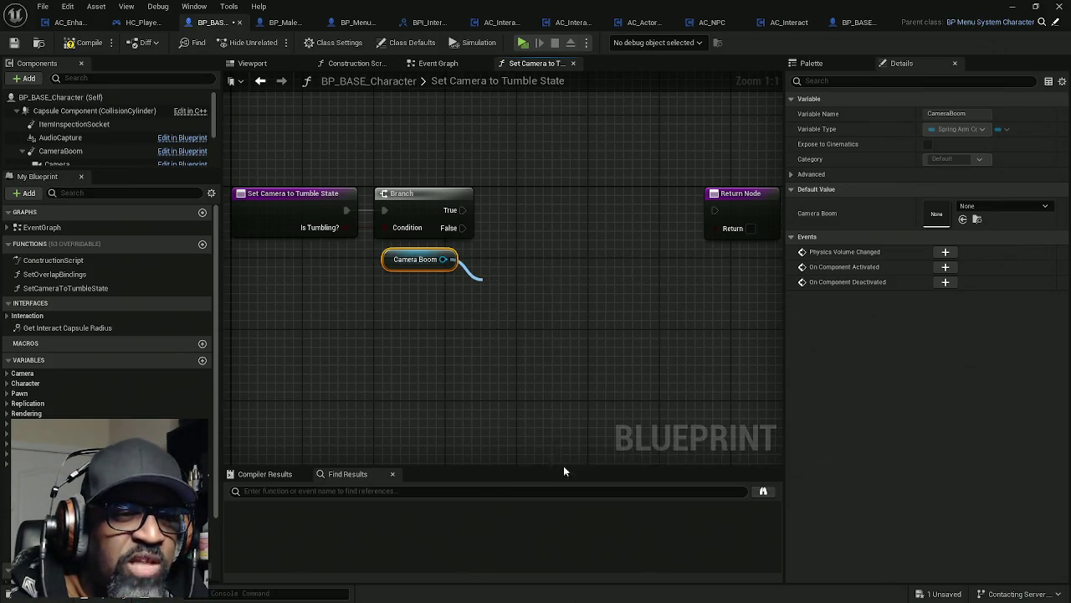
{"action": "left_click_drag", "start_coordinate": [493, 292], "coordinate": [463, 210]}
{"action": "mouse_move", "coordinate": [542, 283]}
{"action": "left_mouse_down"}
{"action": "mouse_move", "coordinate": [559, 188]}
{"action": "mouse_move", "coordinate": [538, 218]}
{"action": "left_mouse_up"}
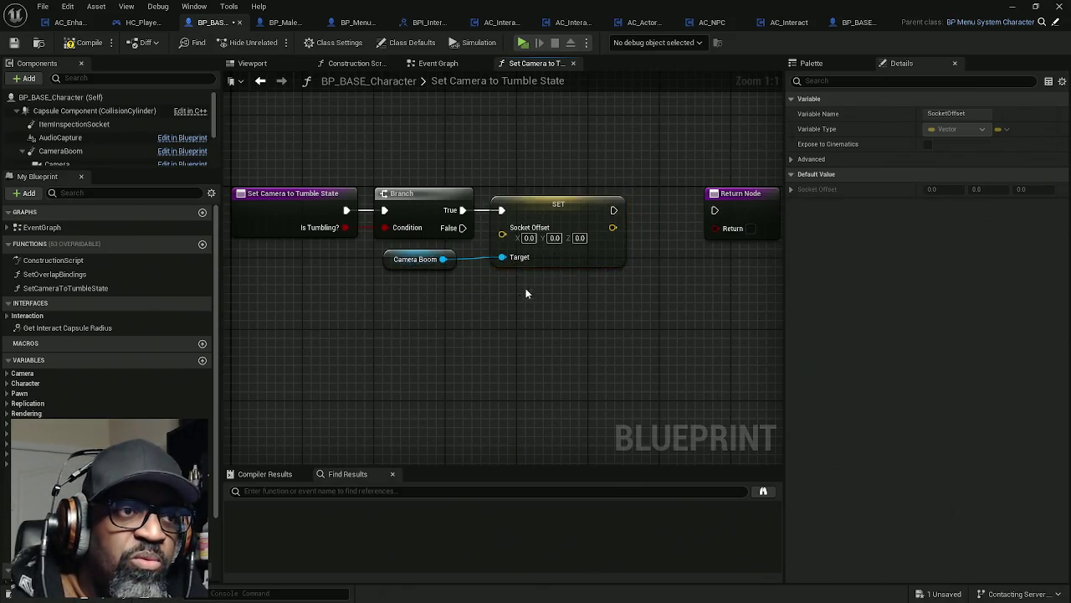
- Move the pair above the Branch and enter Socket Offset X 227 and Z 80
{"action": "left_click_drag", "start_coordinate": [527, 294], "coordinate": [381, 247]}
{"action": "mouse_move", "coordinate": [427, 293]}
{"action": "left_mouse_down"}
{"action": "mouse_move", "coordinate": [427, 173]}
{"action": "mouse_move", "coordinate": [444, 171]}
{"action": "left_mouse_up"}
{"action": "mouse_move", "coordinate": [484, 284]}
{"action": "left_mouse_down"}
{"action": "mouse_move", "coordinate": [442, 304]}
{"action": "mouse_move", "coordinate": [452, 258]}
{"action": "left_mouse_up"}
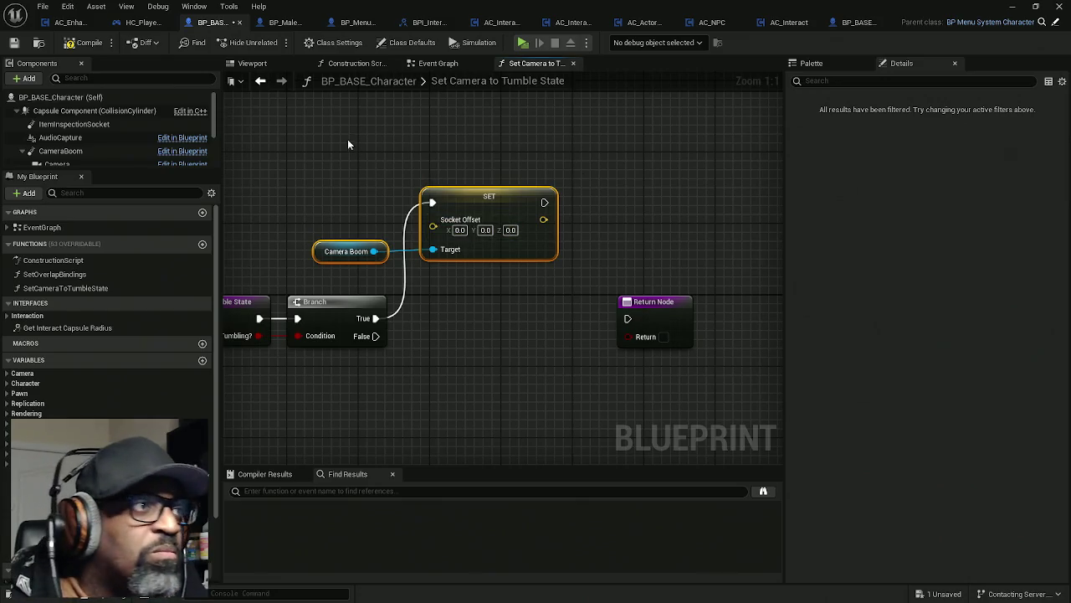
{"action": "left_click", "coordinate": [60, 151]}
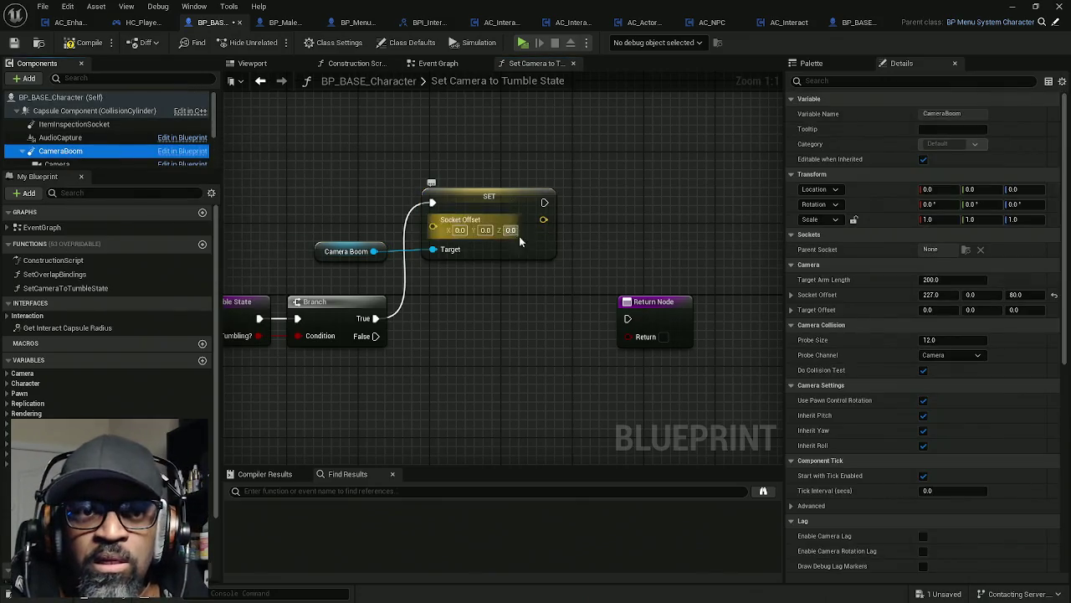
{"action": "left_click", "coordinate": [460, 229]}
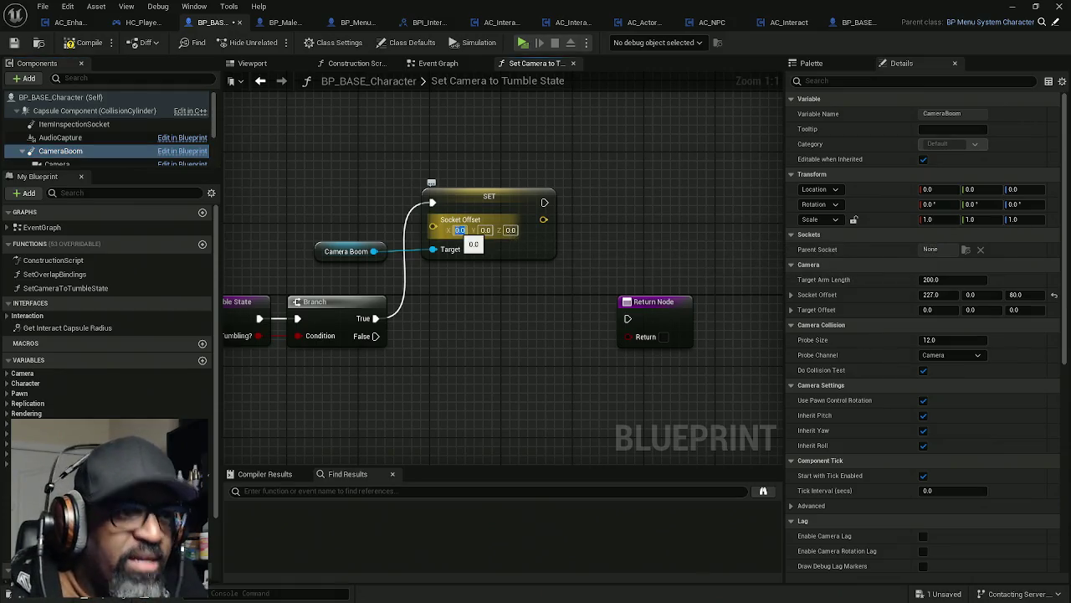
{"action": "type", "text": "227"}
{"action": "left_click", "coordinate": [515, 232]}
{"action": "type", "text": "80"}
{"action": "left_click", "coordinate": [491, 315]}
- Duplicate the Camera Boom and Set Socket Offset nodes below the Return Node
{"action": "mouse_move", "coordinate": [491, 316]}
{"action": "left_mouse_down"}
{"action": "mouse_move", "coordinate": [507, 239]}
{"action": "mouse_move", "coordinate": [498, 227]}
{"action": "left_mouse_up"}
{"action": "mouse_move", "coordinate": [390, 142]}
{"action": "left_mouse_down"}
{"action": "mouse_move", "coordinate": [513, 225]}
{"action": "mouse_move", "coordinate": [525, 187]}
{"action": "left_mouse_up"}
{"action": "key", "text": "ctrl+v"}
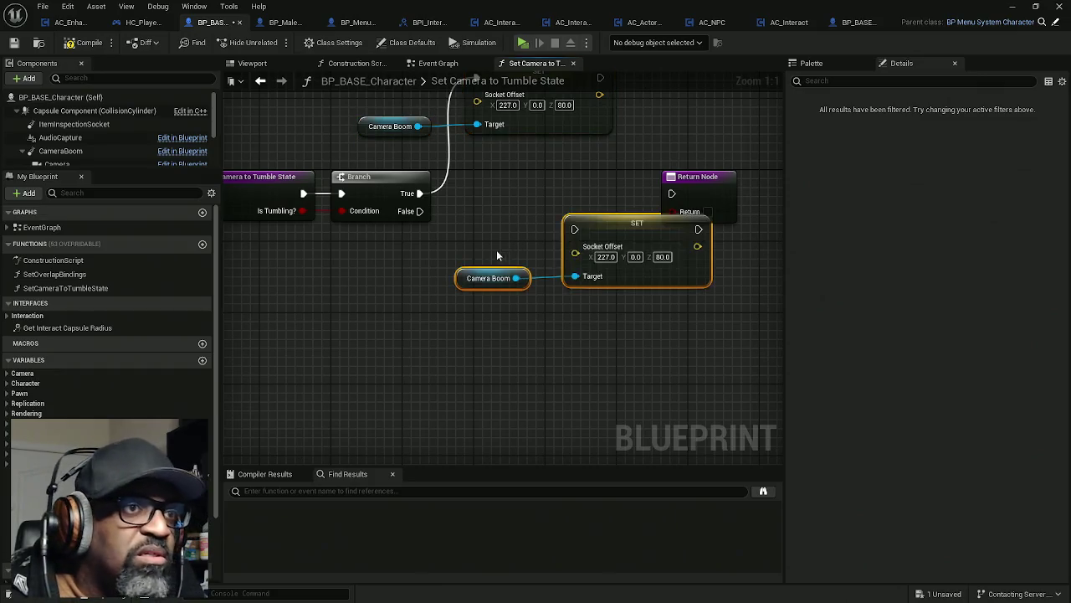
{"action": "mouse_move", "coordinate": [611, 230]}
{"action": "left_mouse_down"}
{"action": "mouse_move", "coordinate": [513, 246]}
{"action": "mouse_move", "coordinate": [526, 256]}
{"action": "left_mouse_up"}
{"action": "mouse_move", "coordinate": [352, 299]}
{"action": "left_mouse_down"}
{"action": "mouse_move", "coordinate": [433, 269]}
{"action": "mouse_move", "coordinate": [617, 305]}
{"action": "mouse_move", "coordinate": [557, 232]}
{"action": "mouse_move", "coordinate": [642, 271]}
{"action": "left_mouse_up"}
{"action": "left_click", "coordinate": [448, 246]}
{"action": "left_click_drag", "start_coordinate": [318, 282], "coordinate": [369, 279]}
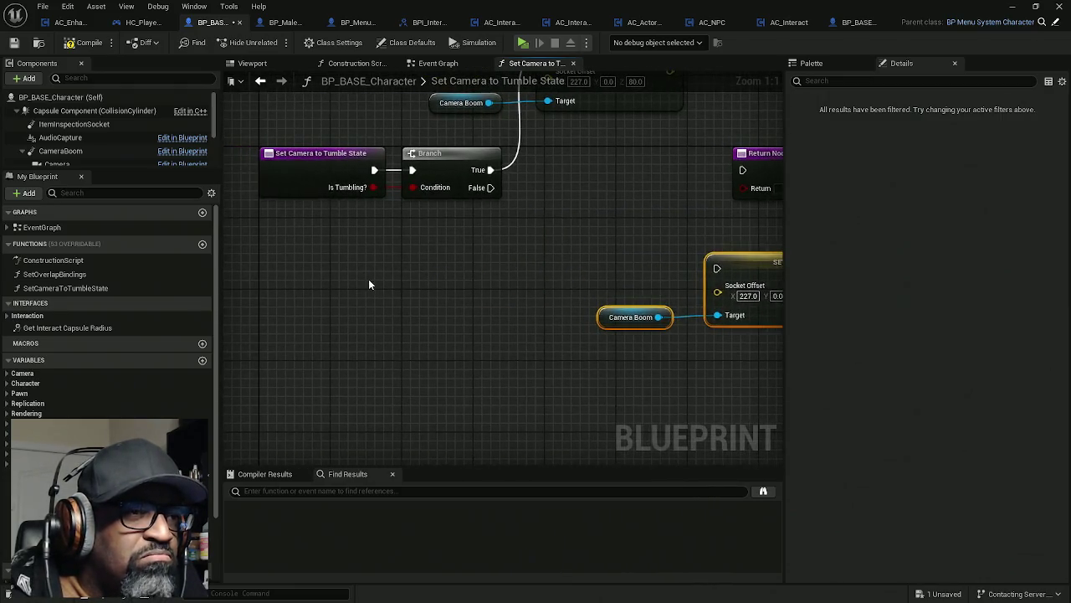
{"action": "left_click", "coordinate": [379, 276]}
{"action": "right_click", "coordinate": [379, 278]}
{"action": "type", "text": "get class de"}
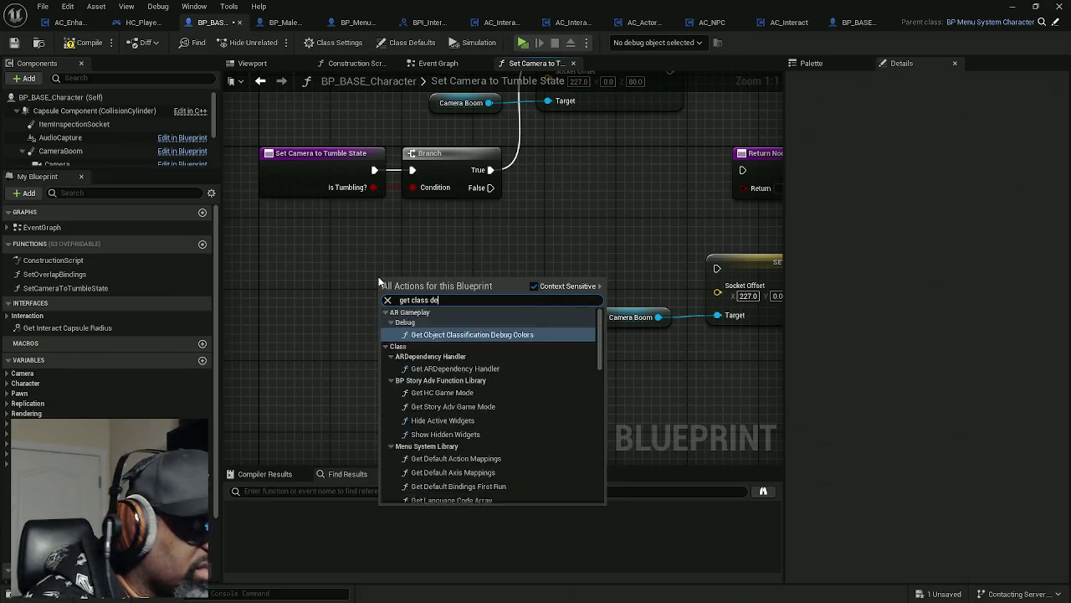
{"action": "type", "text": "f"}
{"action": "key", "text": "Return"}
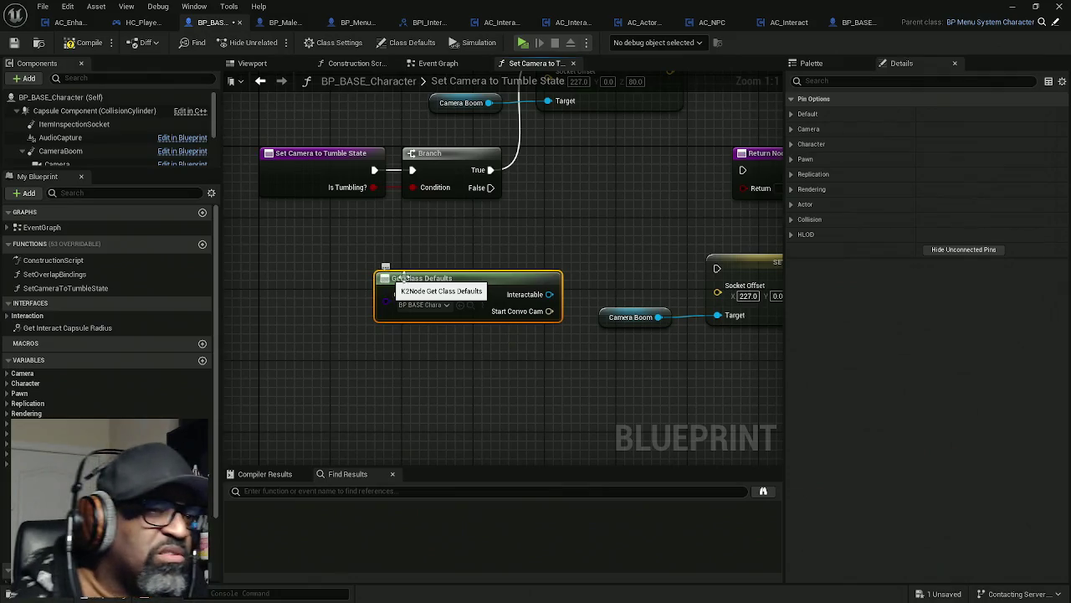
{"action": "left_click_drag", "start_coordinate": [386, 277], "coordinate": [315, 260]}
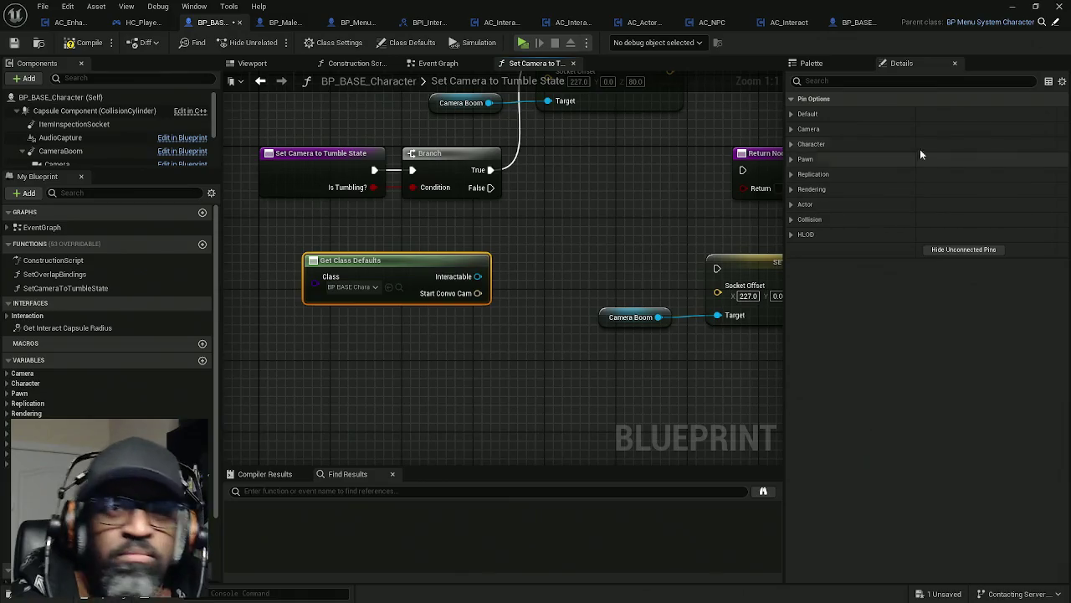
{"action": "left_click", "coordinate": [791, 130]}
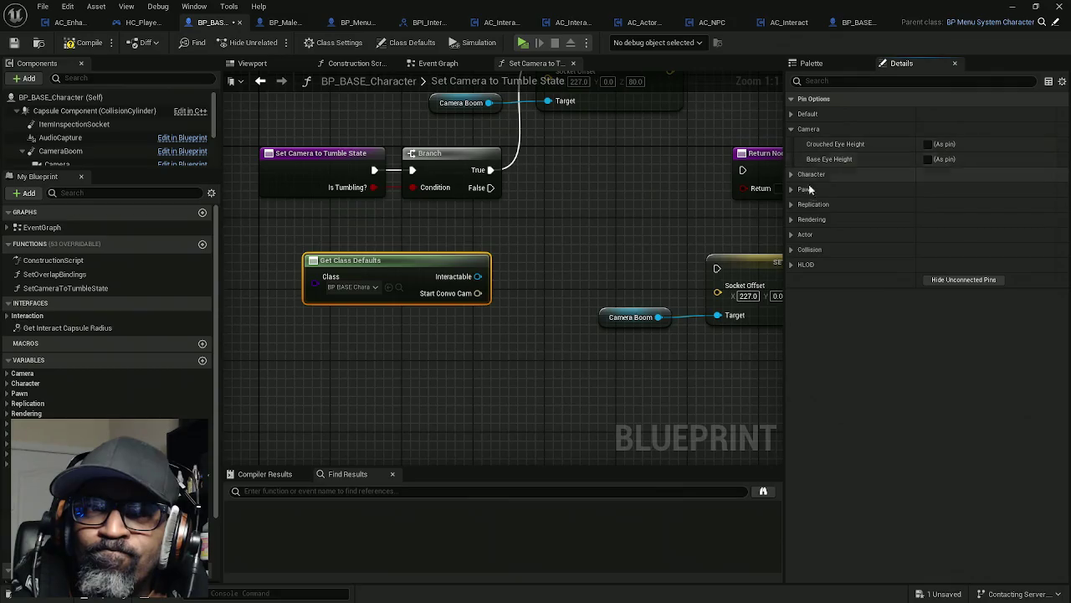
{"action": "left_click", "coordinate": [792, 115]}
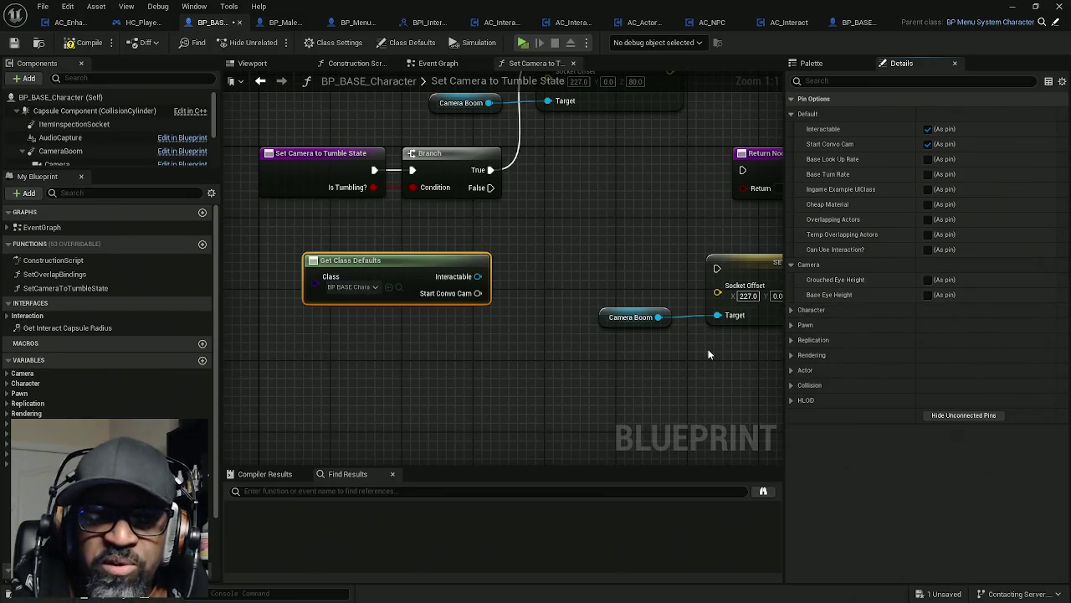
{"action": "key", "text": "Delete"}
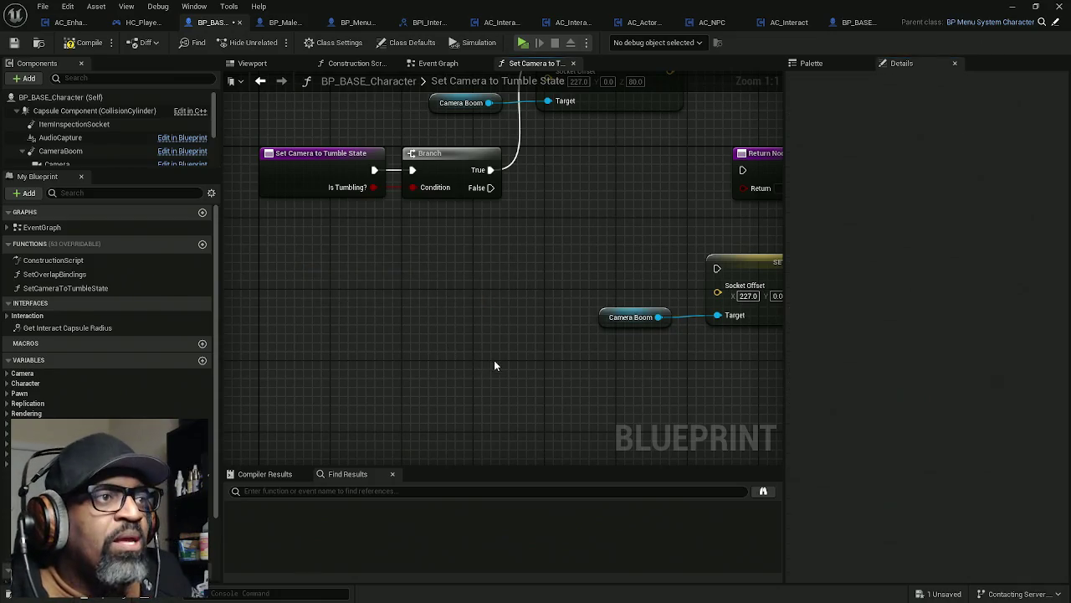
{"action": "mouse_move", "coordinate": [60, 151]}
{"action": "left_mouse_down"}
{"action": "mouse_move", "coordinate": [385, 318]}
{"action": "mouse_move", "coordinate": [390, 280]}
{"action": "left_mouse_up"}
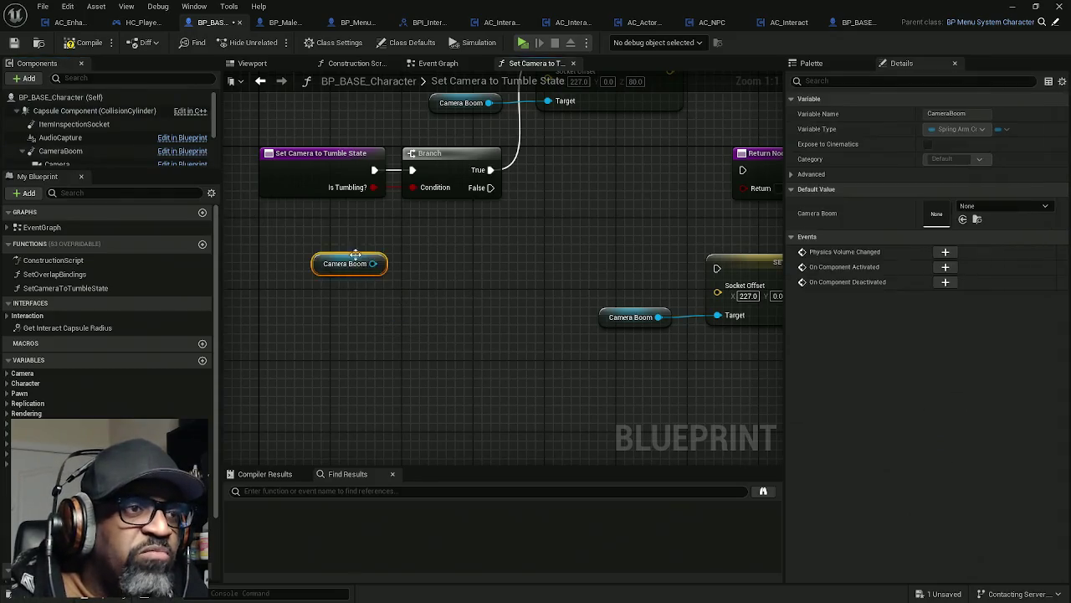
{"action": "key", "text": "Delete"}
{"action": "left_click_drag", "start_coordinate": [461, 242], "coordinate": [620, 358]}
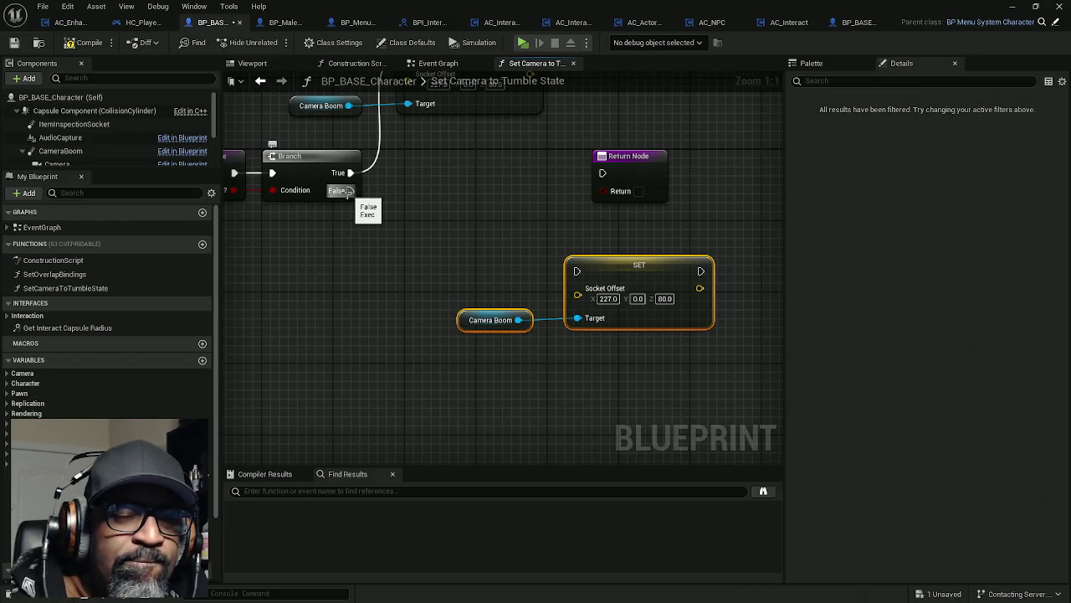
- Wire Branch False into the copied SET node and reset the camera boom's socket offset to default
{"action": "left_click_drag", "start_coordinate": [349, 193], "coordinate": [608, 286]}
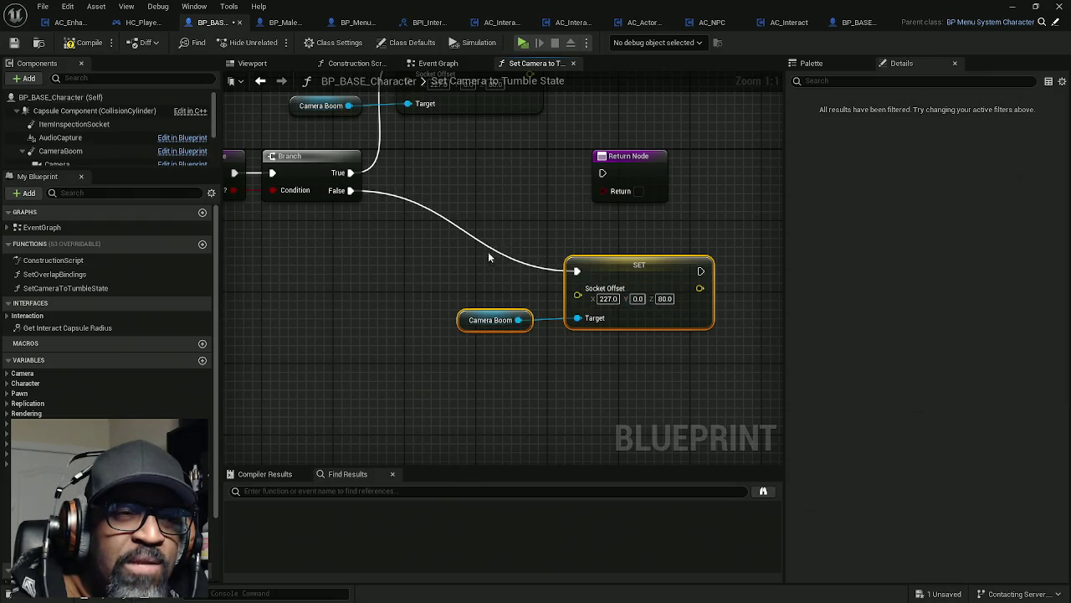
{"action": "left_click_drag", "start_coordinate": [624, 279], "coordinate": [482, 270]}
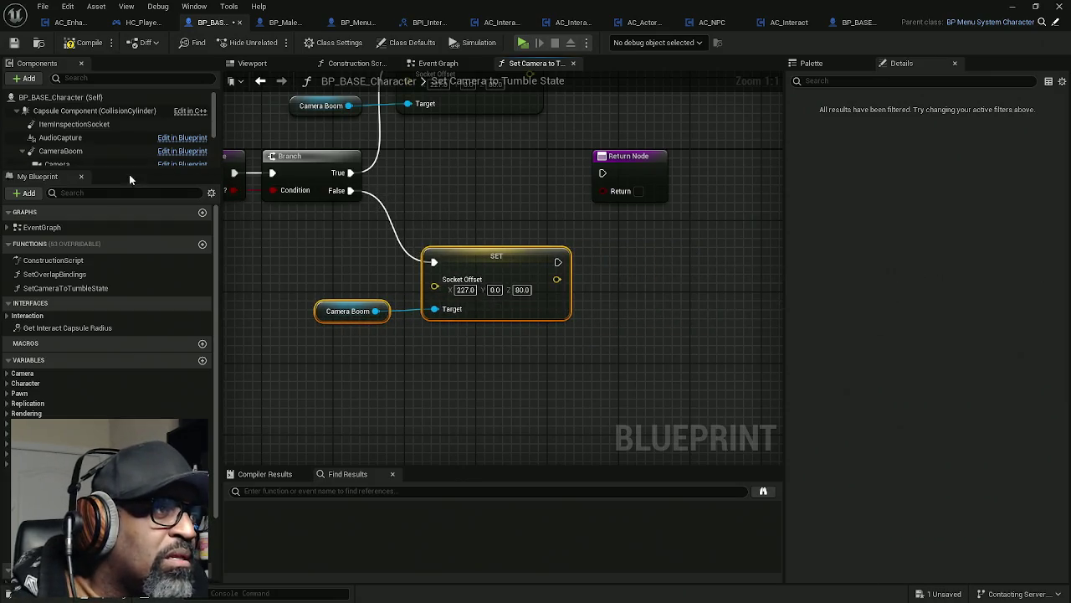
{"action": "left_click", "coordinate": [60, 150]}
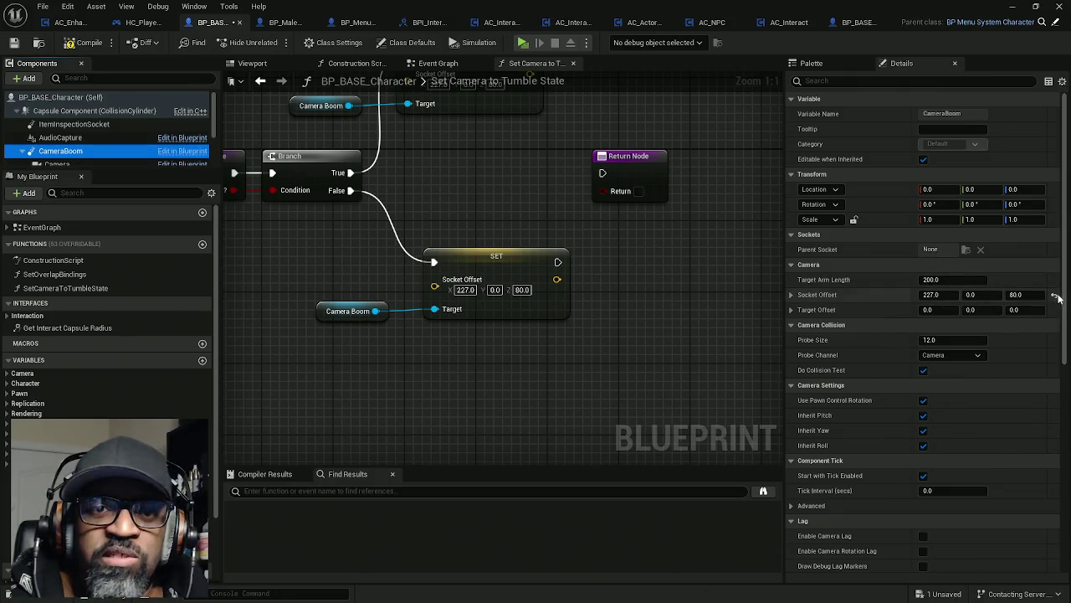
{"action": "left_click", "coordinate": [1054, 295]}
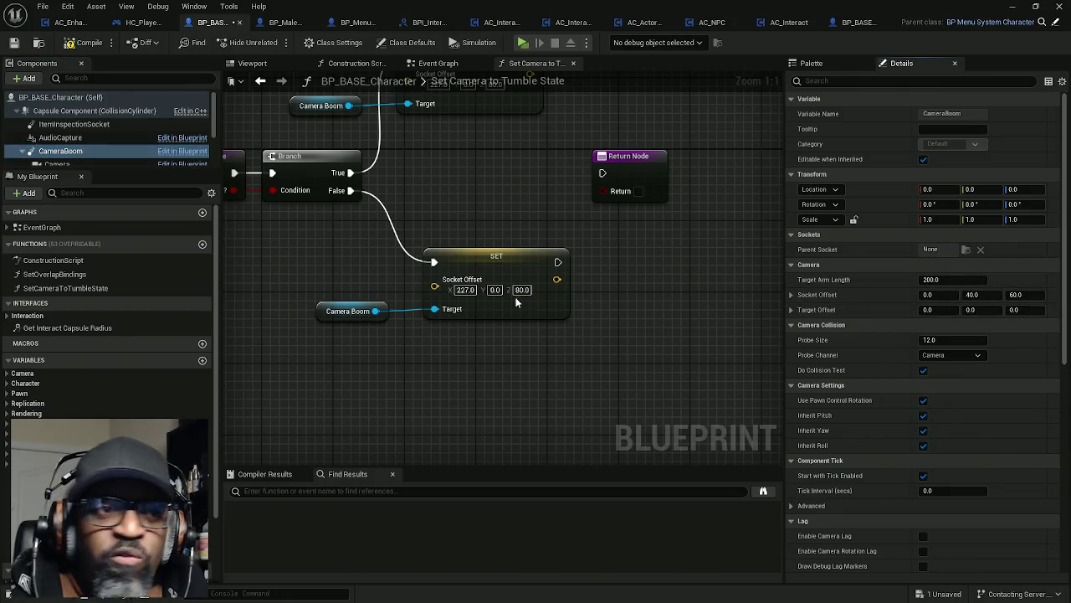
- Set the lower SET node's Socket Offset to 0, 40, 60
{"action": "left_click", "coordinate": [465, 290]}
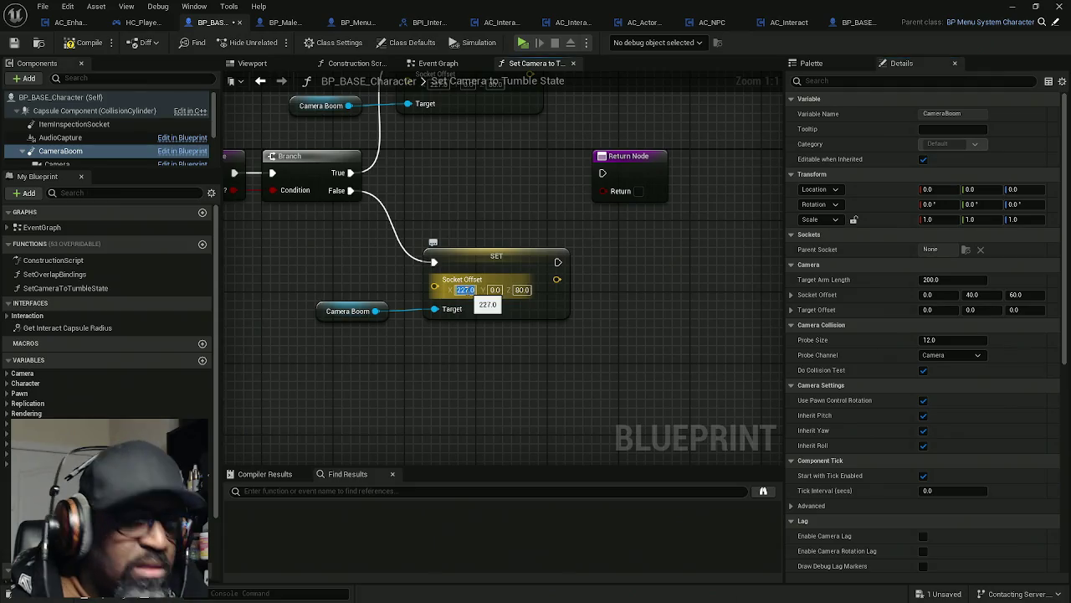
{"action": "type", "text": "0"}
{"action": "key", "text": "Tab"}
{"action": "type", "text": "40"}
{"action": "key", "text": "Tab"}
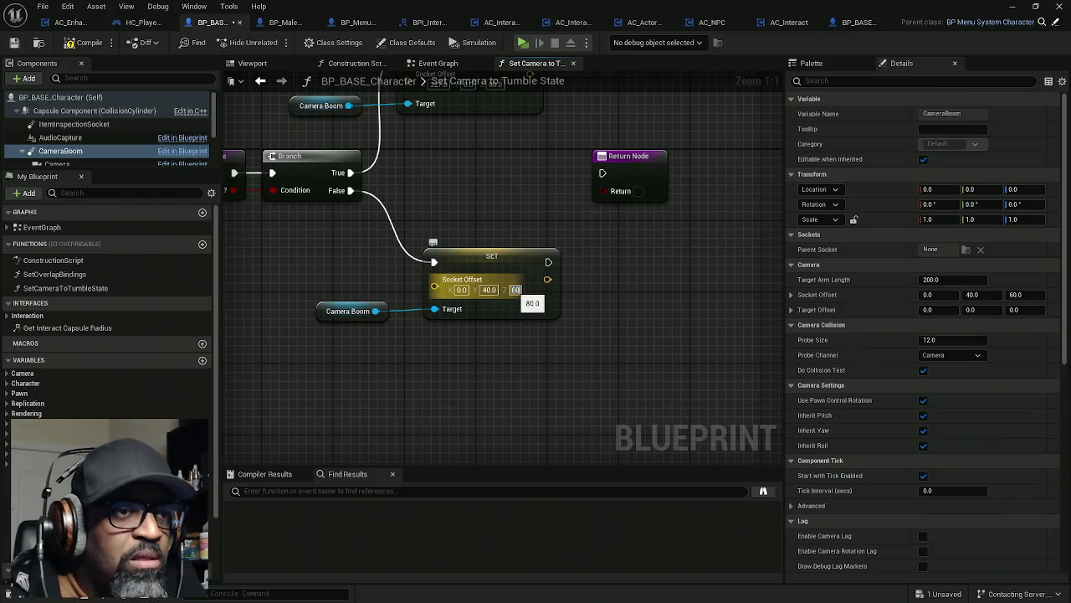
- Feed the Is Tumbling? flag and both SET nodes' execution into the Return Node
{"action": "left_click_drag", "start_coordinate": [525, 216], "coordinate": [523, 259]}
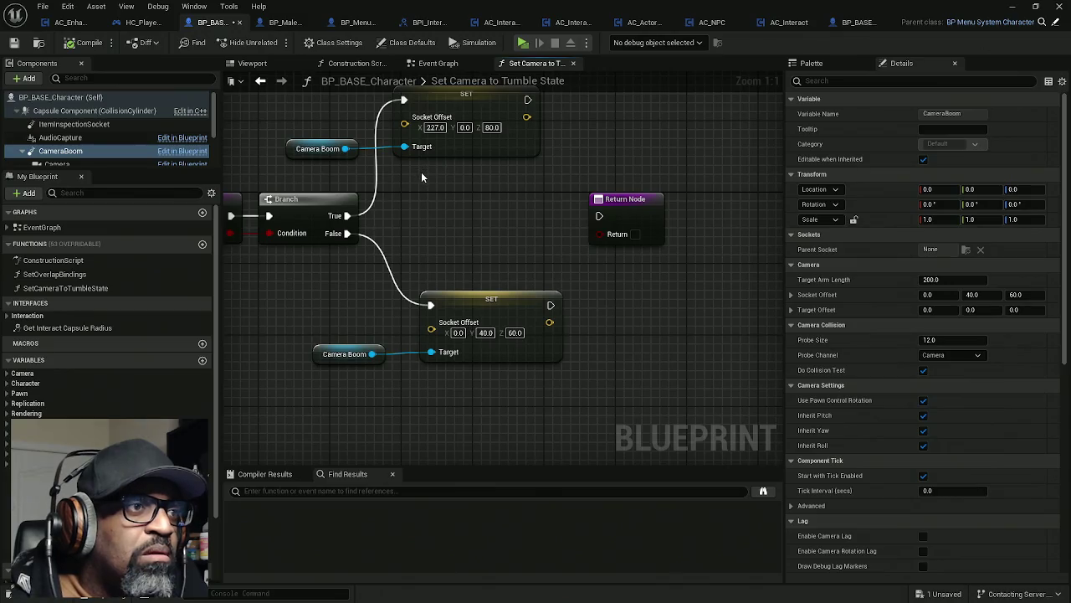
{"action": "left_click_drag", "start_coordinate": [434, 182], "coordinate": [462, 179]}
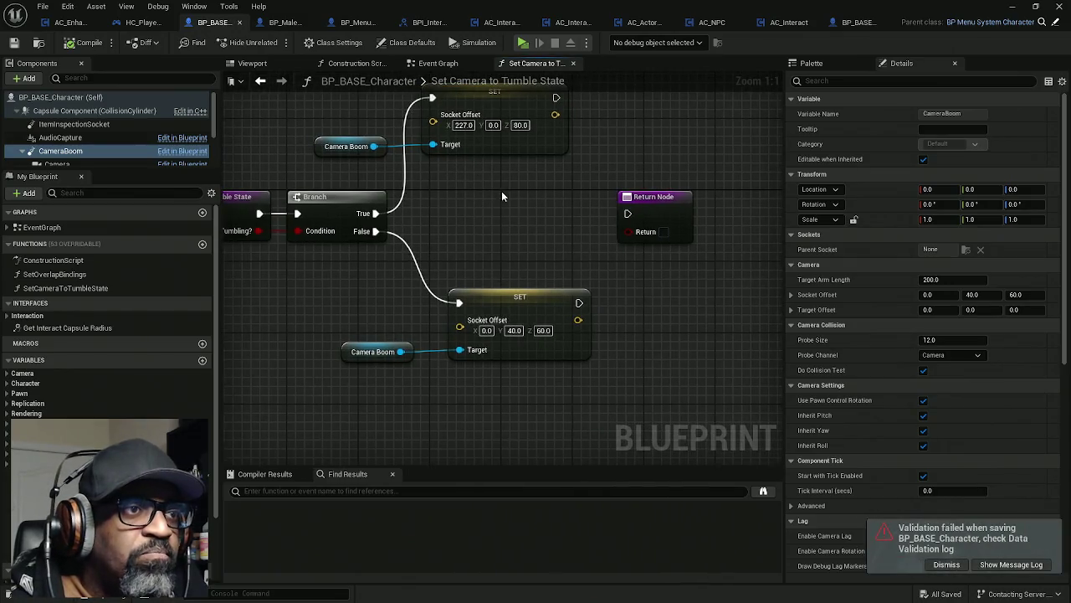
{"action": "mouse_move", "coordinate": [259, 231]}
{"action": "left_mouse_down"}
{"action": "mouse_move", "coordinate": [687, 233]}
{"action": "mouse_move", "coordinate": [581, 234]}
{"action": "mouse_move", "coordinate": [552, 167]}
{"action": "mouse_move", "coordinate": [501, 123]}
{"action": "left_mouse_up"}
{"action": "mouse_move", "coordinate": [573, 240]}
{"action": "left_mouse_down"}
{"action": "mouse_move", "coordinate": [569, 270]}
{"action": "mouse_move", "coordinate": [525, 328]}
{"action": "mouse_move", "coordinate": [628, 248]}
{"action": "left_mouse_up"}
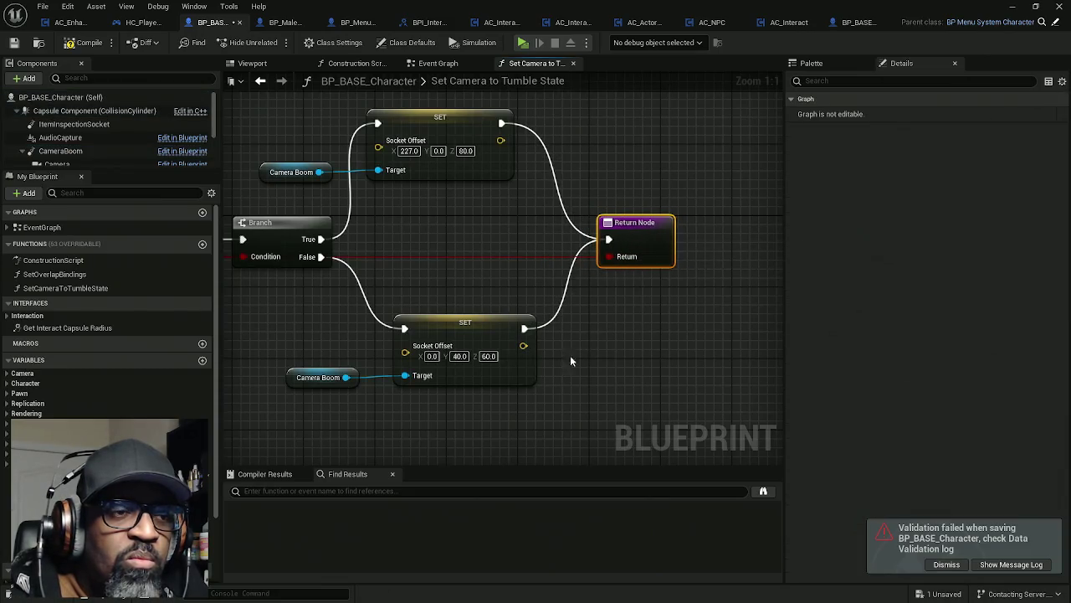
- Tidy the SET, Camera Boom and Branch nodes into a neat layout and save the blueprint
{"action": "mouse_move", "coordinate": [498, 381]}
{"action": "left_mouse_down"}
{"action": "mouse_move", "coordinate": [490, 121]}
{"action": "mouse_move", "coordinate": [481, 381]}
{"action": "mouse_move", "coordinate": [501, 350]}
{"action": "left_mouse_up"}
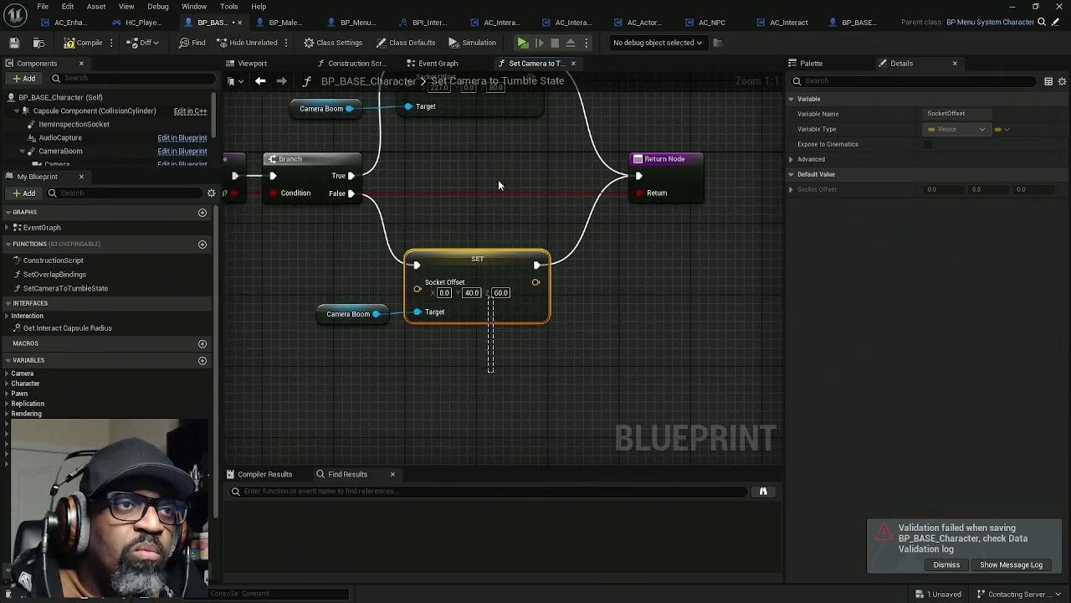
{"action": "left_click", "coordinate": [500, 114], "text": "ctrl"}
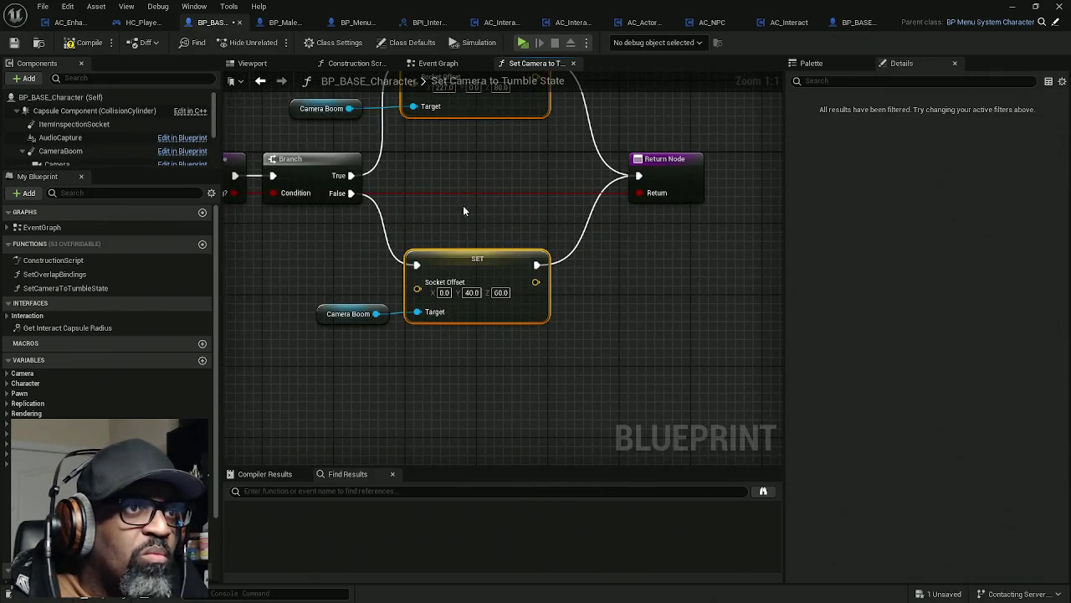
{"action": "left_click_drag", "start_coordinate": [472, 204], "coordinate": [511, 225]}
{"action": "mouse_move", "coordinate": [417, 355]}
{"action": "left_mouse_down"}
{"action": "mouse_move", "coordinate": [431, 104]}
{"action": "mouse_move", "coordinate": [402, 105]}
{"action": "left_mouse_up"}
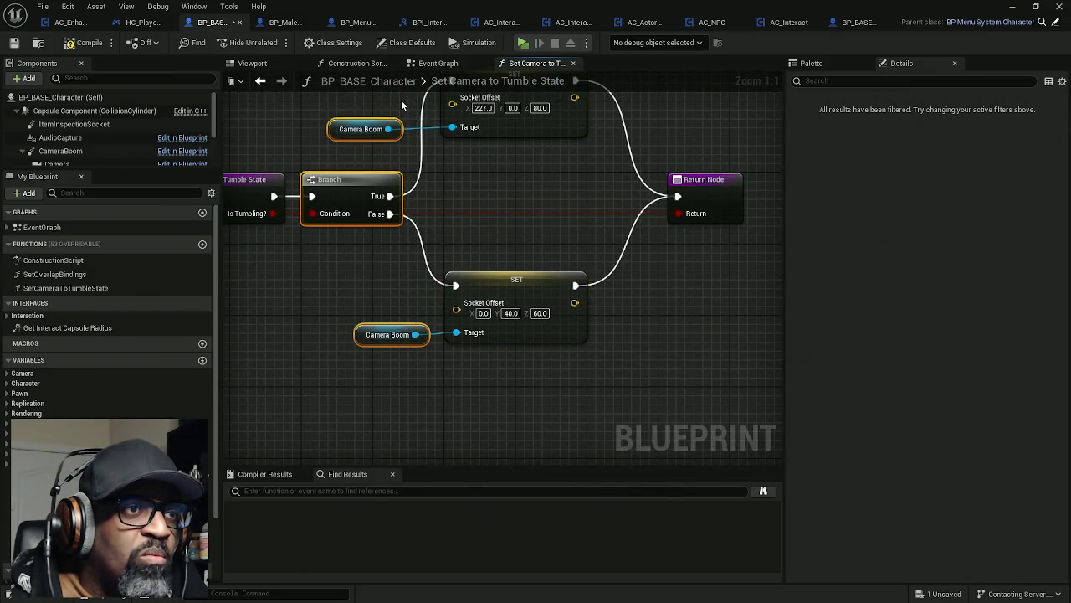
{"action": "mouse_move", "coordinate": [369, 192]}
{"action": "left_mouse_down"}
{"action": "mouse_move", "coordinate": [399, 200]}
{"action": "mouse_move", "coordinate": [383, 199]}
{"action": "left_mouse_up"}
{"action": "left_click", "coordinate": [419, 195]}
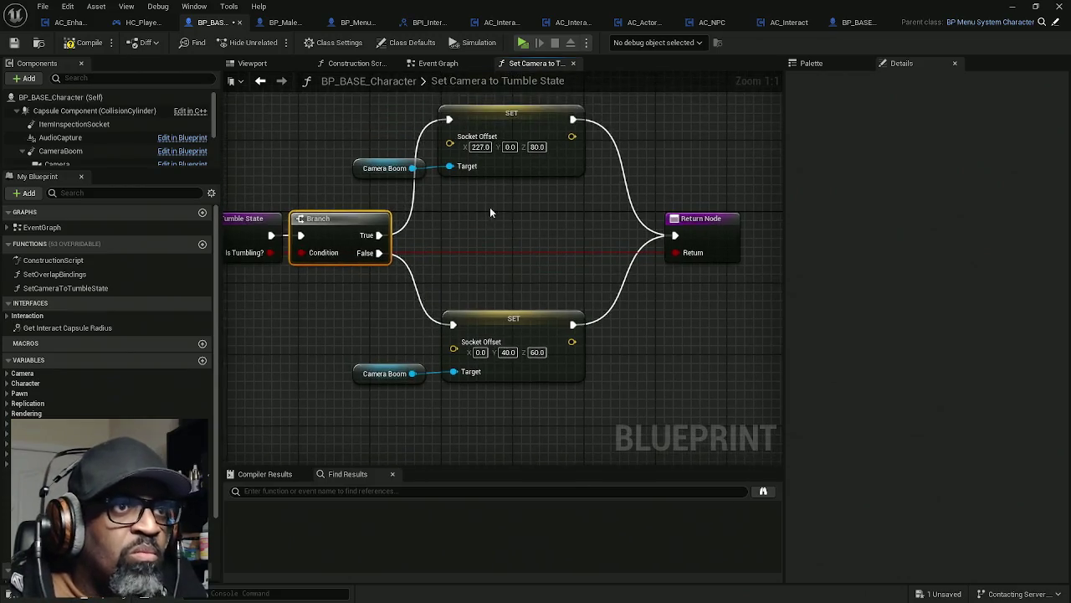
{"action": "left_click_drag", "start_coordinate": [487, 208], "coordinate": [403, 168]}
{"action": "mouse_move", "coordinate": [488, 157]}
{"action": "left_mouse_down"}
{"action": "mouse_move", "coordinate": [446, 292]}
{"action": "mouse_move", "coordinate": [418, 291]}
{"action": "left_mouse_up"}
{"action": "left_click_drag", "start_coordinate": [485, 159], "coordinate": [473, 233]}
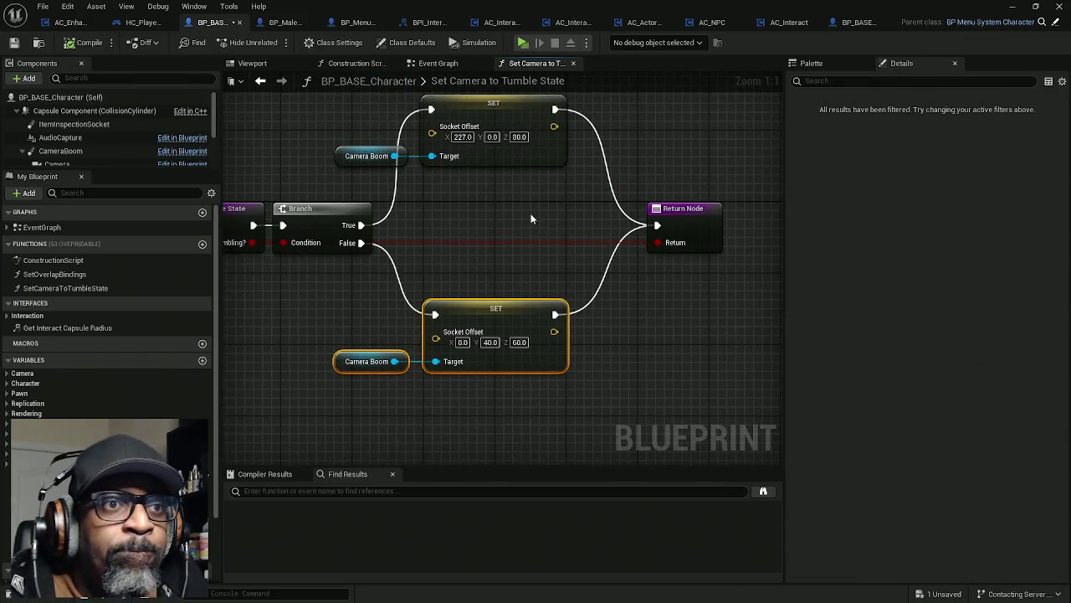
{"action": "key", "text": "ctrl+s"}
{"action": "left_click_drag", "start_coordinate": [554, 228], "coordinate": [548, 247]}
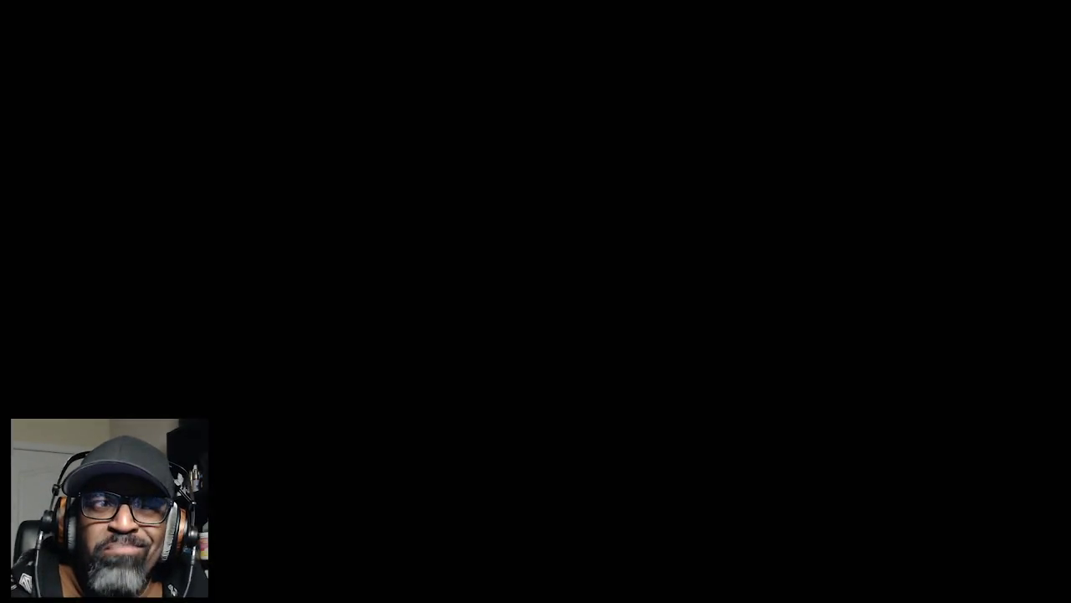
- Walk the character to the counter, inspect the soda bottle with E, then end the preview
{"action": "key", "text": "w"}
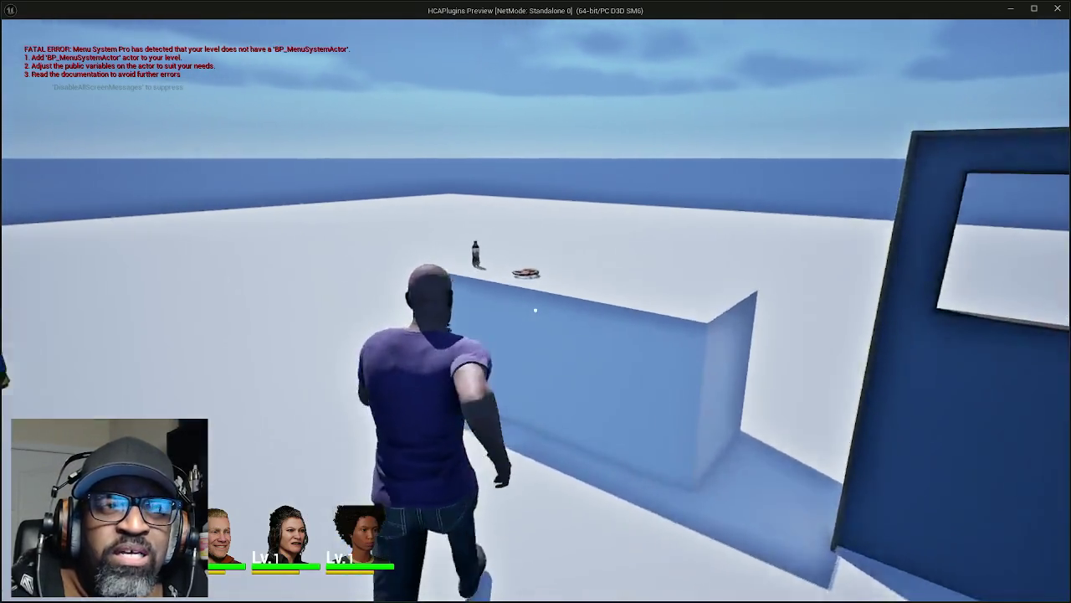
{"action": "key", "text": "w"}
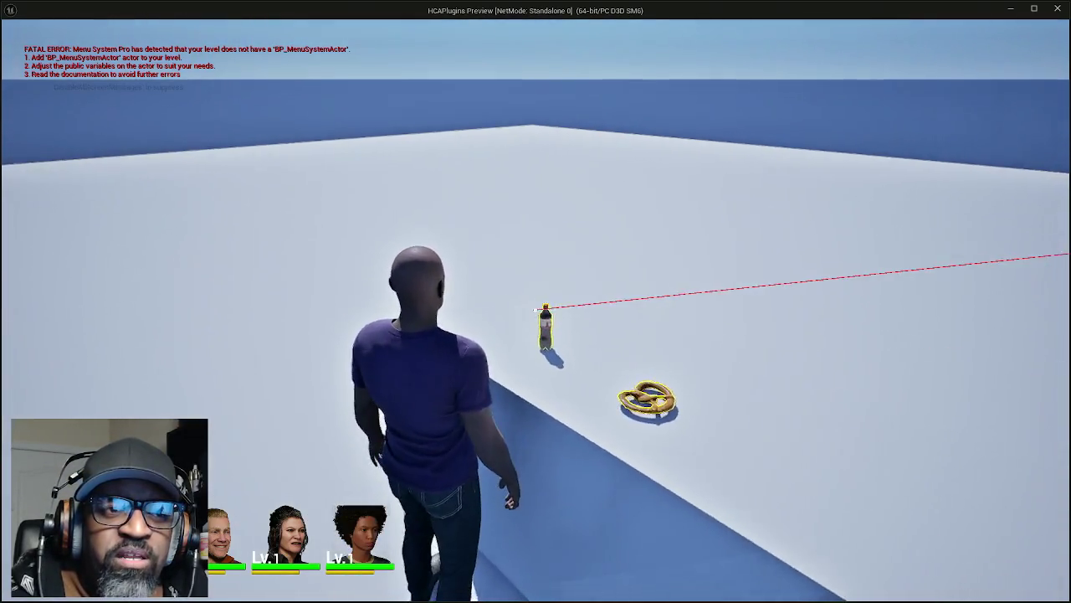
{"action": "key", "text": "e"}
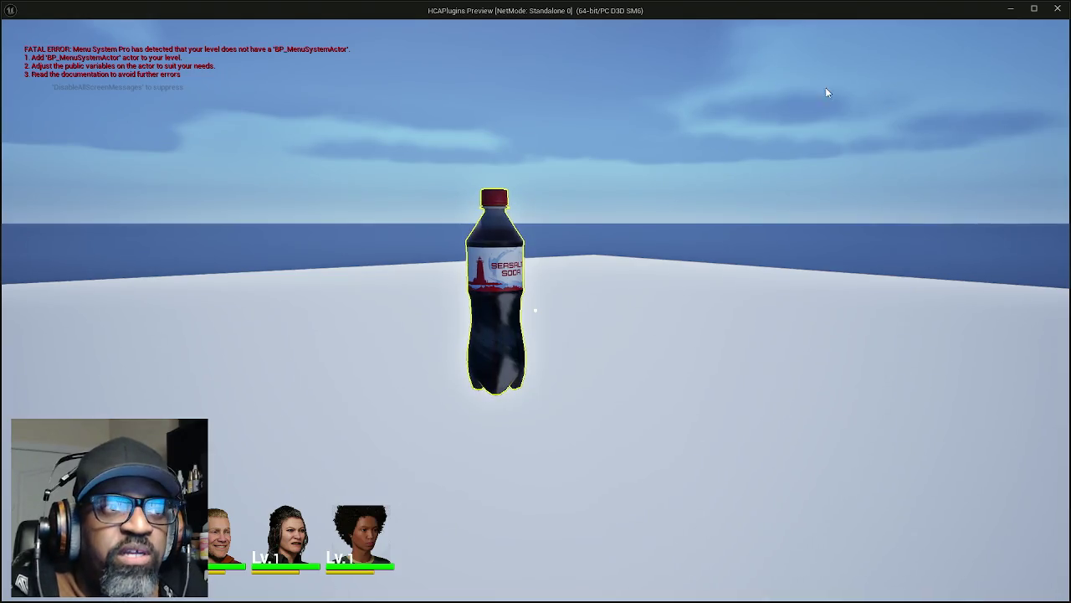
{"action": "key", "text": "Escape"}
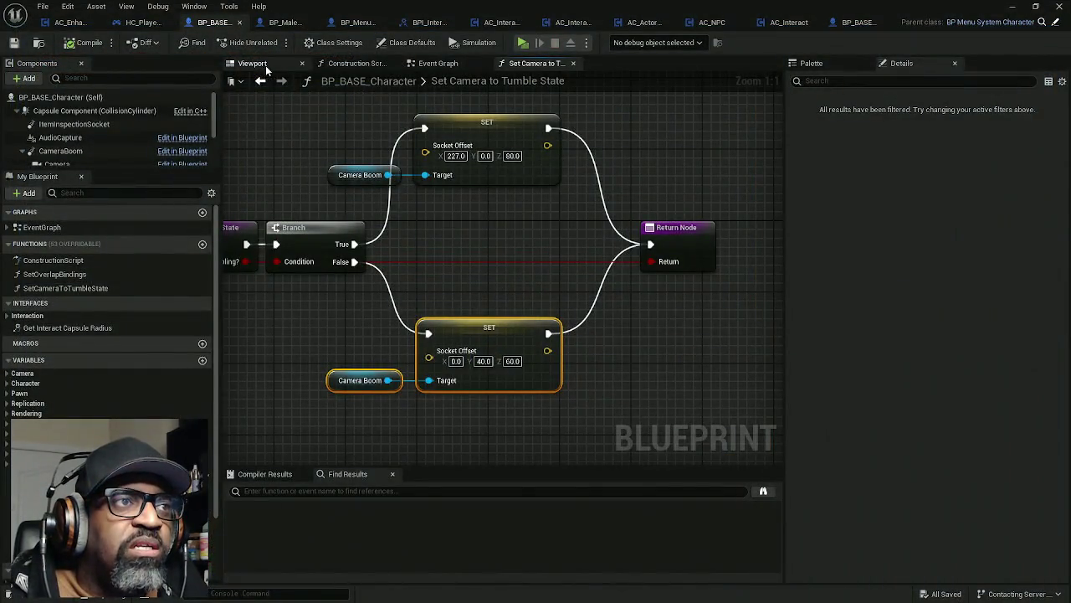
- In the Viewport, set the CameraBoom's Socket Offset to 227, 0, 80
{"action": "left_click", "coordinate": [255, 64]}
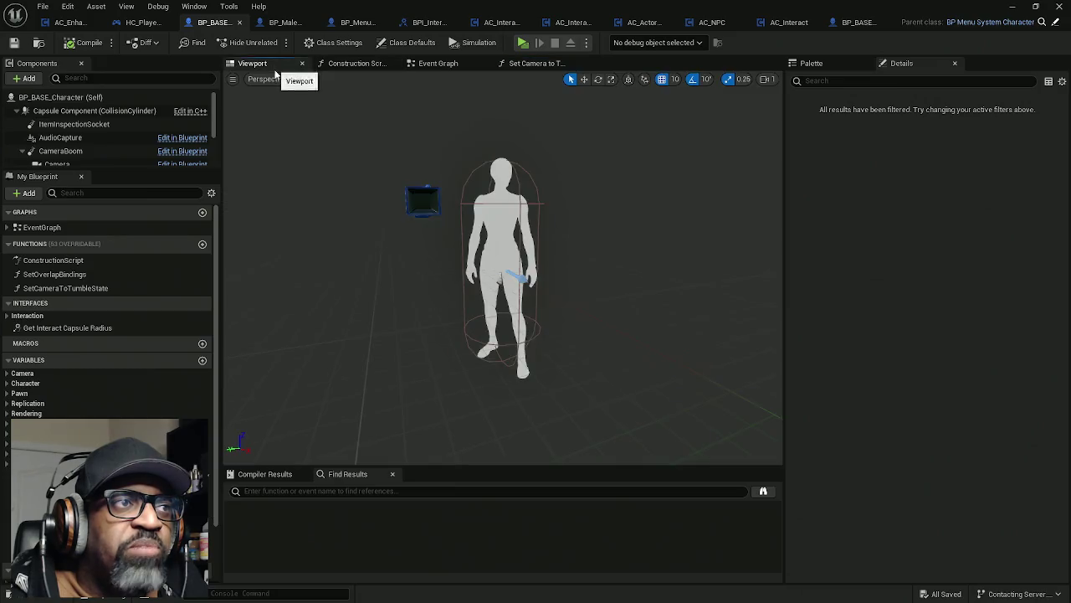
{"action": "left_click", "coordinate": [82, 152]}
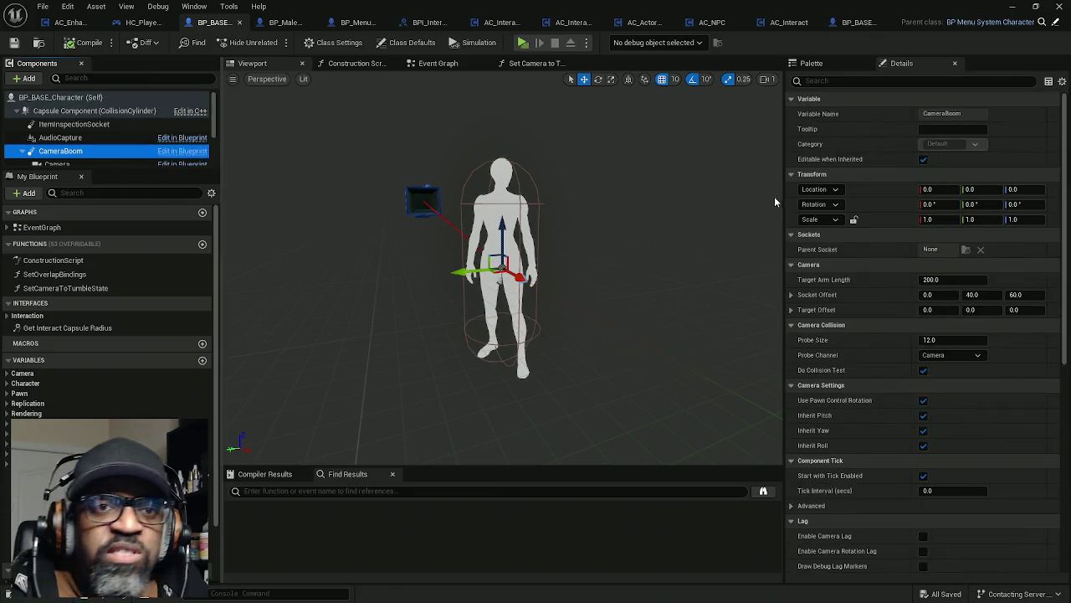
{"action": "left_click", "coordinate": [943, 296]}
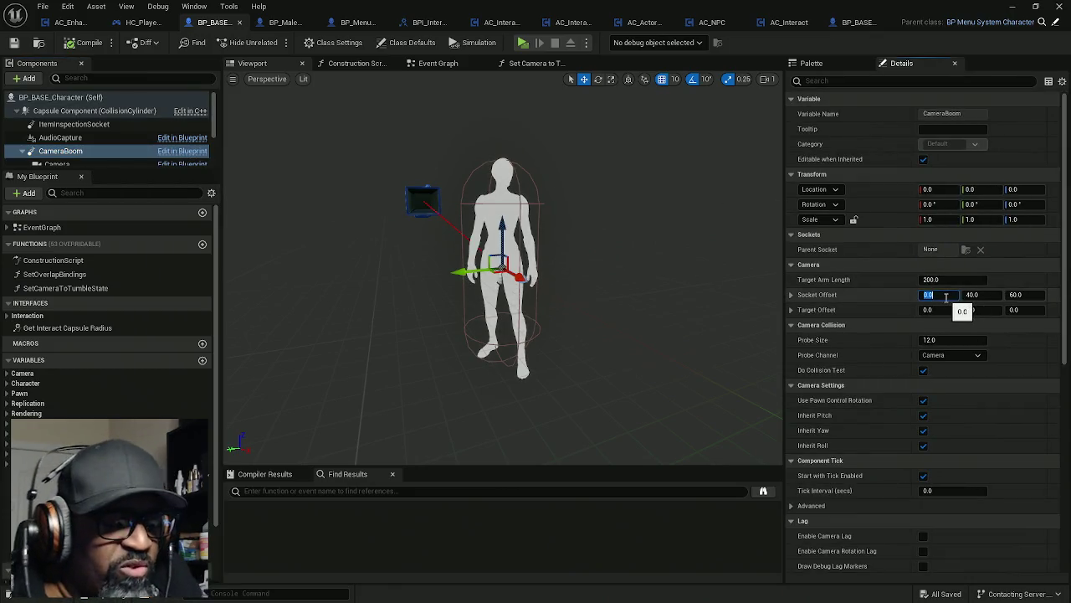
{"action": "type", "text": "27"}
{"action": "key", "text": "Tab"}
{"action": "type", "text": "0"}
{"action": "key", "text": "Tab"}
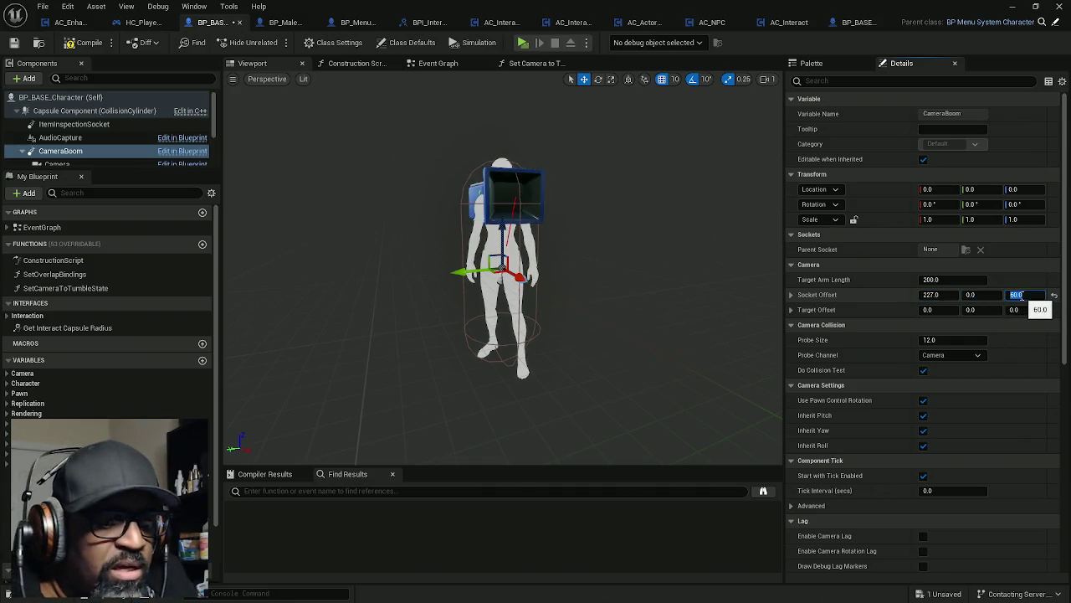
{"action": "type", "text": "80"}
{"action": "key", "text": "Return"}
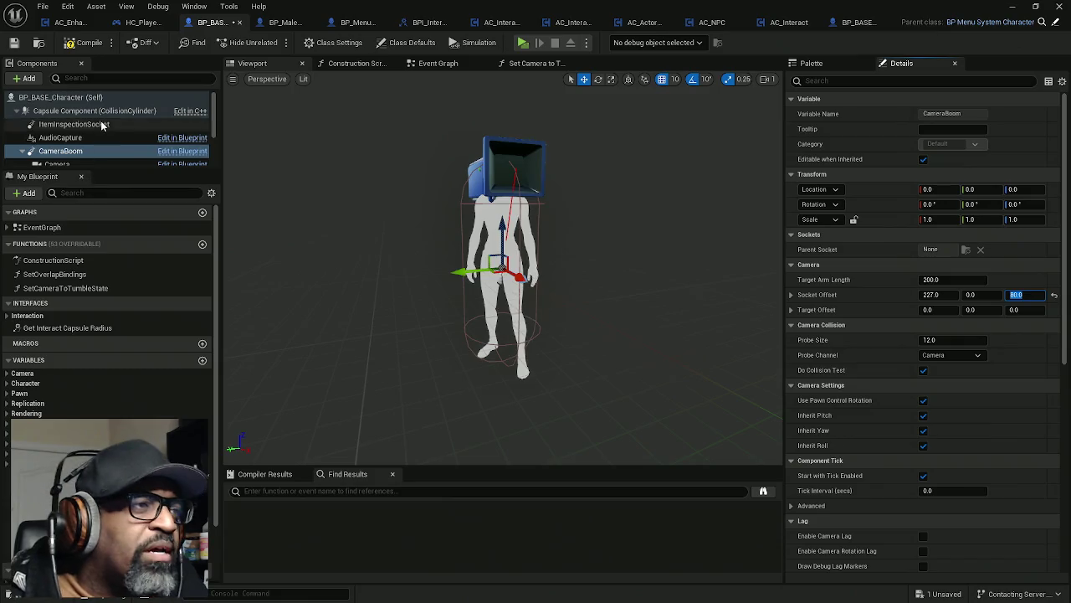
- Select ItemInspectionSocket and view the character from the Right orthographic angle
{"action": "left_click", "coordinate": [73, 124]}
{"action": "left_click_drag", "start_coordinate": [267, 177], "coordinate": [221, 178]}
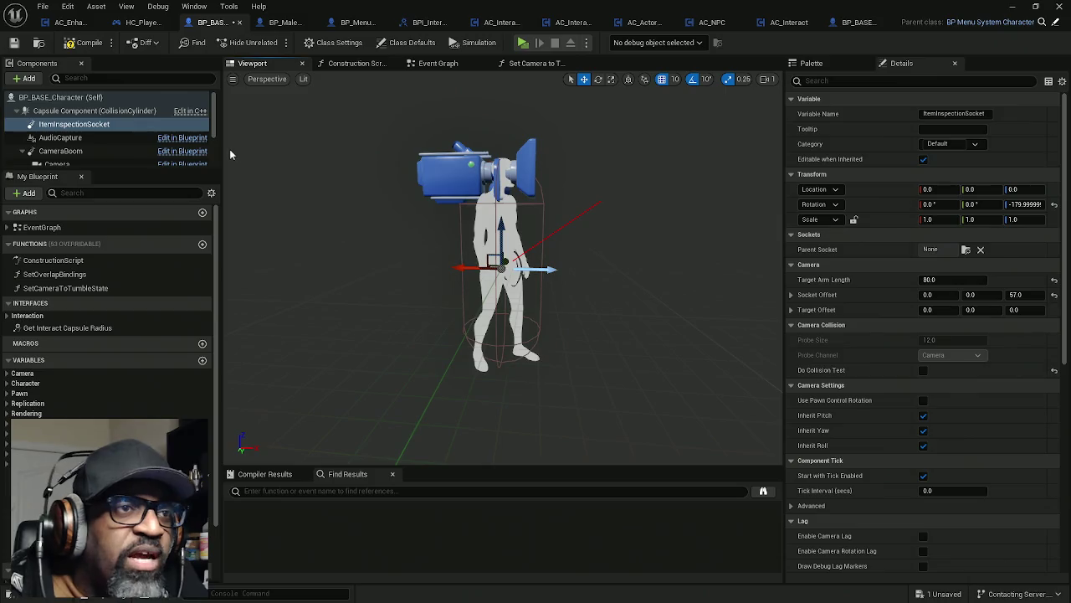
{"action": "left_click", "coordinate": [289, 79]}
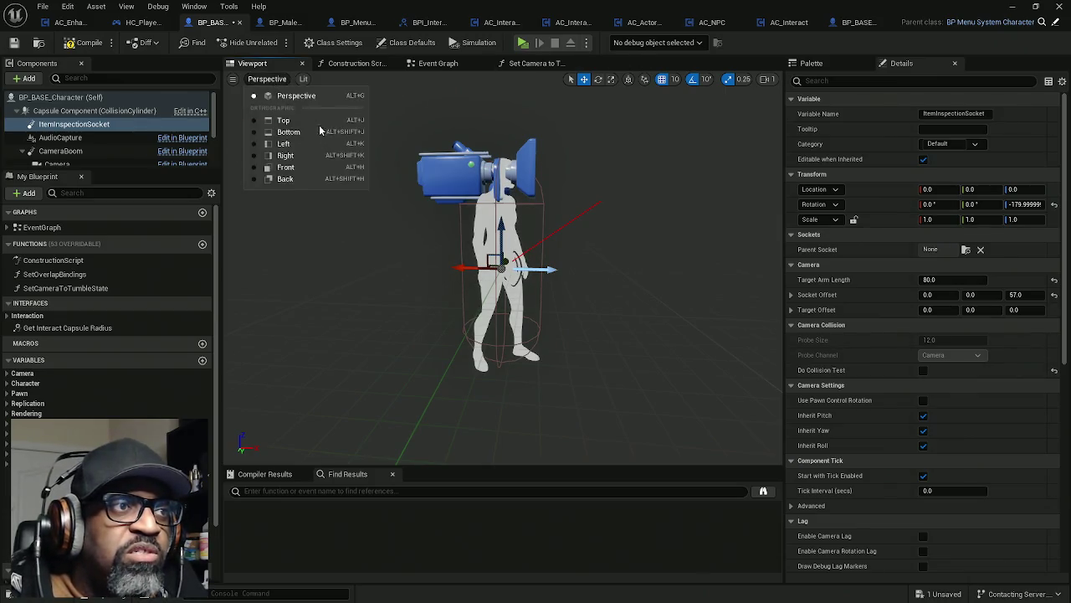
{"action": "left_click", "coordinate": [299, 158]}
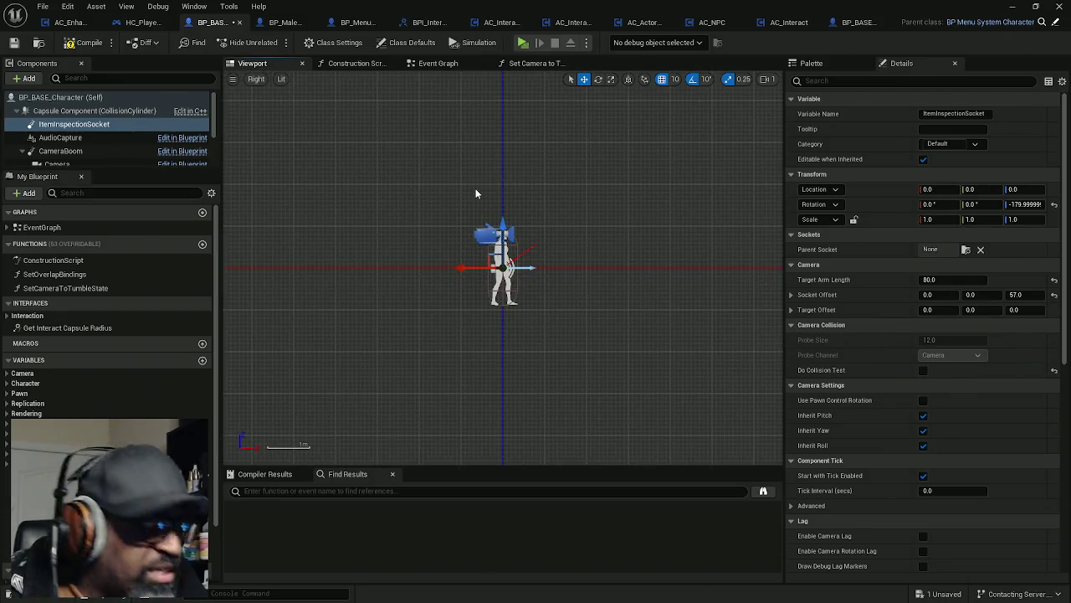
{"action": "scroll", "coordinate": [491, 188], "scroll_direction": "up", "scroll_amount": 10}
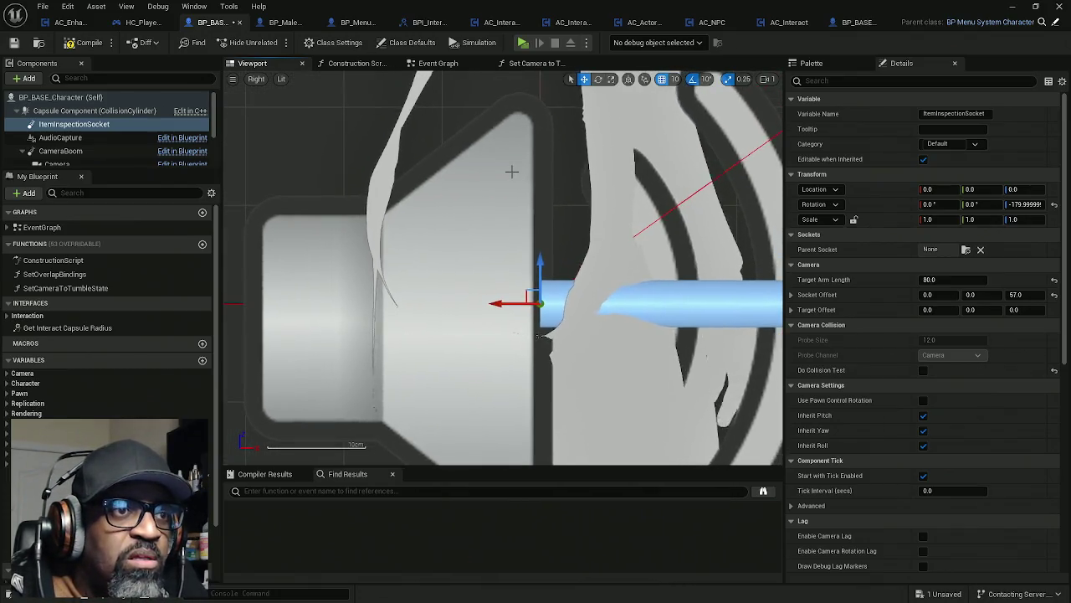
{"action": "scroll", "coordinate": [511, 171], "scroll_direction": "down", "scroll_amount": 8}
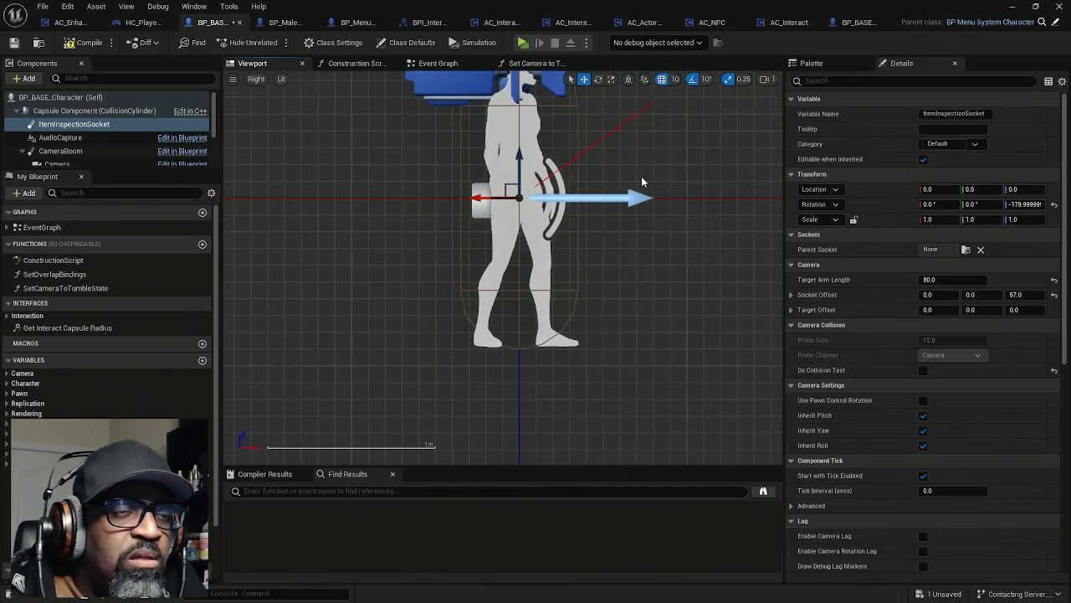
{"action": "scroll", "coordinate": [570, 232], "scroll_direction": "up", "scroll_amount": 5}
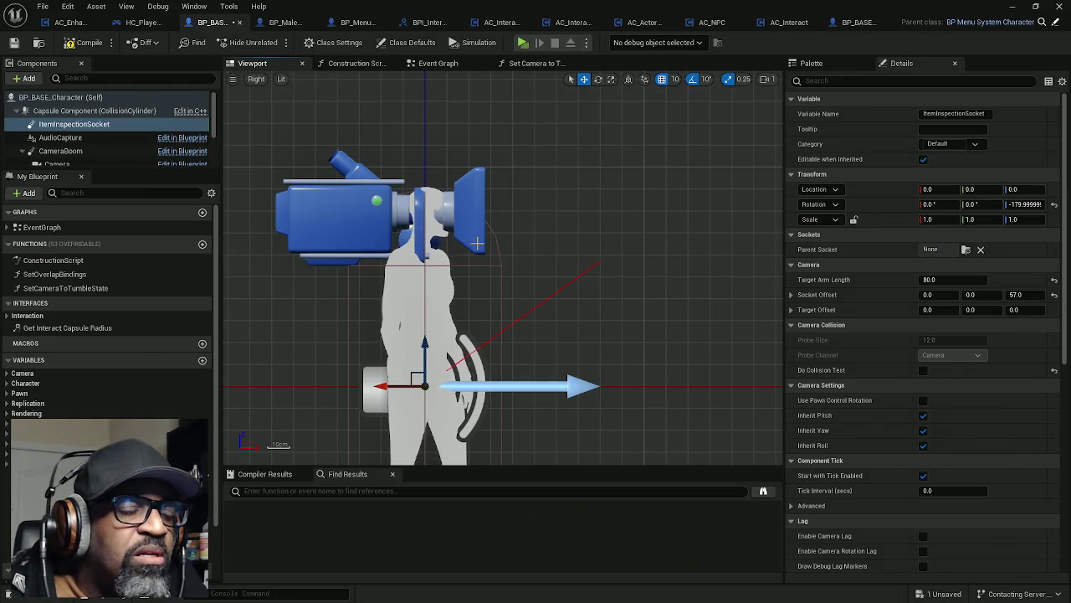
{"action": "left_click", "coordinate": [74, 123]}
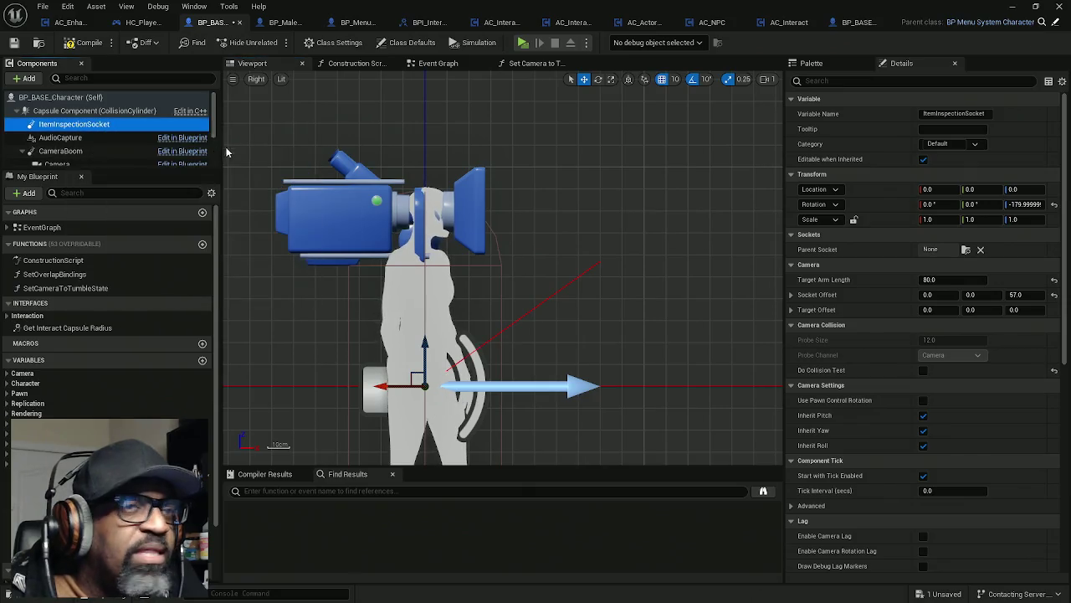
- Enter 20 for ItemInspectionSocket's Socket Offset X and compile BP_BASE_Character
{"action": "left_click", "coordinate": [1018, 294]}
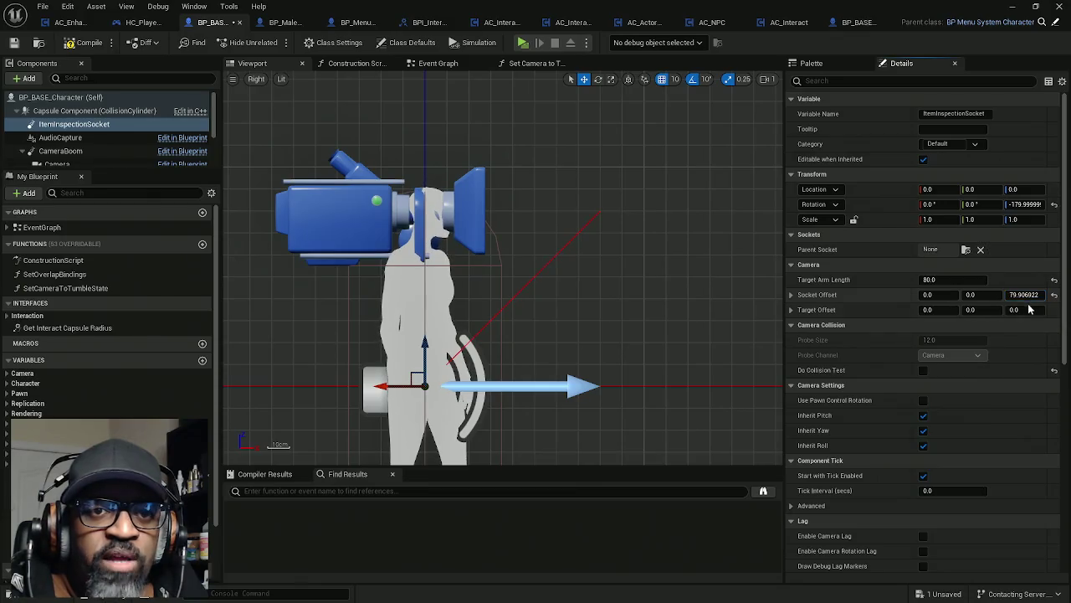
{"action": "left_click", "coordinate": [1023, 295]}
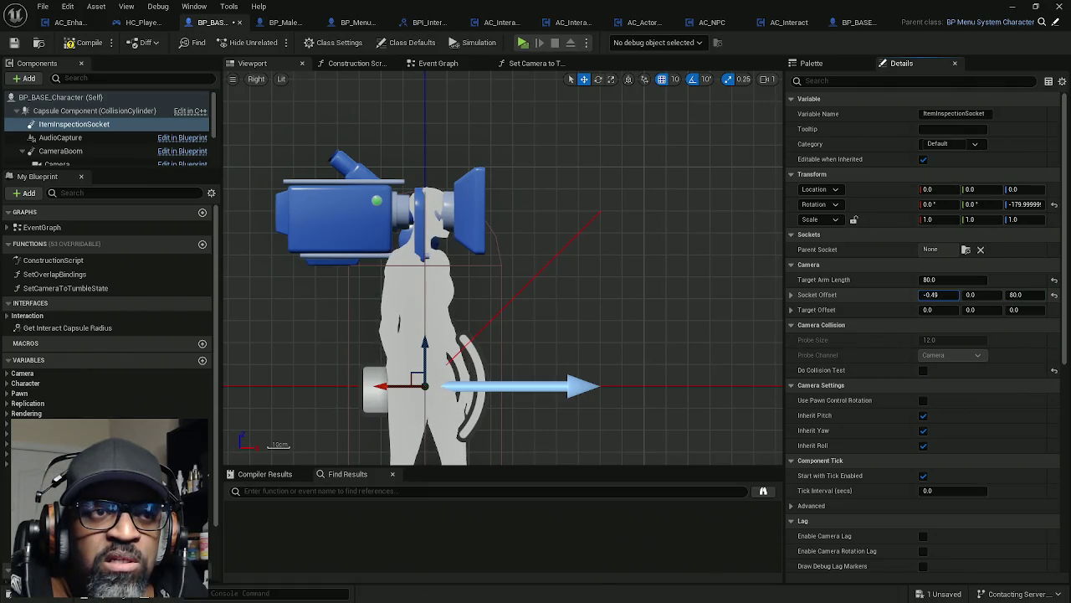
{"action": "left_click_drag", "start_coordinate": [936, 295], "coordinate": [954, 295]}
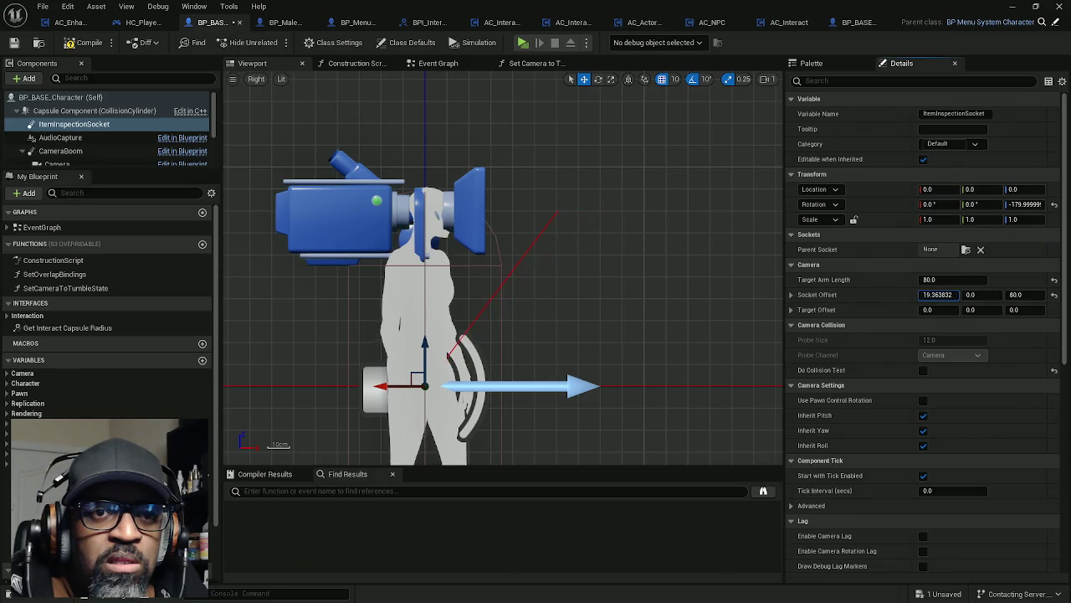
{"action": "left_click_drag", "start_coordinate": [946, 295], "coordinate": [947, 295]}
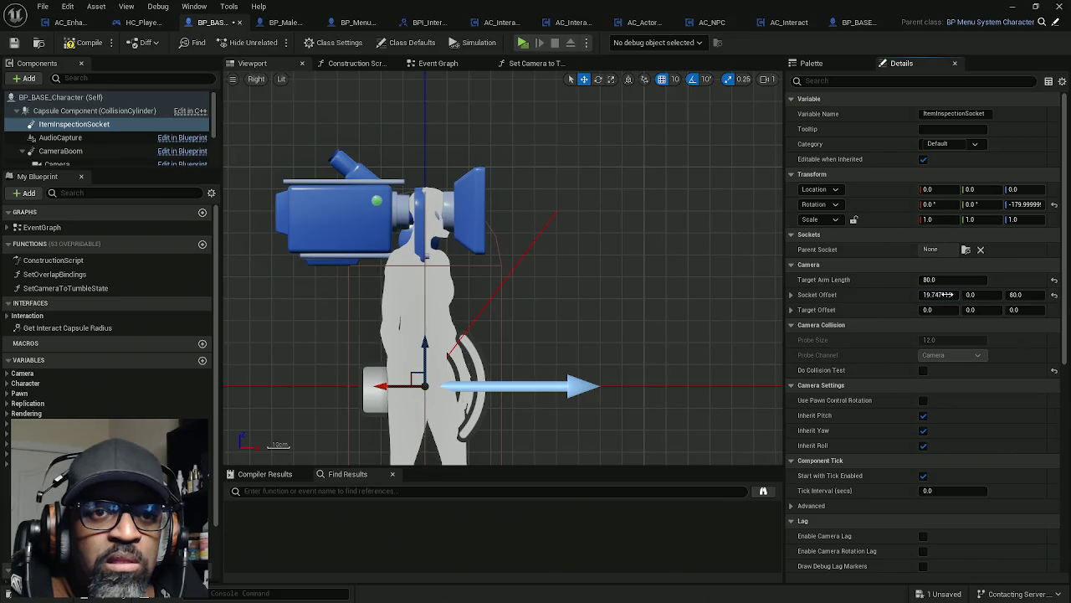
{"action": "type", "text": "20"}
{"action": "key", "text": "Return"}
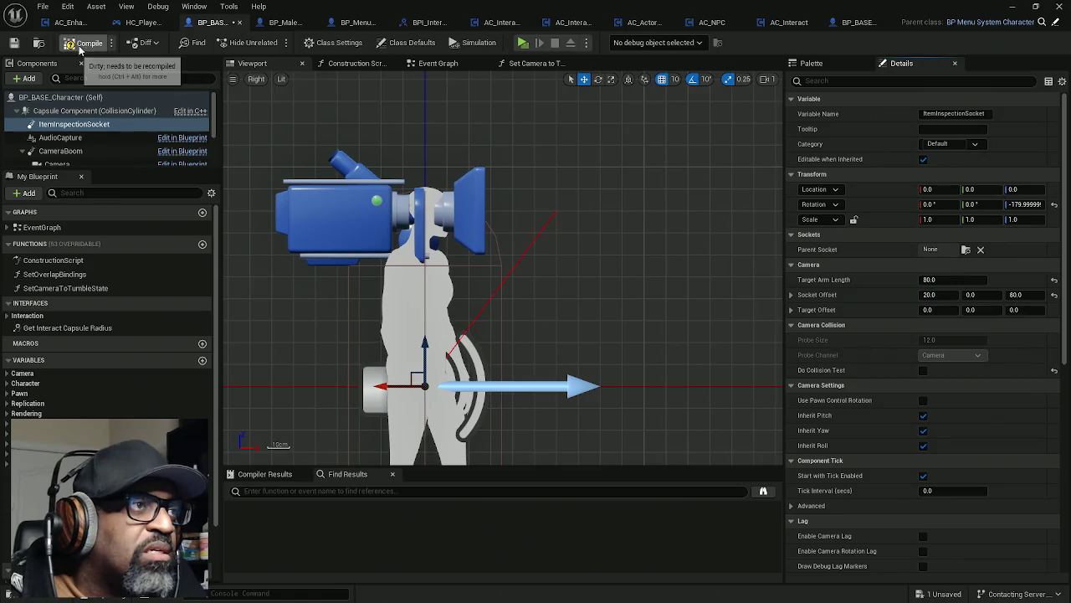
{"action": "left_click", "coordinate": [97, 45]}
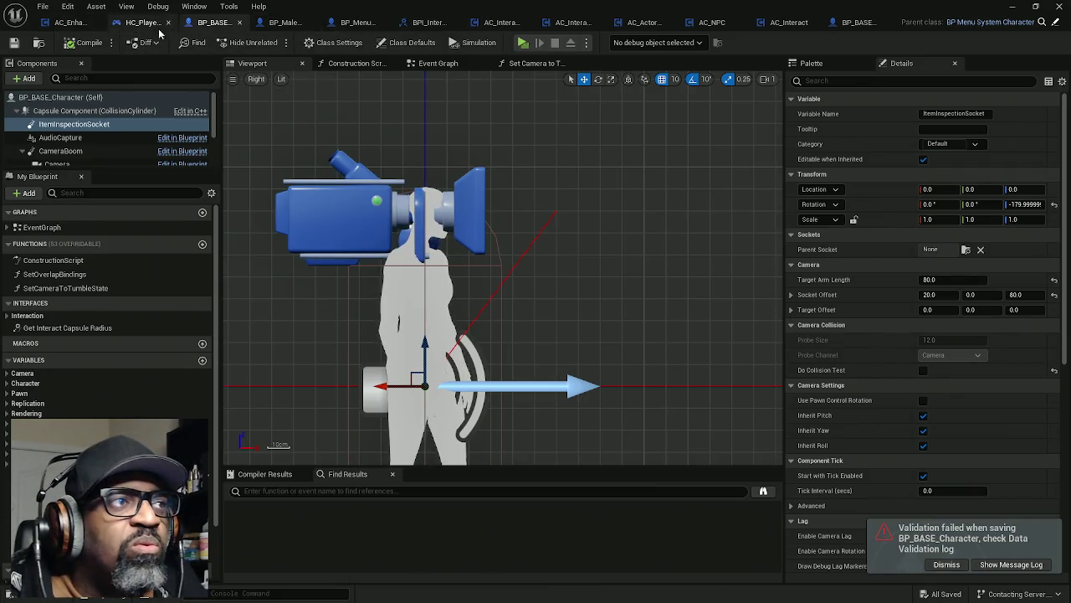
{"action": "left_click", "coordinate": [64, 29]}
- Paste the Is Tumbling?/NOT/Branch check before the first IA_Look event and drive it from Branch True
{"action": "scroll", "coordinate": [392, 258], "scroll_direction": "down", "scroll_amount": 5}
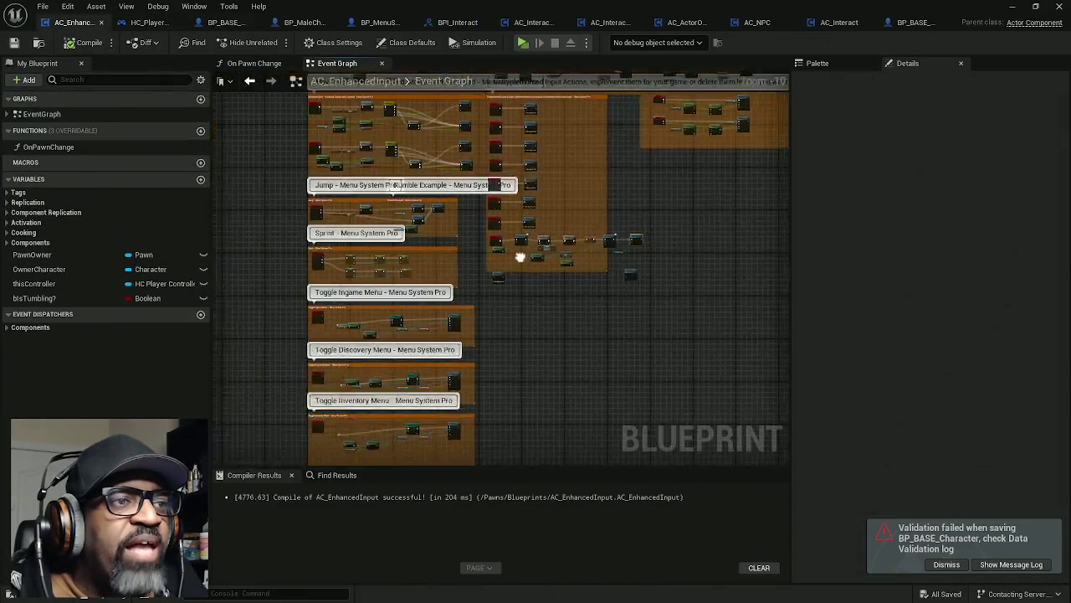
{"action": "scroll", "coordinate": [482, 186], "scroll_direction": "up", "scroll_amount": 5}
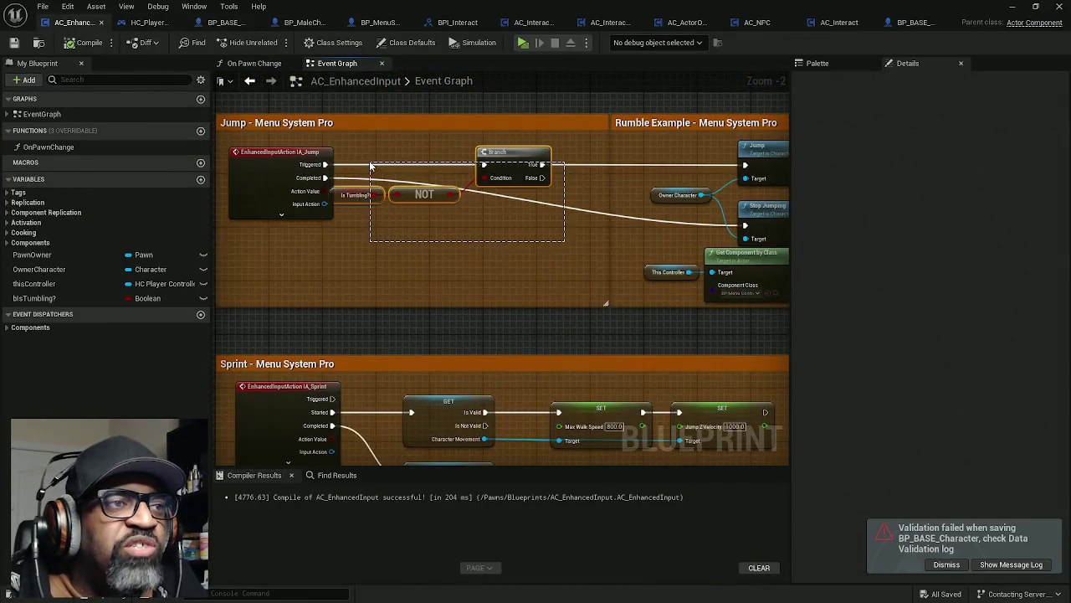
{"action": "left_click_drag", "start_coordinate": [410, 191], "coordinate": [414, 516]}
{"action": "scroll", "coordinate": [406, 206], "scroll_direction": "down", "scroll_amount": 5}
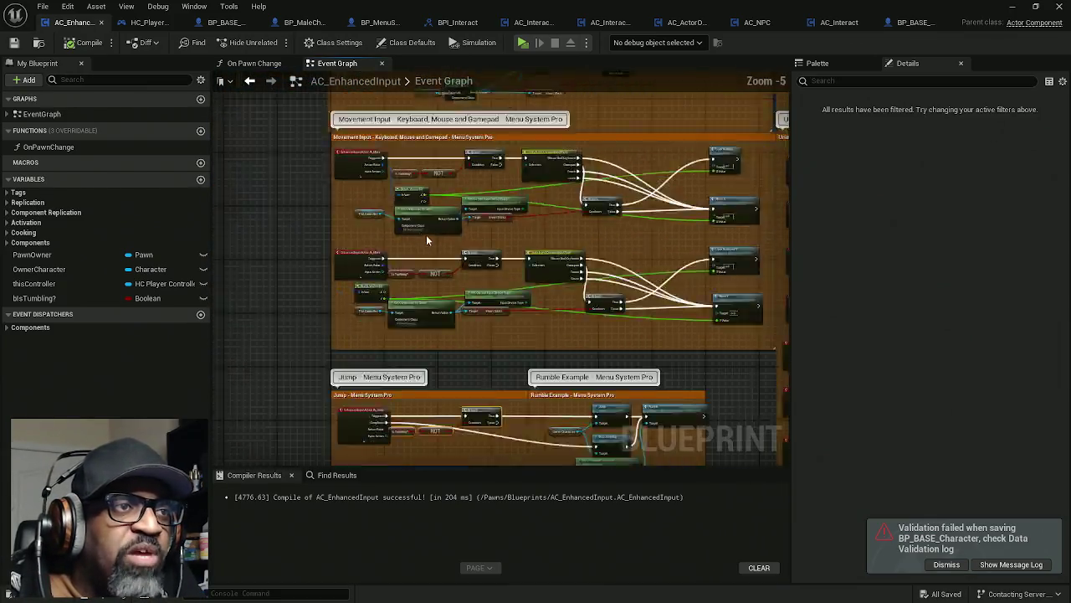
{"action": "left_click_drag", "start_coordinate": [347, 176], "coordinate": [347, 276]}
{"action": "scroll", "coordinate": [423, 174], "scroll_direction": "up", "scroll_amount": 5}
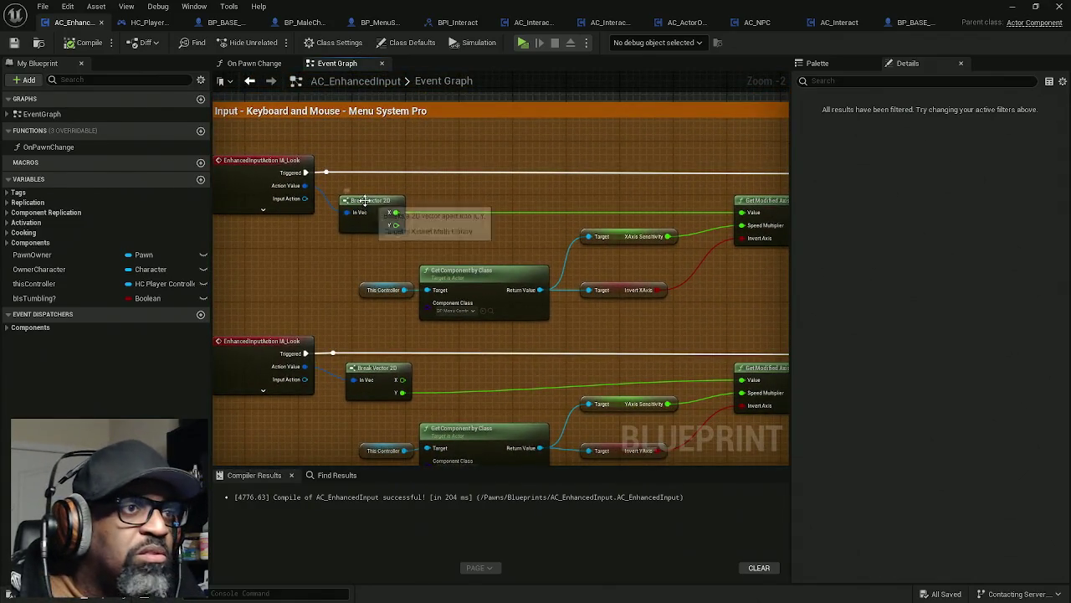
{"action": "left_click_drag", "start_coordinate": [368, 201], "coordinate": [361, 241]}
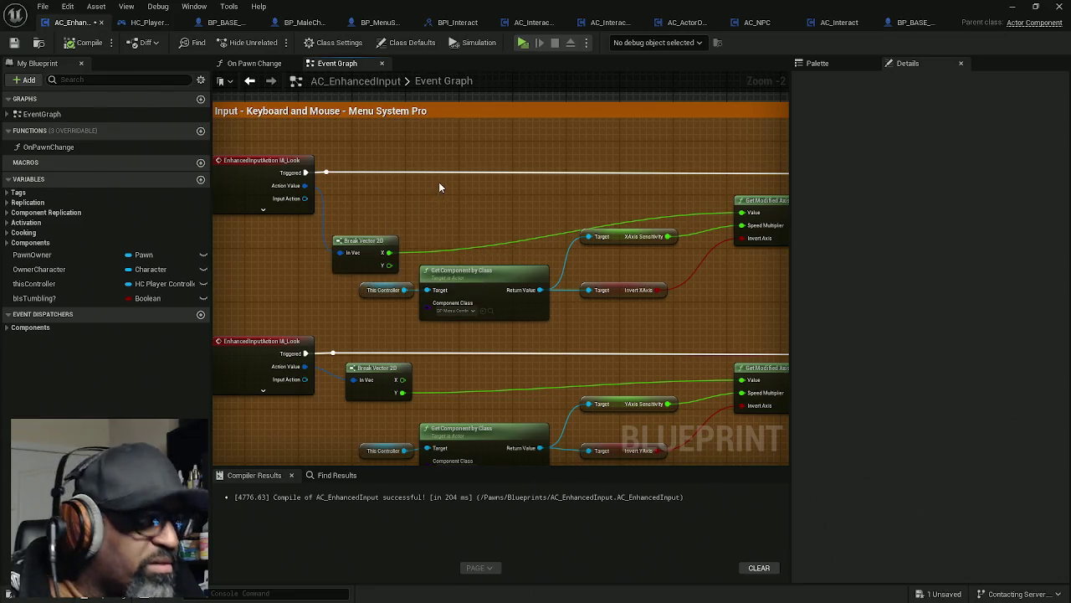
{"action": "key", "text": "ctrl+v"}
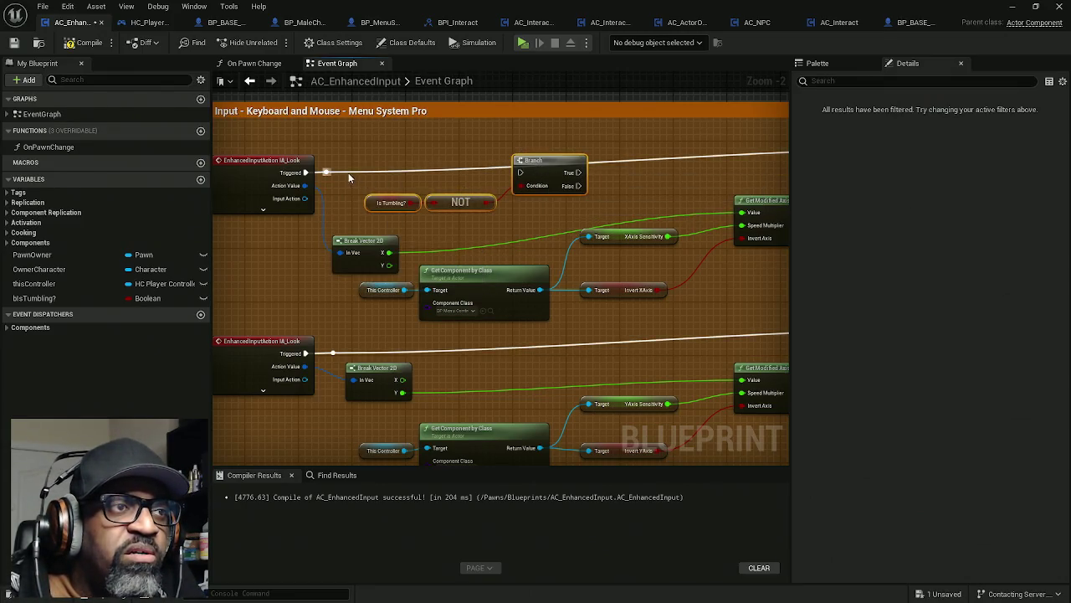
{"action": "mouse_move", "coordinate": [362, 181]}
{"action": "left_mouse_down"}
{"action": "mouse_move", "coordinate": [273, 186]}
{"action": "mouse_move", "coordinate": [324, 179]}
{"action": "left_mouse_up"}
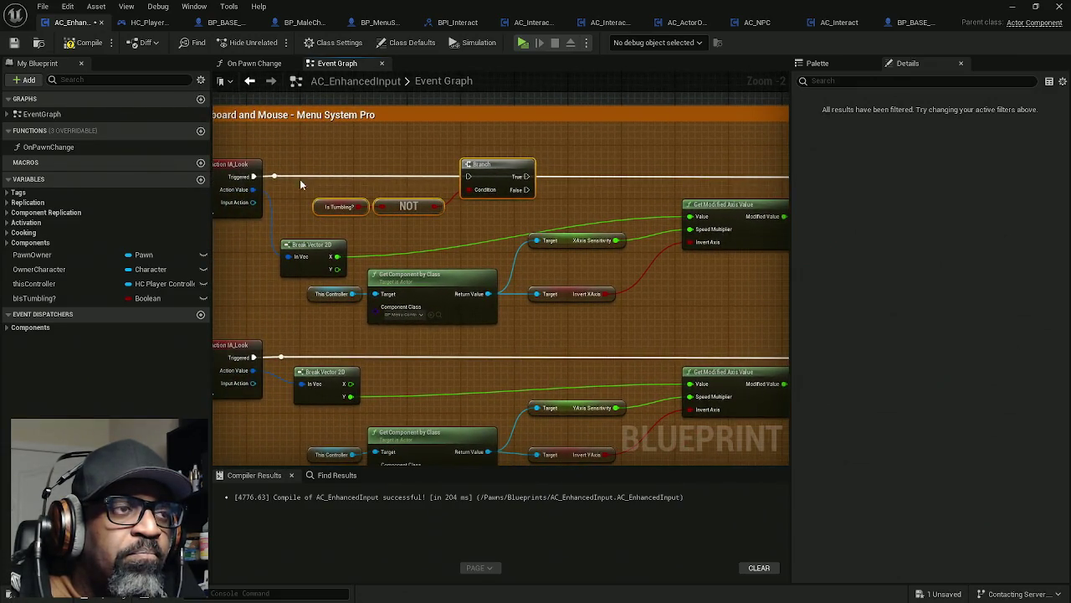
{"action": "mouse_move", "coordinate": [275, 177]}
{"action": "left_mouse_down"}
{"action": "mouse_move", "coordinate": [315, 159]}
{"action": "mouse_move", "coordinate": [295, 176]}
{"action": "mouse_move", "coordinate": [394, 156]}
{"action": "mouse_move", "coordinate": [671, 170]}
{"action": "left_mouse_up"}
{"action": "left_click", "coordinate": [294, 176]}
{"action": "left_click_drag", "start_coordinate": [742, 188], "coordinate": [296, 186]}
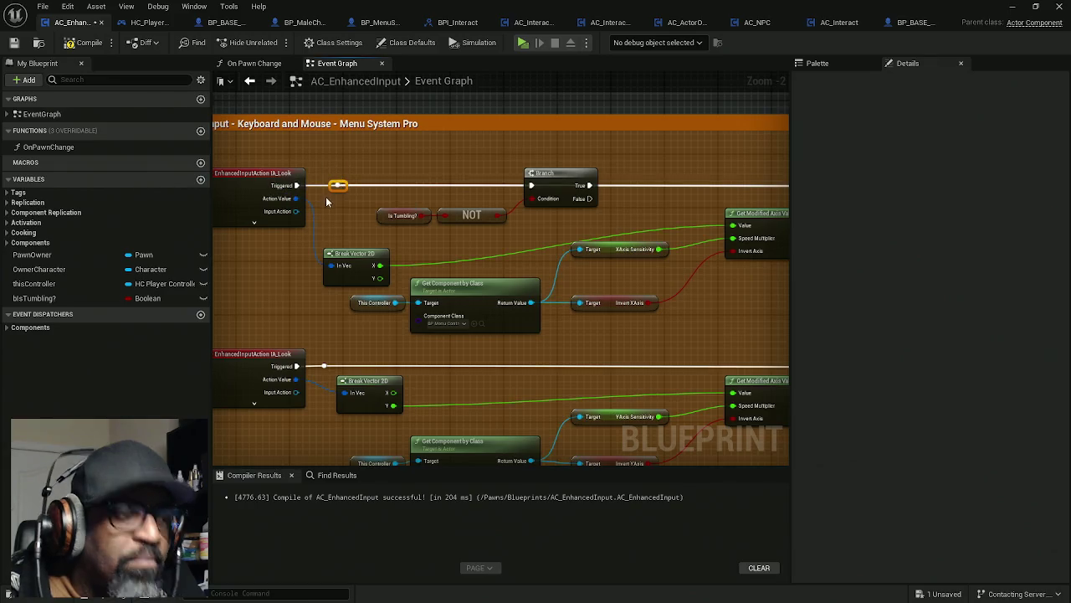
- Paste another tumbling check beside the second IA_Look event and connect it
{"action": "left_click_drag", "start_coordinate": [430, 208], "coordinate": [404, 110]}
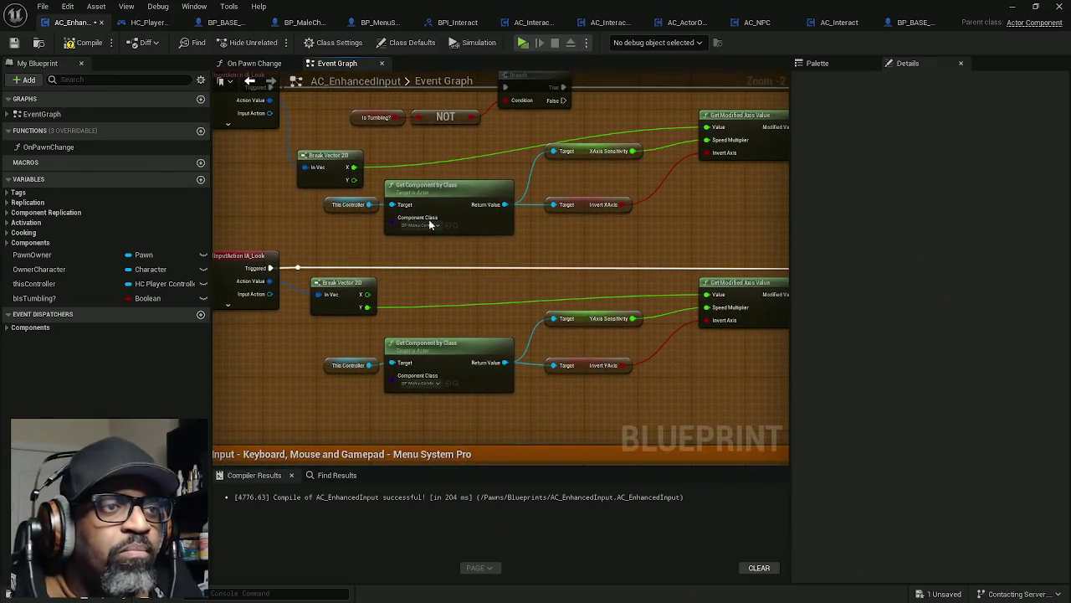
{"action": "mouse_move", "coordinate": [411, 267]}
{"action": "left_mouse_down"}
{"action": "mouse_move", "coordinate": [428, 215]}
{"action": "mouse_move", "coordinate": [631, 375]}
{"action": "mouse_move", "coordinate": [377, 368]}
{"action": "left_mouse_up"}
{"action": "left_click_drag", "start_coordinate": [356, 264], "coordinate": [358, 316]}
{"action": "left_click", "coordinate": [346, 288]}
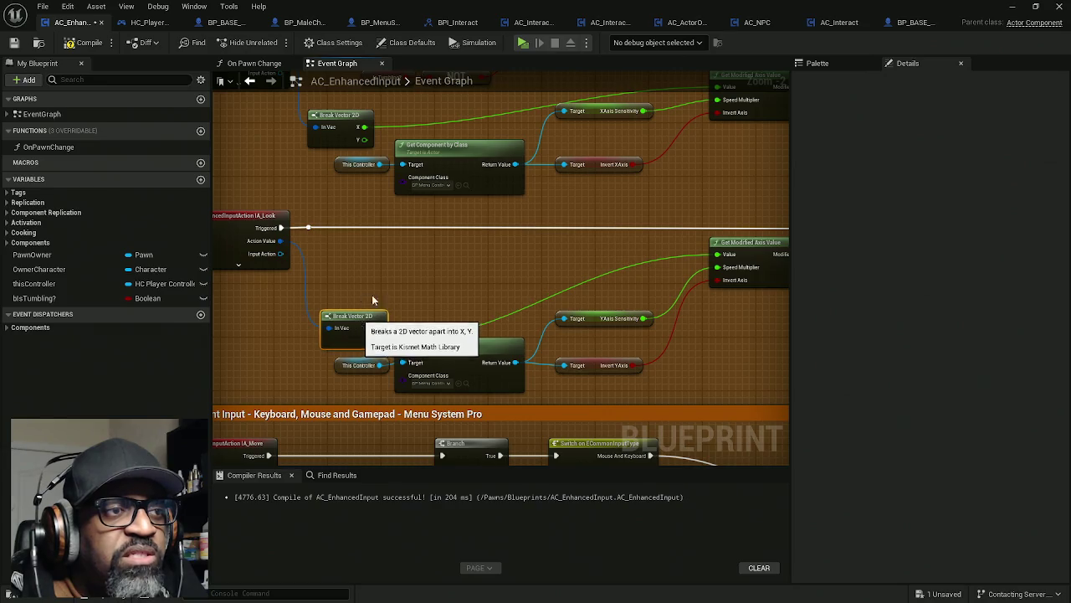
{"action": "scroll", "coordinate": [436, 294], "scroll_direction": "up", "scroll_amount": 1}
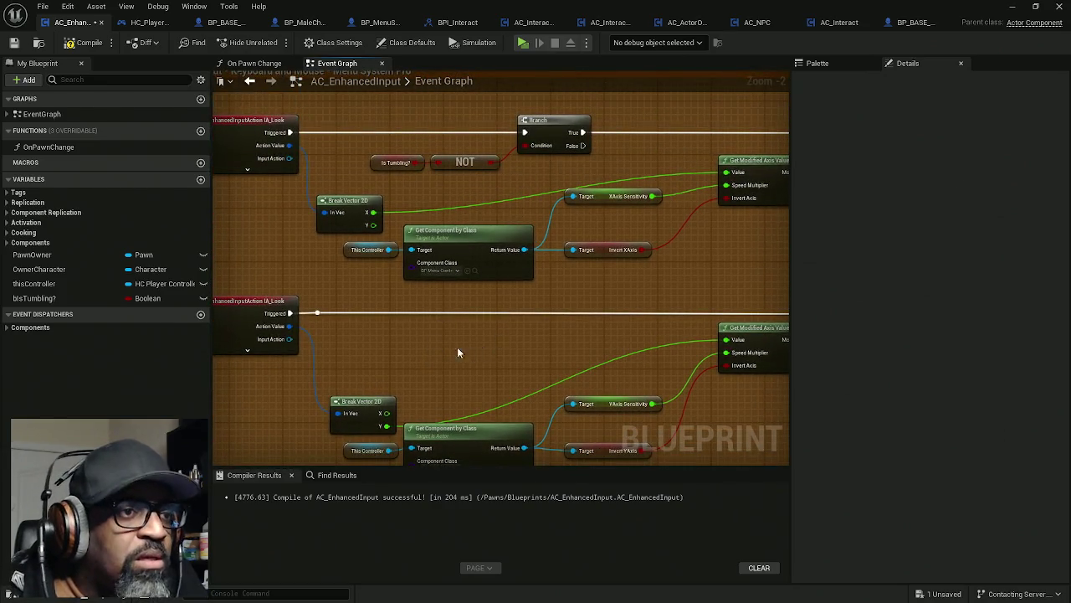
{"action": "key", "text": "ctrl+v"}
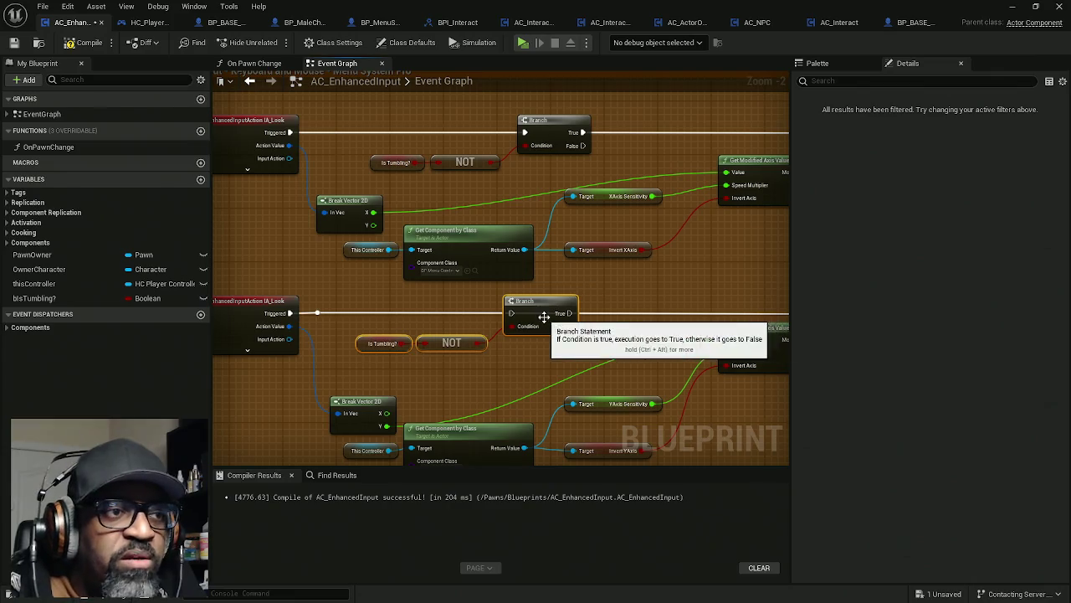
{"action": "left_click_drag", "start_coordinate": [553, 314], "coordinate": [461, 313]}
{"action": "mouse_move", "coordinate": [779, 299]}
{"action": "left_mouse_down"}
{"action": "mouse_move", "coordinate": [310, 301]}
{"action": "mouse_move", "coordinate": [600, 306]}
{"action": "mouse_move", "coordinate": [403, 300]}
{"action": "left_mouse_up"}
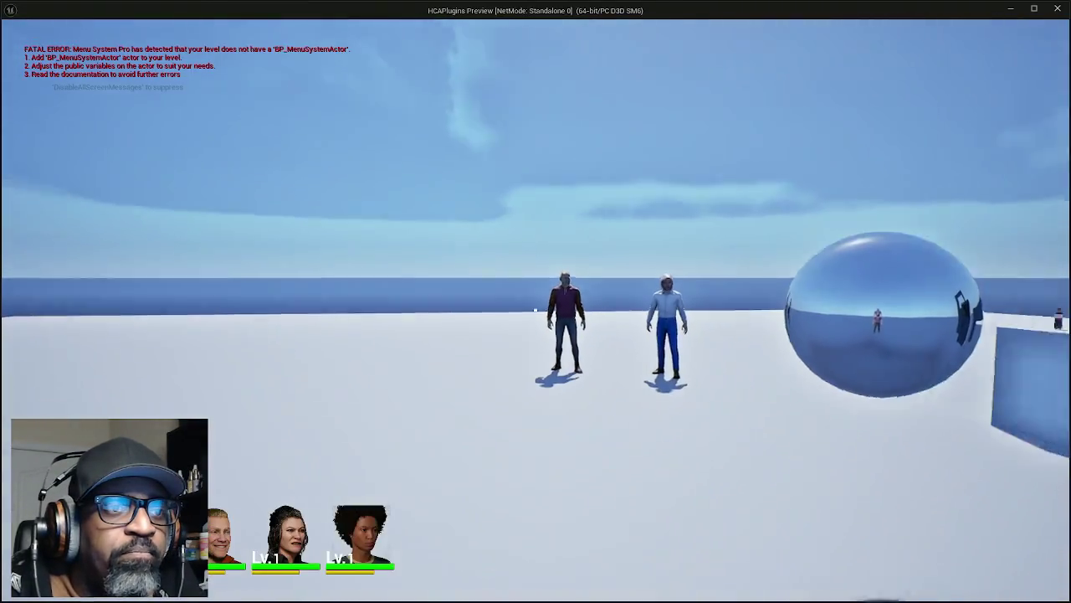
- Playtest walking to the soda bottle, picking it up in place of the pretzel, then setting it down
{"action": "key", "text": "w"}
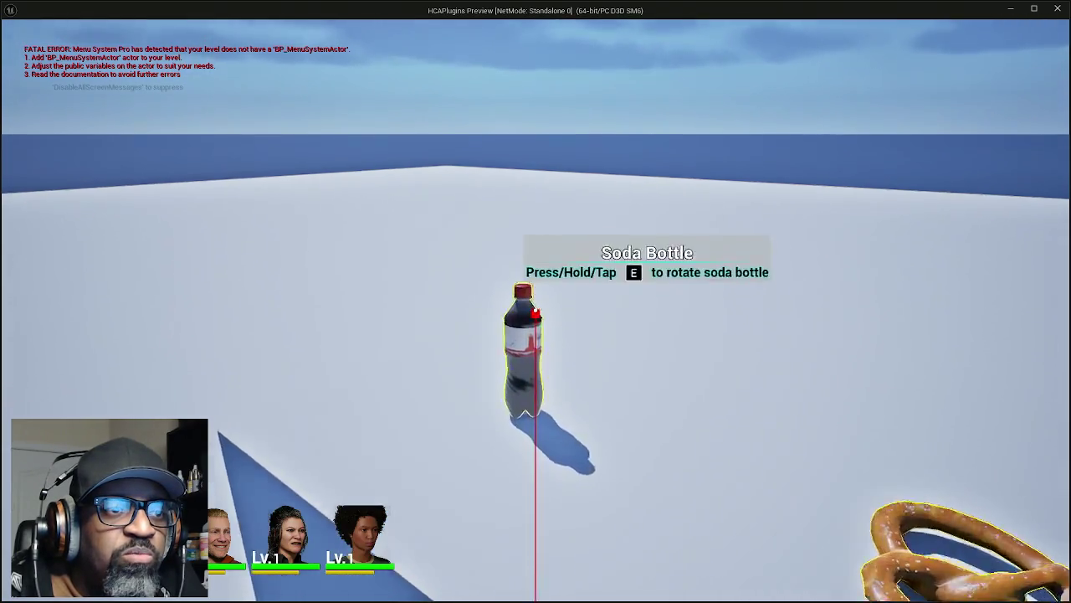
{"action": "left_click", "coordinate": [535, 309]}
{"action": "left_click", "coordinate": [535, 309]}
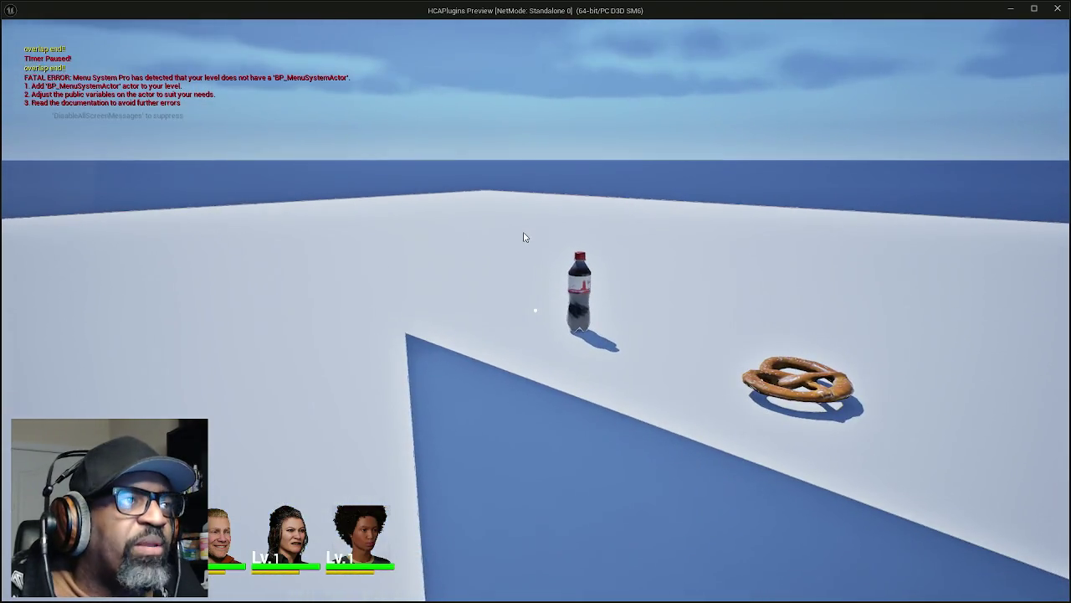
{"action": "key", "text": "Escape"}
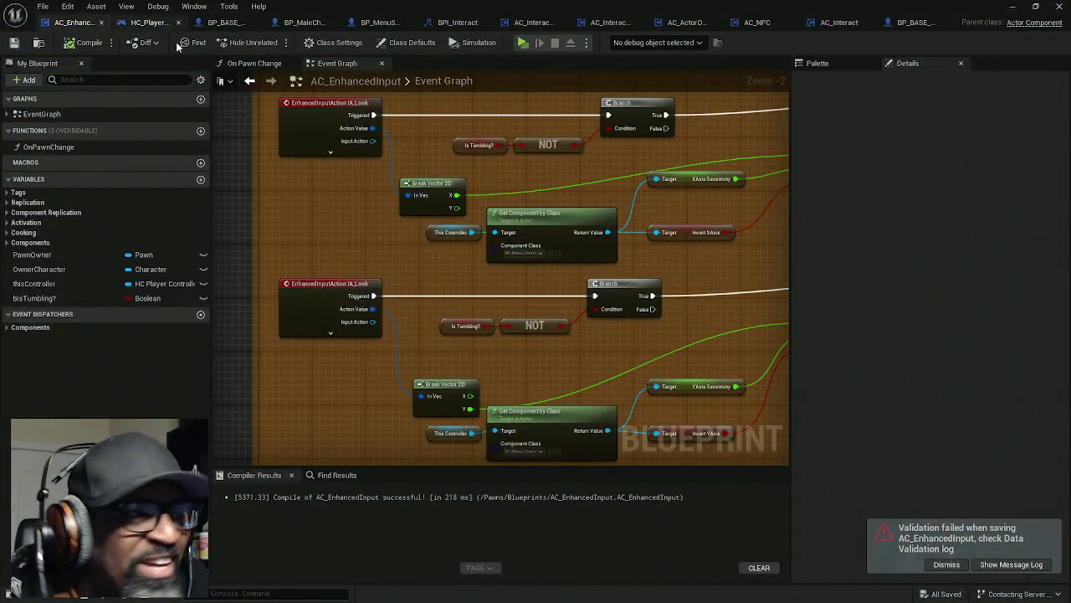
- Reset BP_BASE_Character's CameraBoom Socket Offset to its default 0, 40, 60 and compile
{"action": "left_click", "coordinate": [221, 22]}
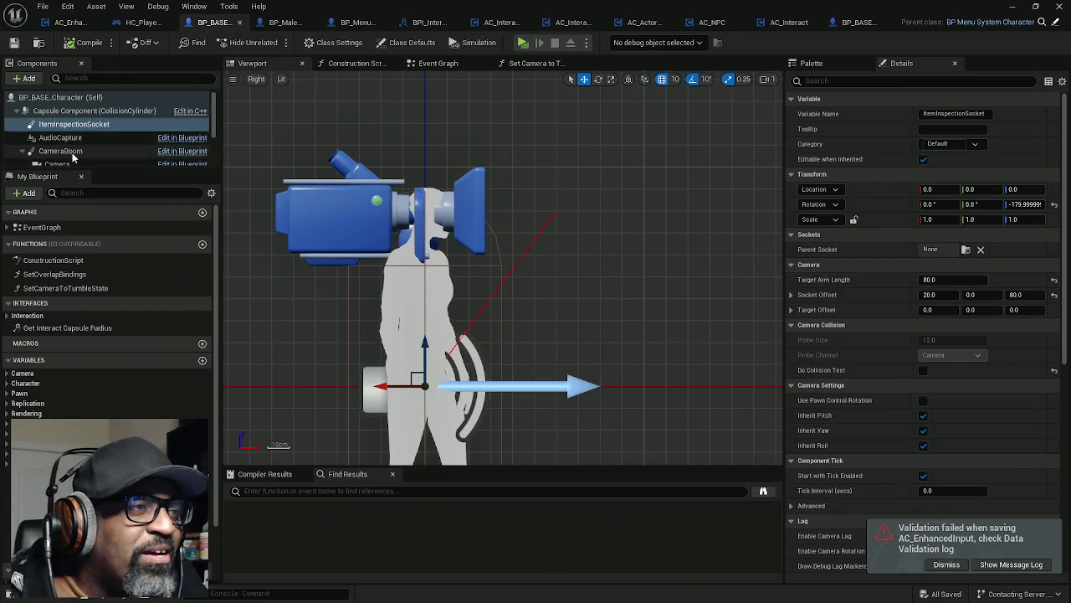
{"action": "left_click", "coordinate": [61, 150]}
{"action": "left_click", "coordinate": [1054, 298]}
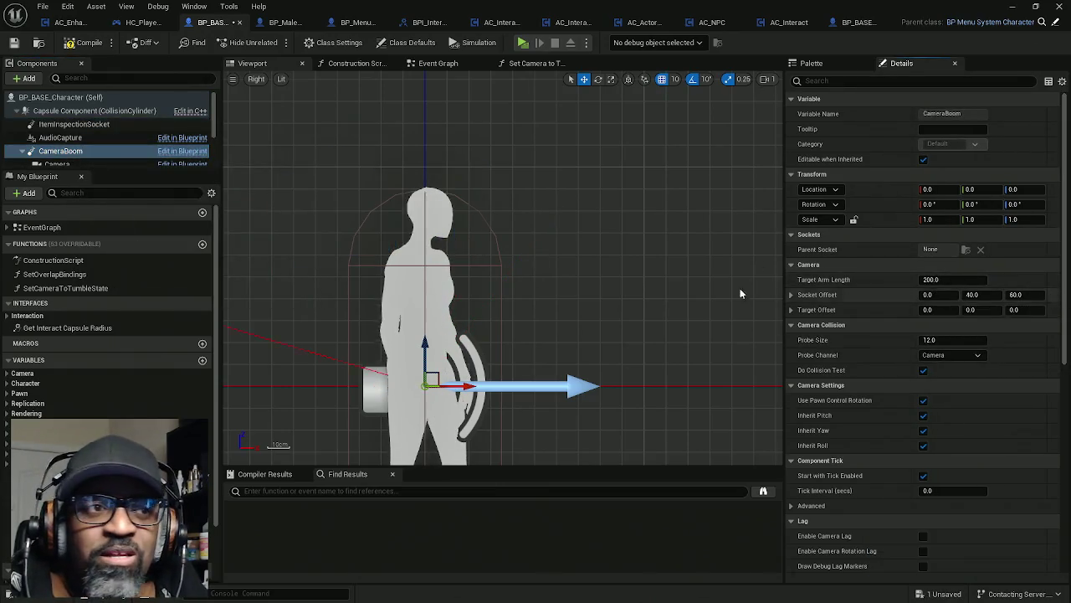
{"action": "left_click", "coordinate": [108, 51]}
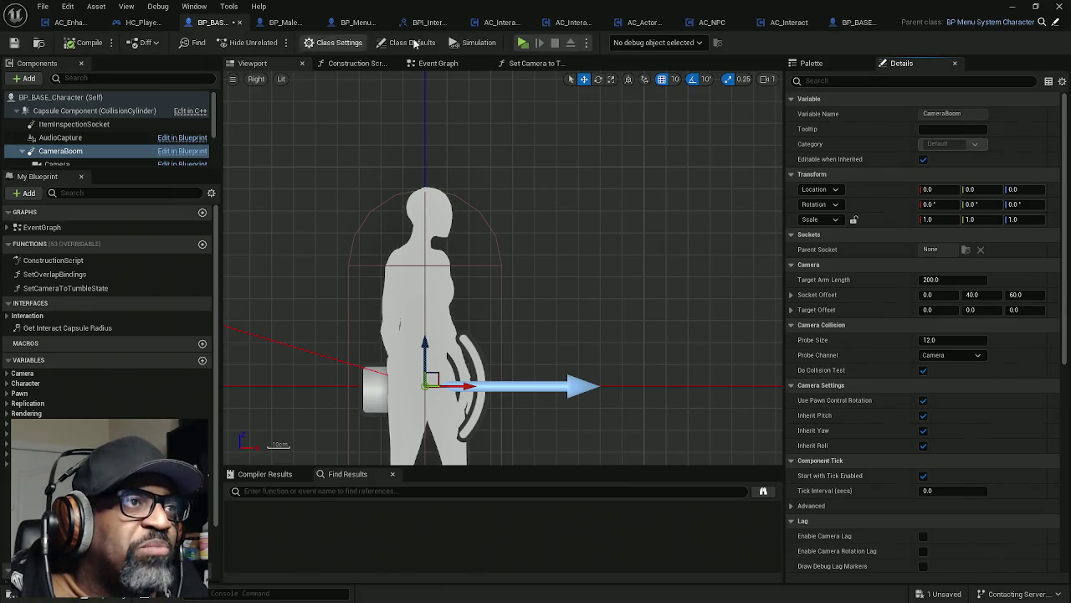
- Play in a new window, walk to the soda bottle, rotate and inspect it with E, then quit
{"action": "left_click", "coordinate": [524, 46]}
{"action": "key", "text": "w"}
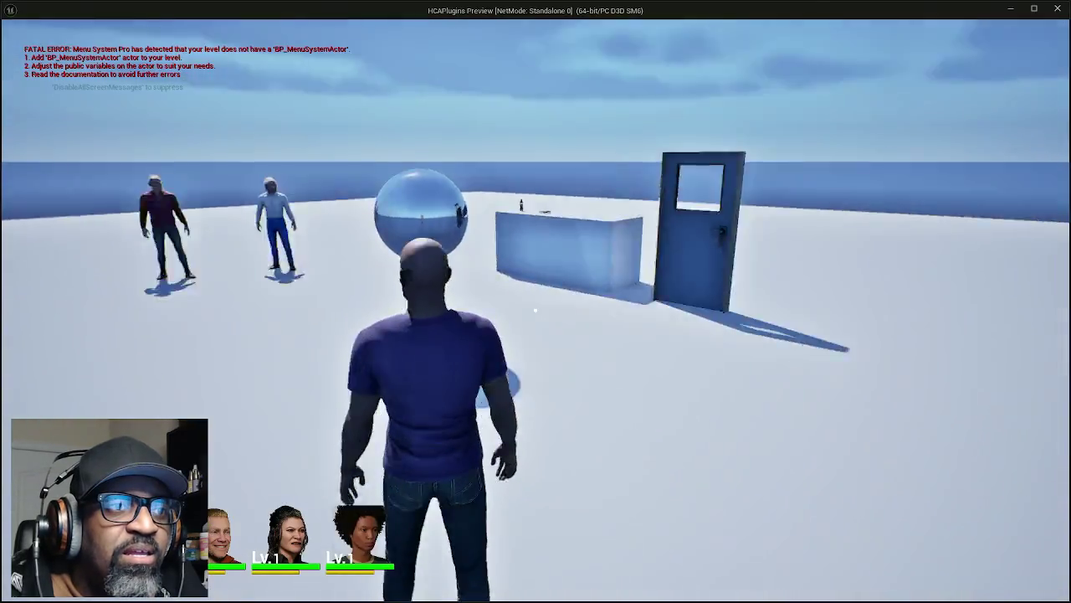
{"action": "key", "text": "w"}
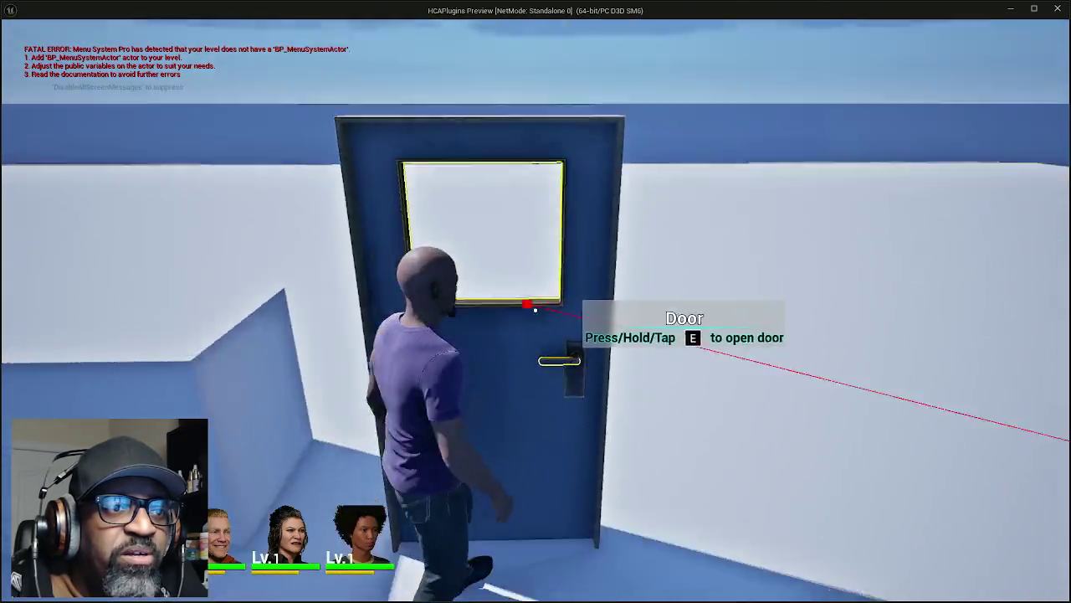
{"action": "key", "text": "w"}
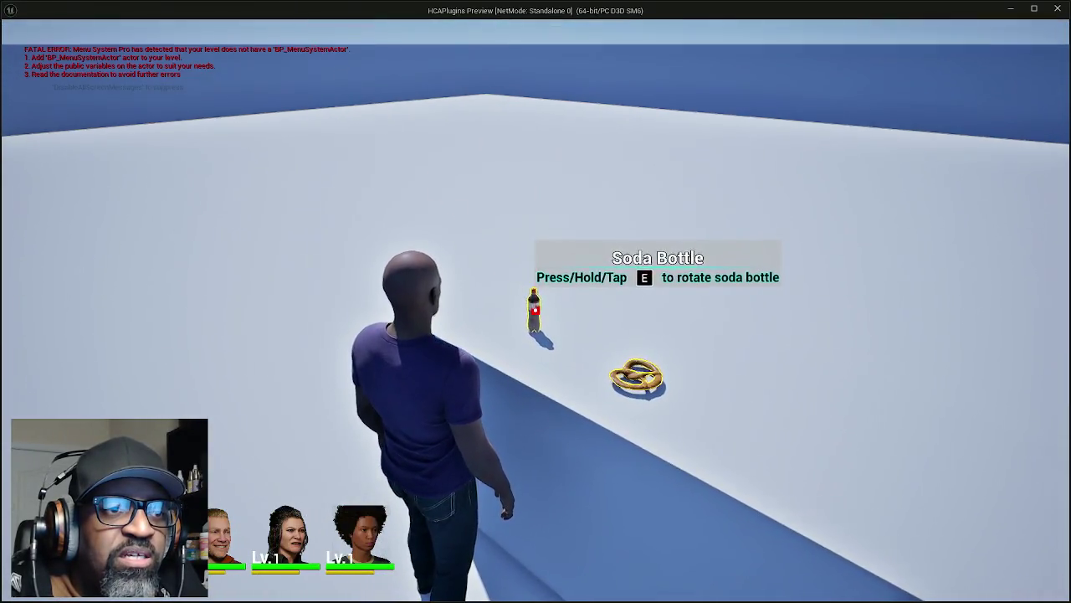
{"action": "key", "text": "e"}
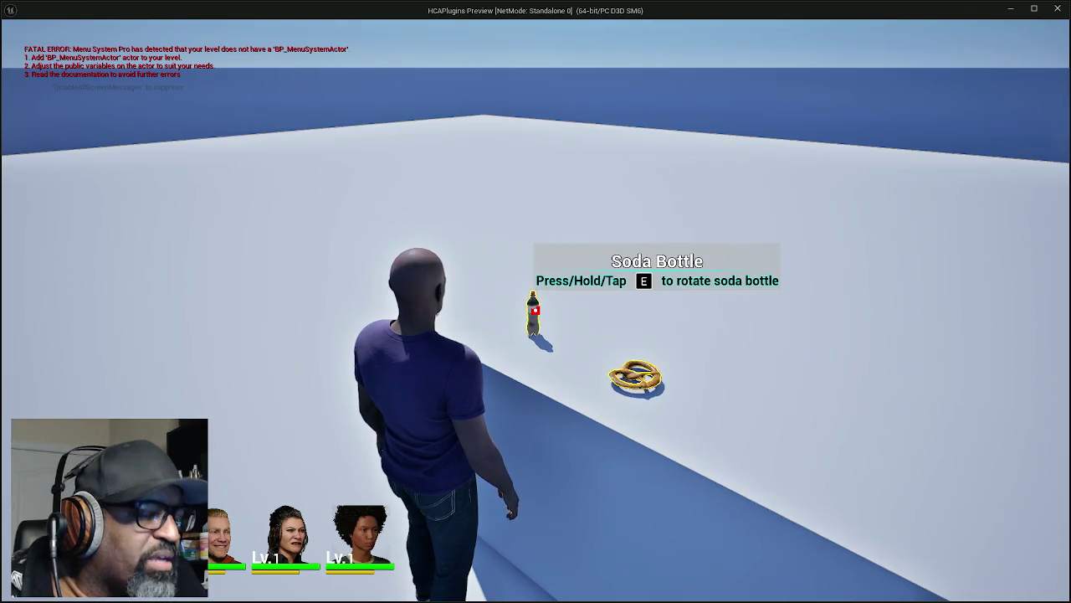
{"action": "key", "text": "e"}
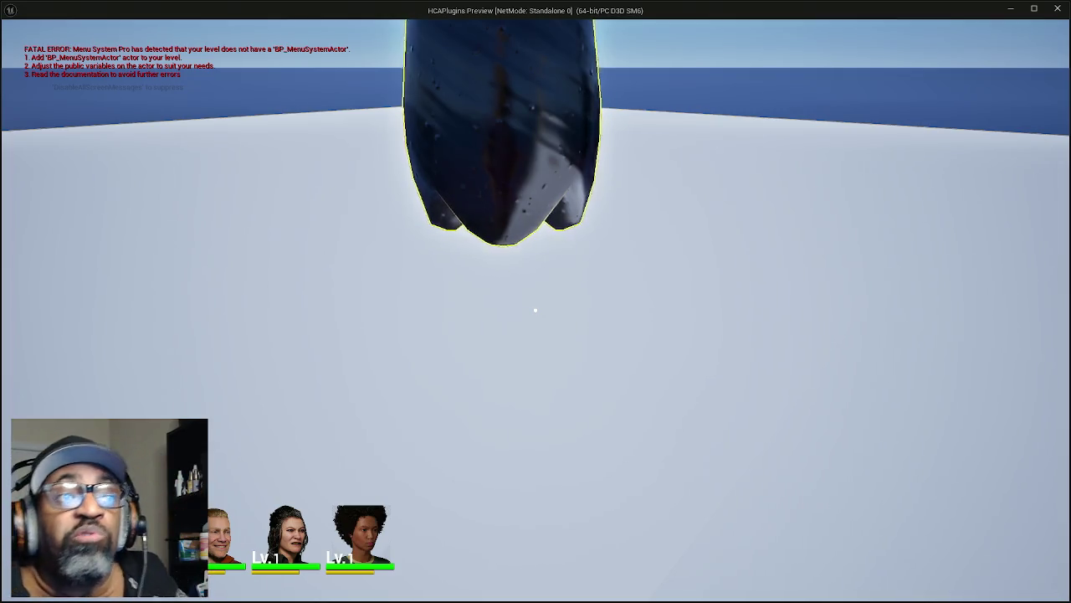
{"action": "key", "text": "Escape"}
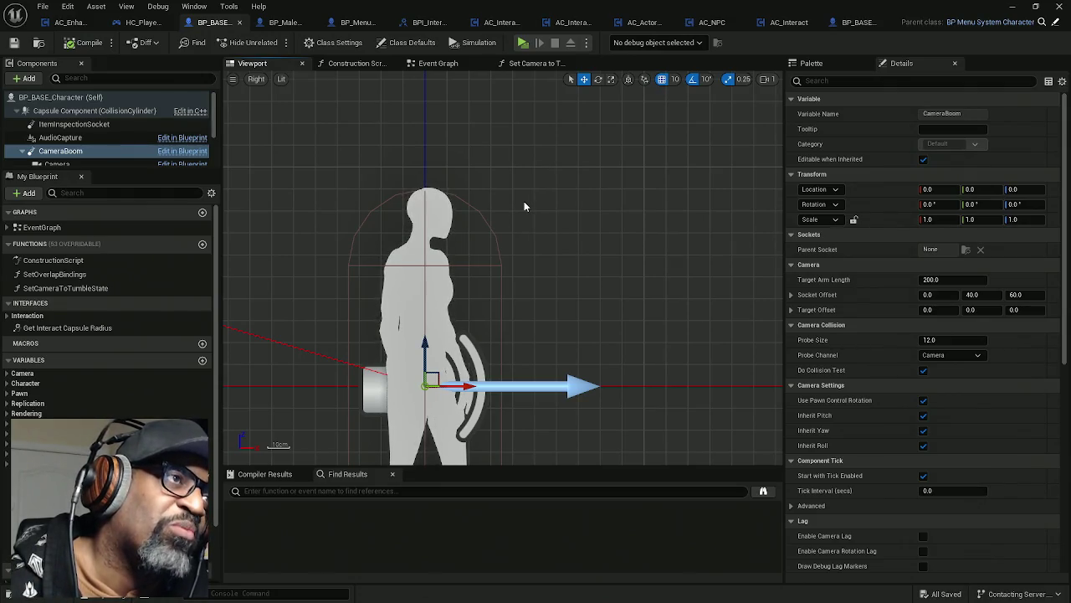
- Search the Palette for 'socket' and scroll through the matching socket nodes
{"action": "left_click", "coordinate": [831, 61]}
{"action": "left_click", "coordinate": [857, 279]}
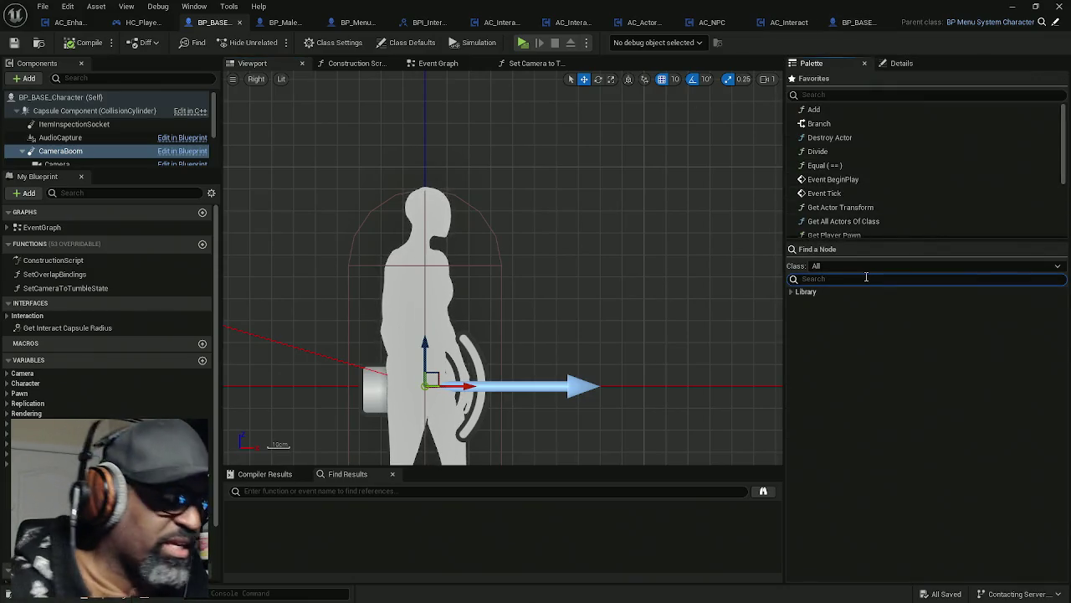
{"action": "type", "text": "socket"}
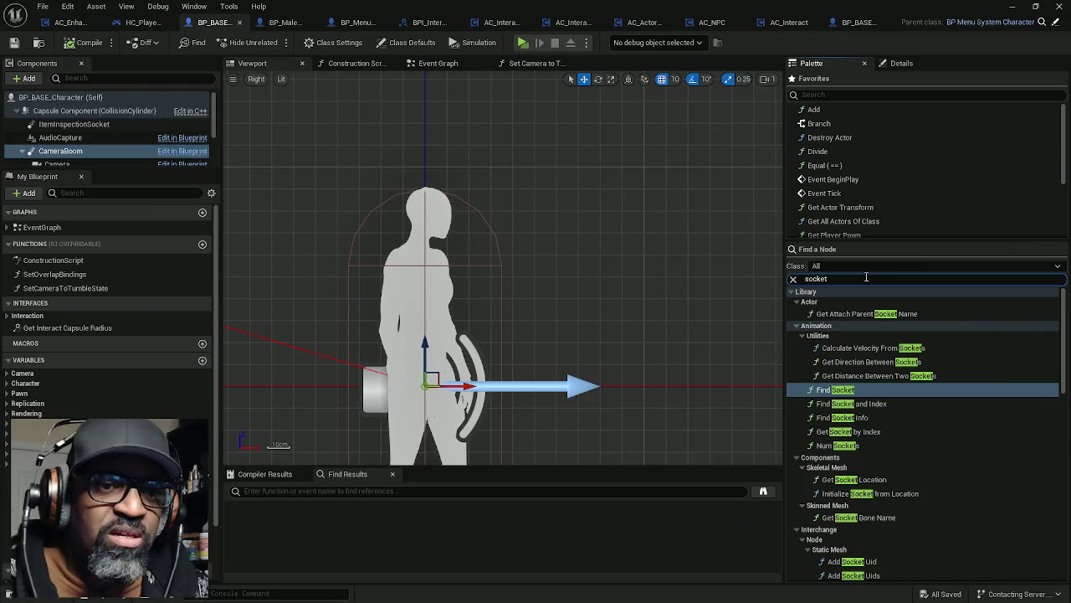
{"action": "scroll", "coordinate": [893, 436], "scroll_direction": "down", "scroll_amount": 2}
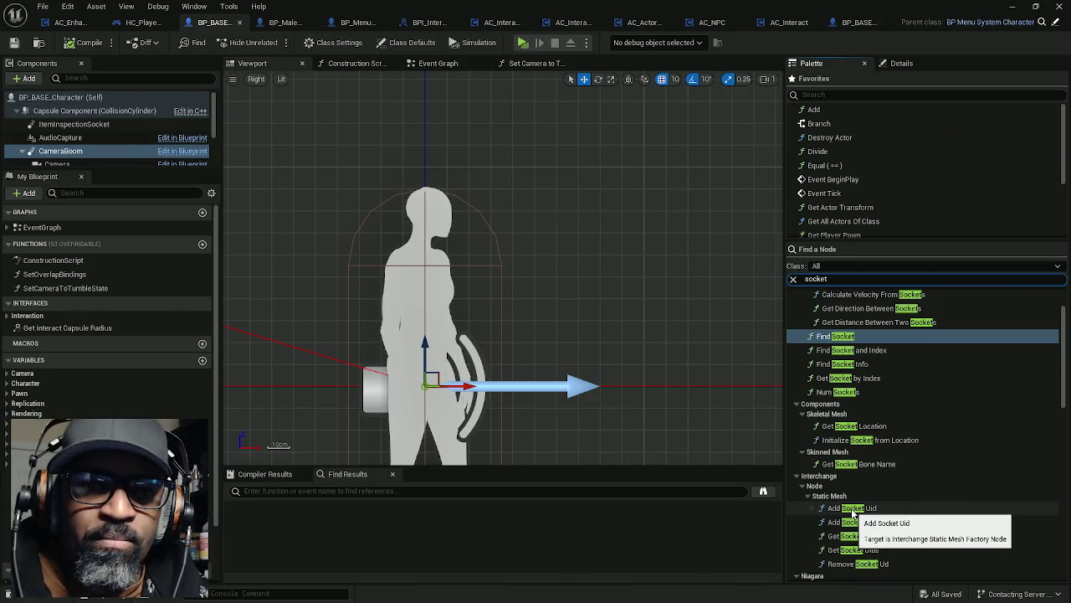
{"action": "scroll", "coordinate": [854, 509], "scroll_direction": "down", "scroll_amount": 1}
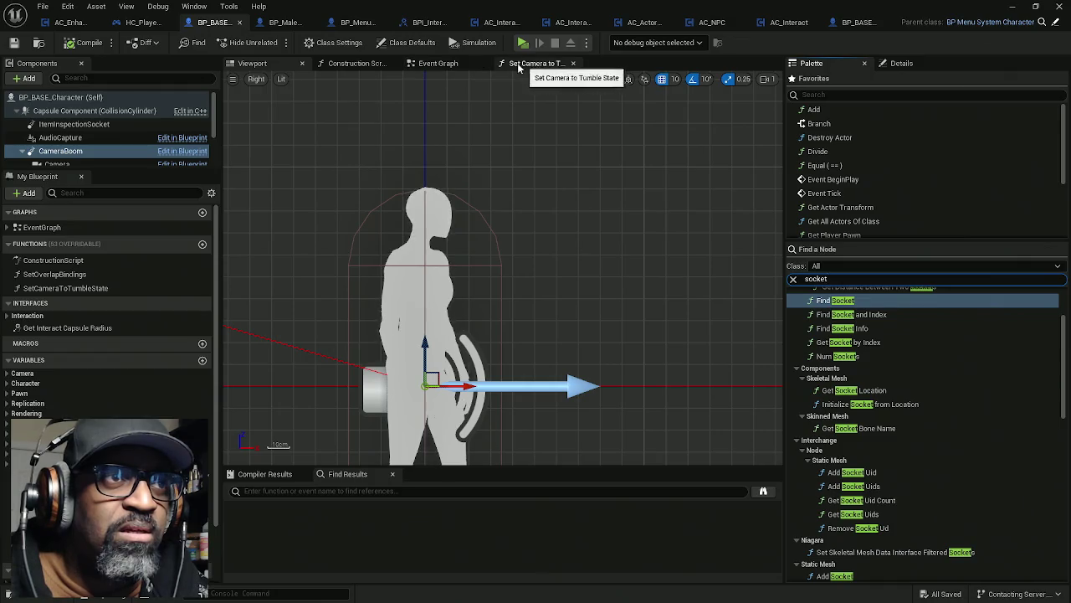
- In the Event Graph, drop an Add Socket Uid node from the Palette, then delete it
{"action": "left_click", "coordinate": [438, 63]}
{"action": "left_click", "coordinate": [845, 472]}
{"action": "left_click_drag", "start_coordinate": [845, 472], "coordinate": [550, 346]}
{"action": "scroll", "coordinate": [550, 346], "scroll_direction": "up", "scroll_amount": 5}
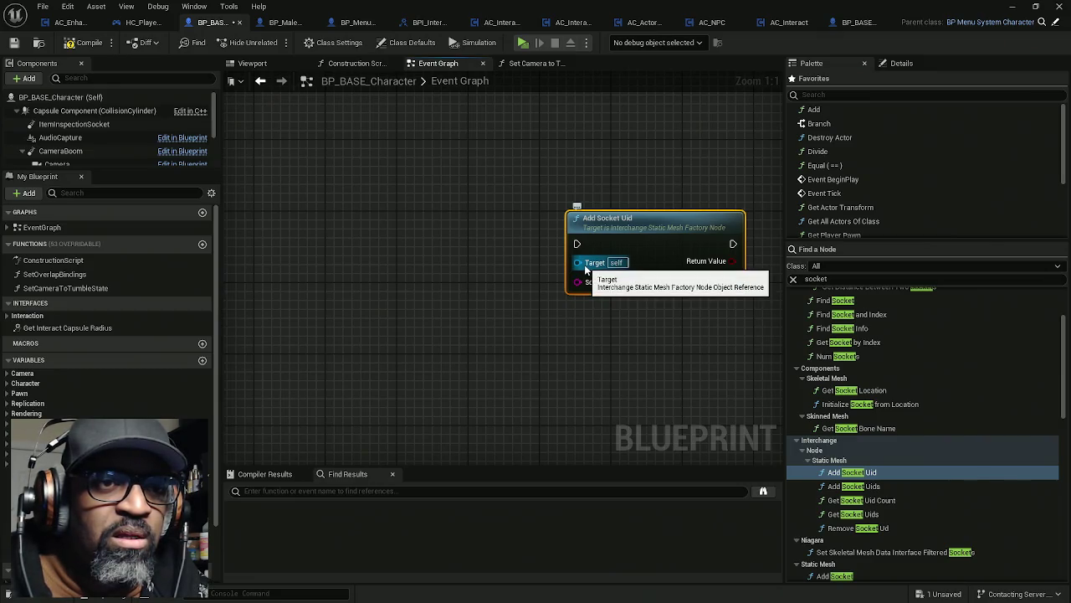
{"action": "left_click_drag", "start_coordinate": [515, 174], "coordinate": [640, 299]}
{"action": "key", "text": "Delete"}
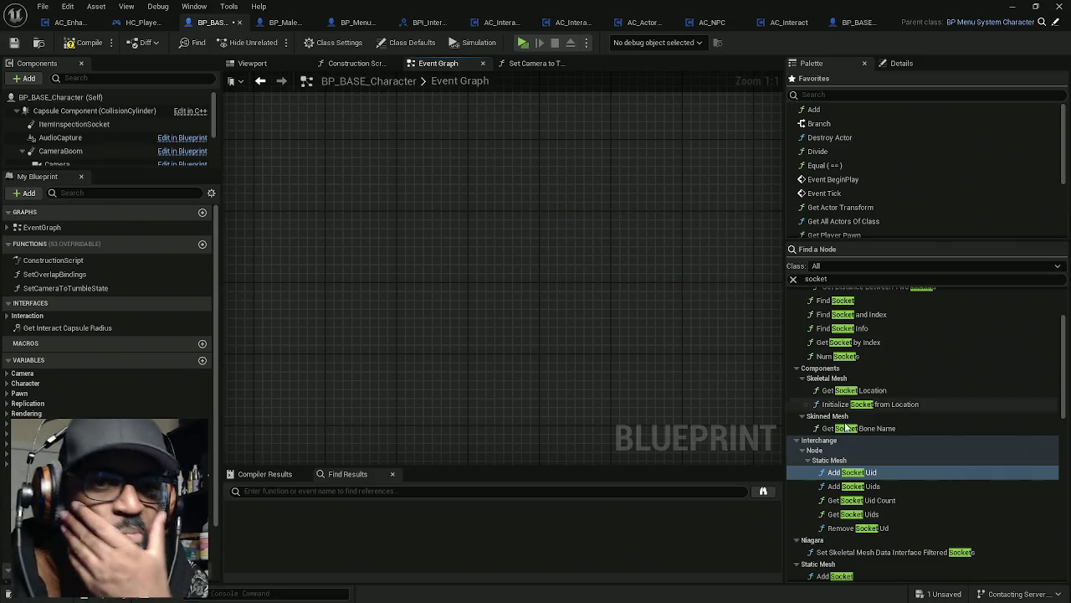
- Place an Add Socket node, delete it, and save the character blueprint
{"action": "scroll", "coordinate": [894, 463], "scroll_direction": "down", "scroll_amount": 3}
{"action": "left_click_drag", "start_coordinate": [829, 457], "coordinate": [482, 243]}
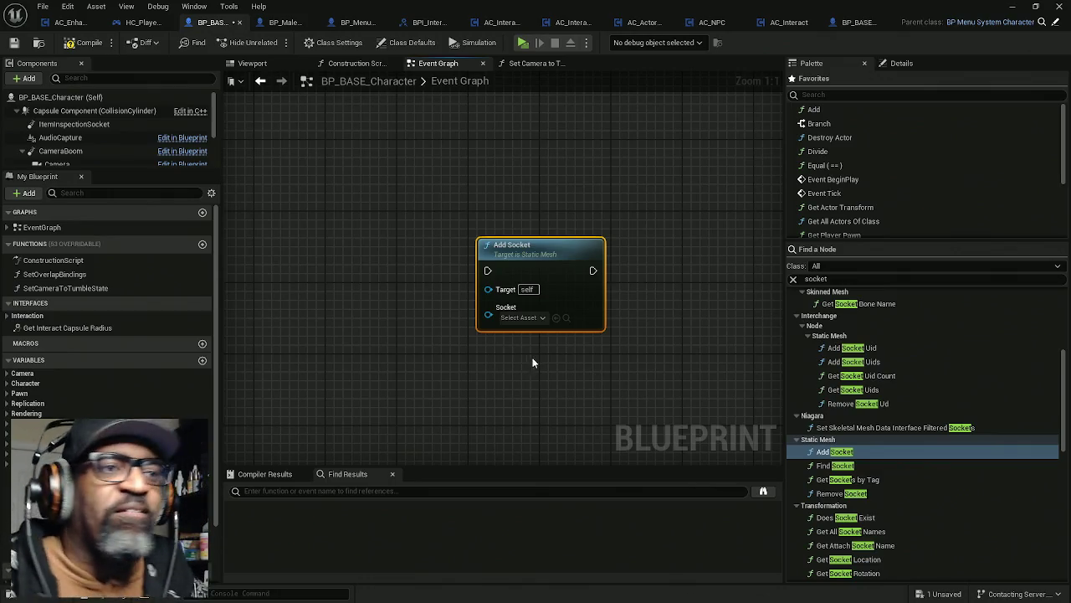
{"action": "left_click_drag", "start_coordinate": [505, 191], "coordinate": [552, 276]}
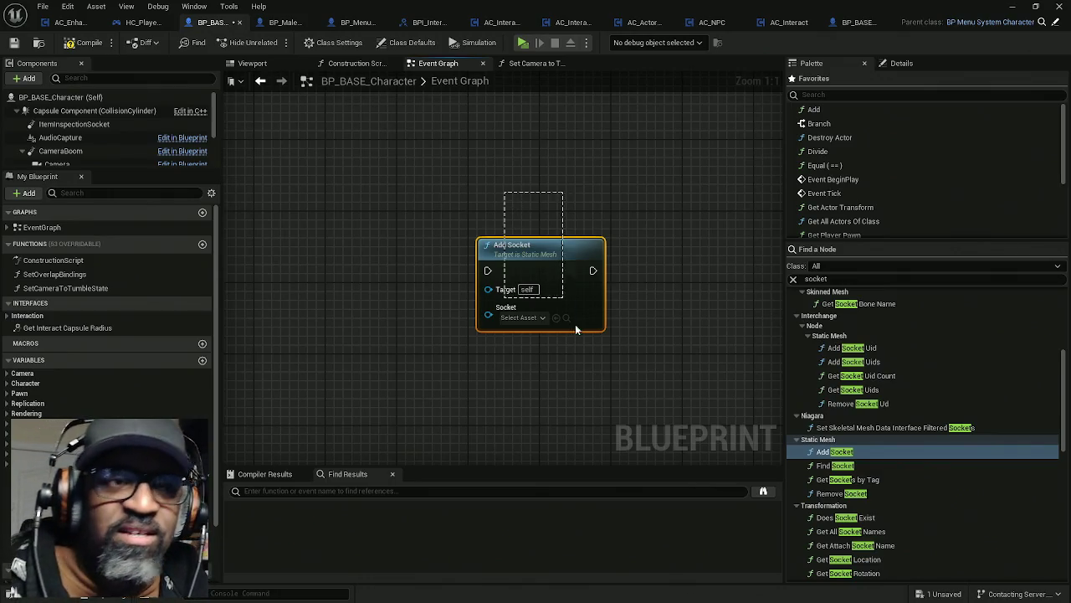
{"action": "key", "text": "Delete"}
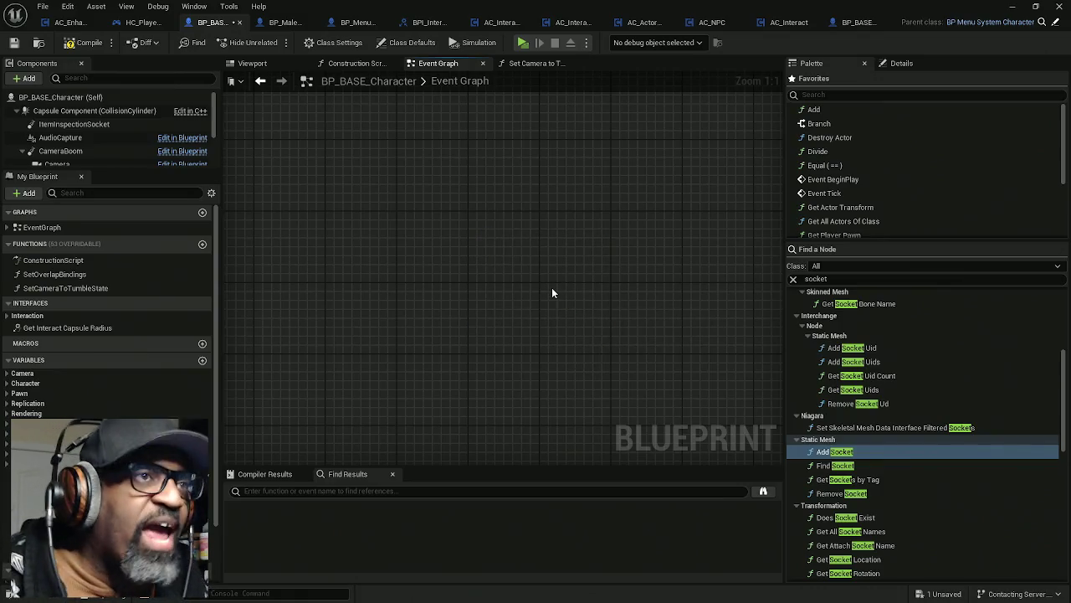
{"action": "key", "text": "ctrl+s"}
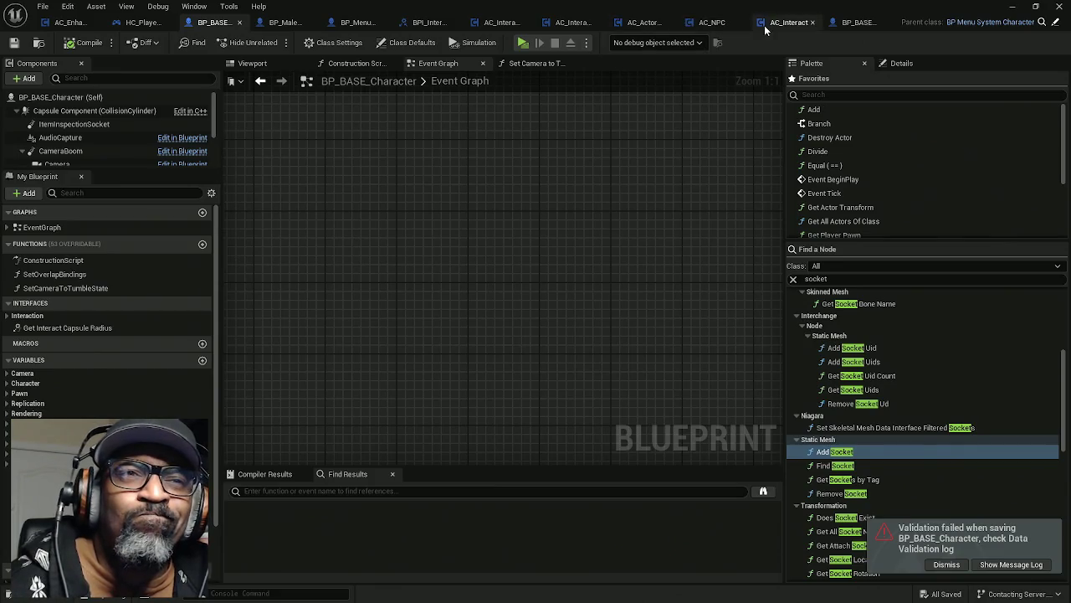
- In AC_Interact's Event Graph, add a Get Owner node below the BeginPlay nodes
{"action": "left_click", "coordinate": [802, 22]}
{"action": "scroll", "coordinate": [603, 187], "scroll_direction": "down", "scroll_amount": 4}
{"action": "scroll", "coordinate": [603, 187], "scroll_direction": "down", "scroll_amount": 1}
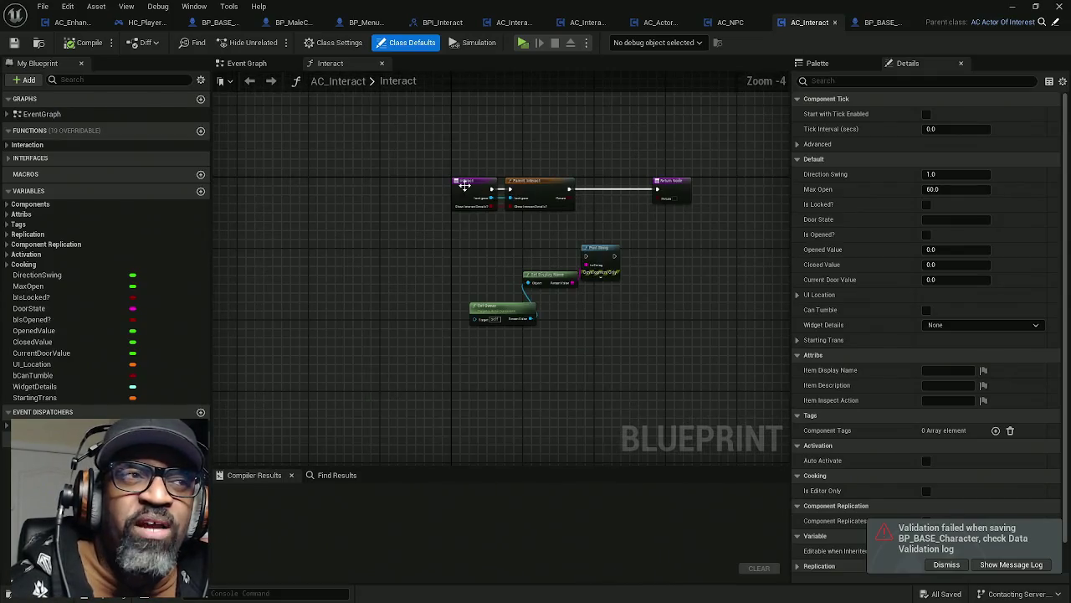
{"action": "left_click", "coordinate": [247, 62]}
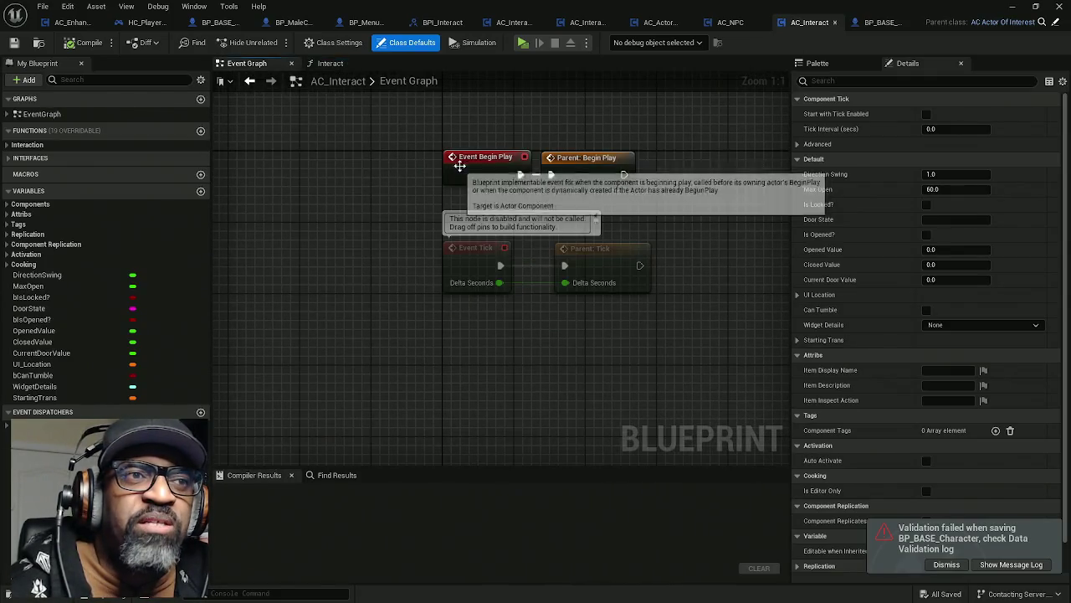
{"action": "left_click_drag", "start_coordinate": [628, 238], "coordinate": [452, 240]}
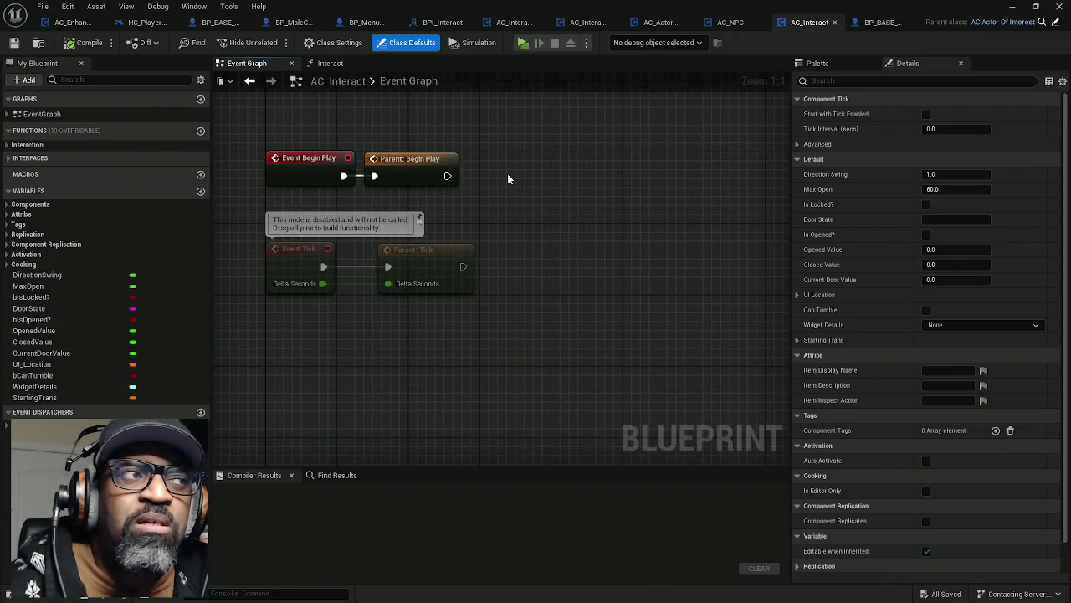
{"action": "right_click", "coordinate": [487, 196]}
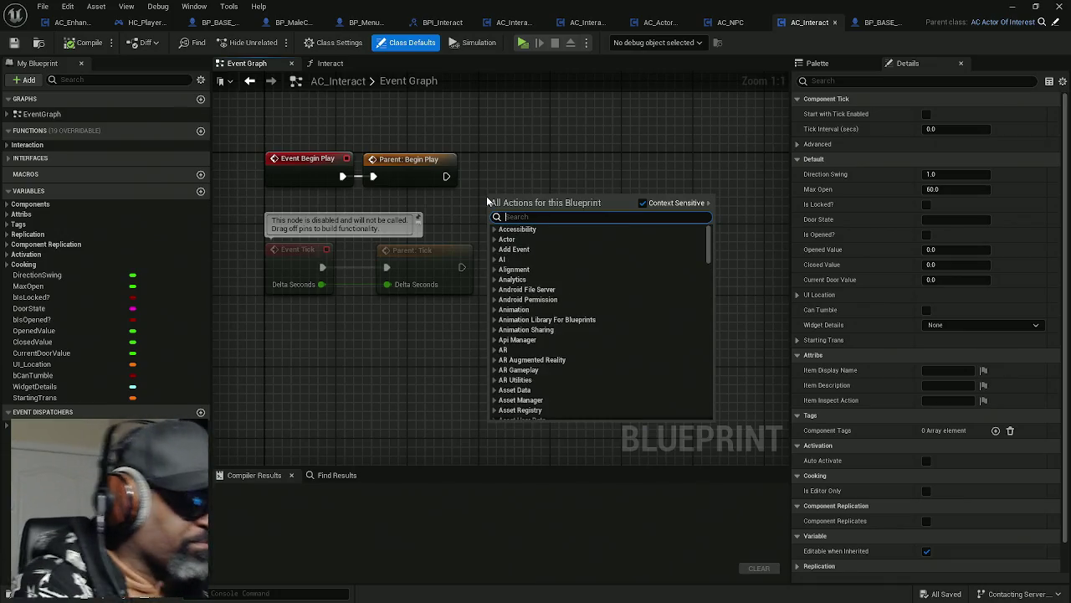
{"action": "type", "text": "get"}
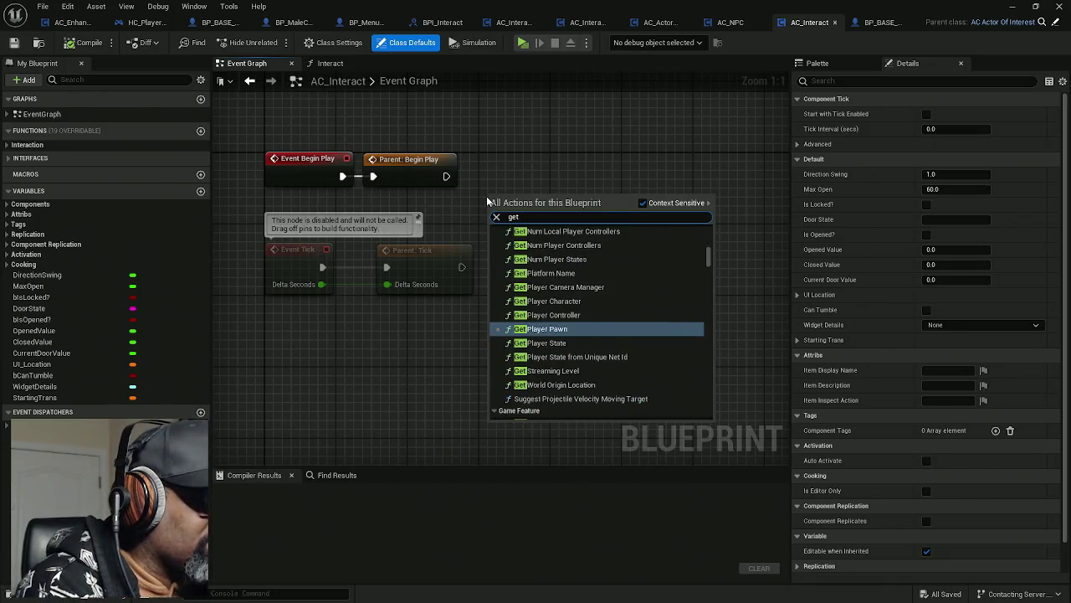
{"action": "type", "text": " owner"}
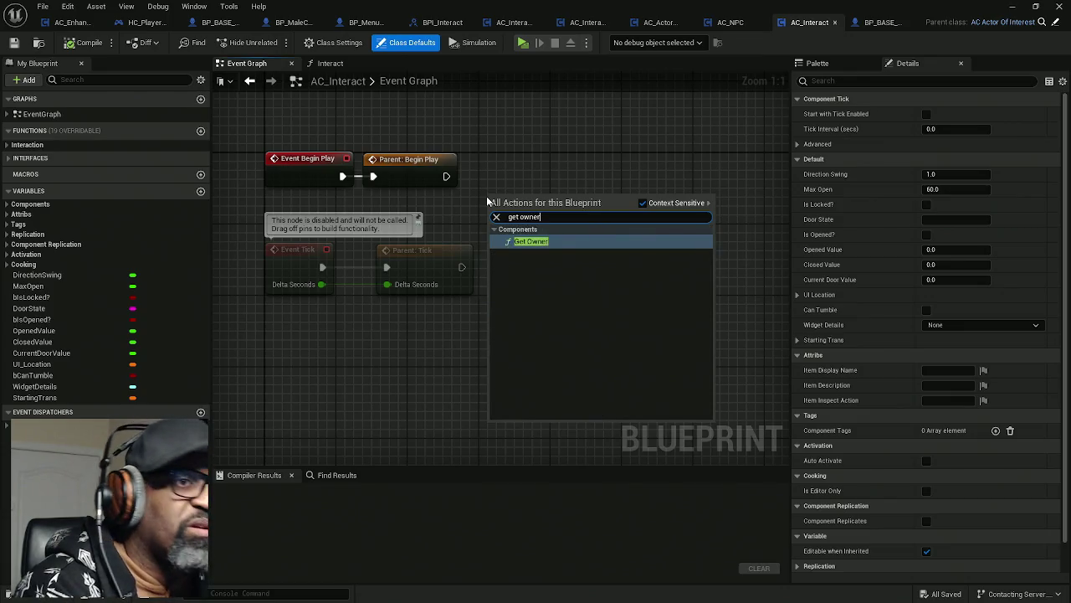
{"action": "key", "text": "Return"}
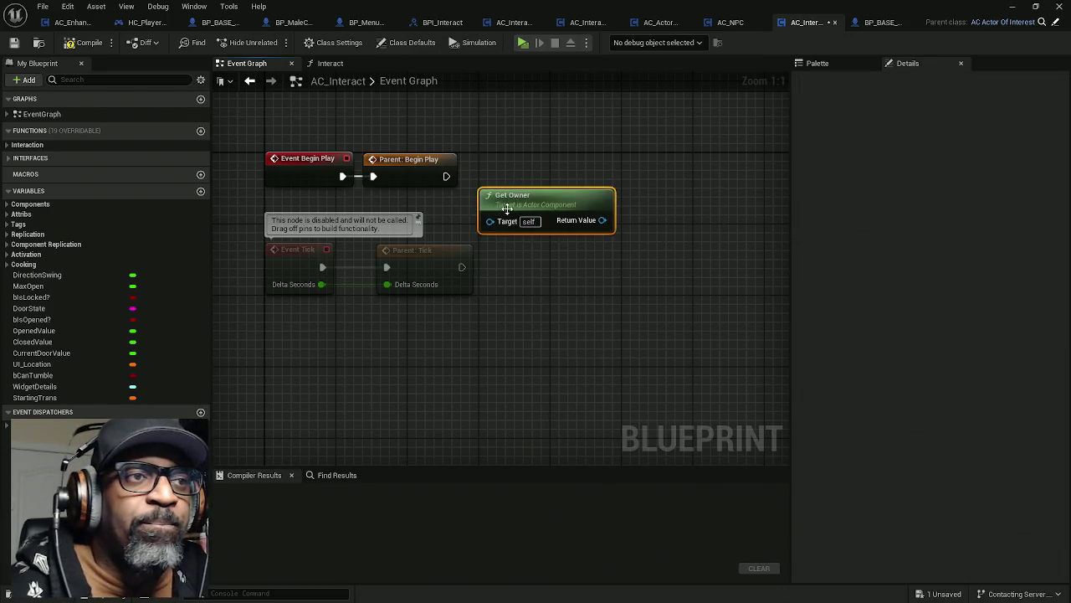
{"action": "left_click_drag", "start_coordinate": [450, 212], "coordinate": [399, 216]}
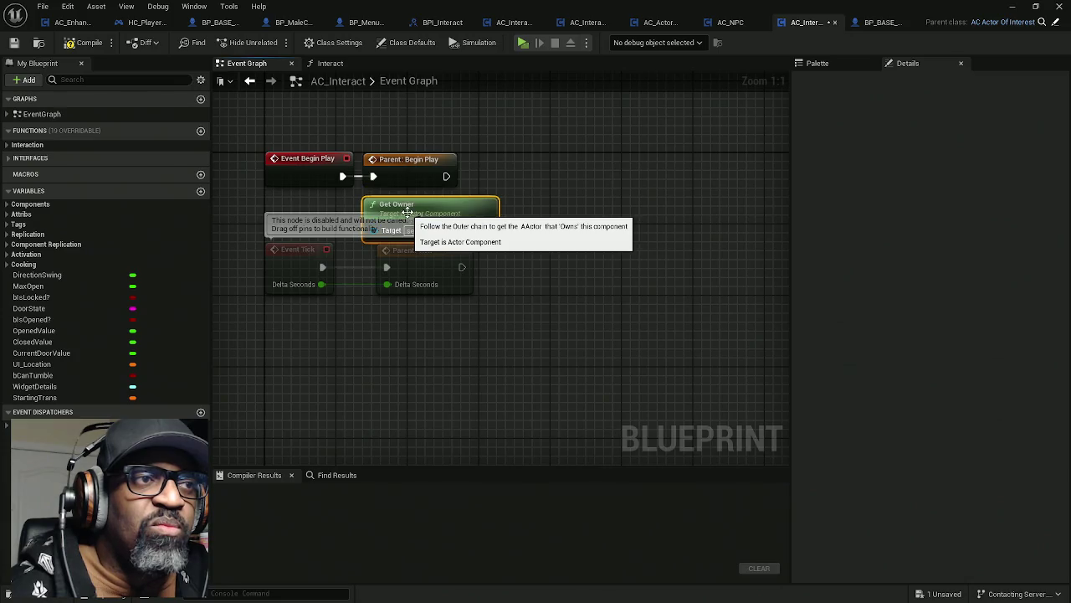
- Move the Event Tick nodes and comment further down, and remove the pasted Is Tumbling?, NOT and Branch nodes
{"action": "left_click_drag", "start_coordinate": [432, 329], "coordinate": [301, 290]}
{"action": "left_click_drag", "start_coordinate": [402, 270], "coordinate": [396, 304]}
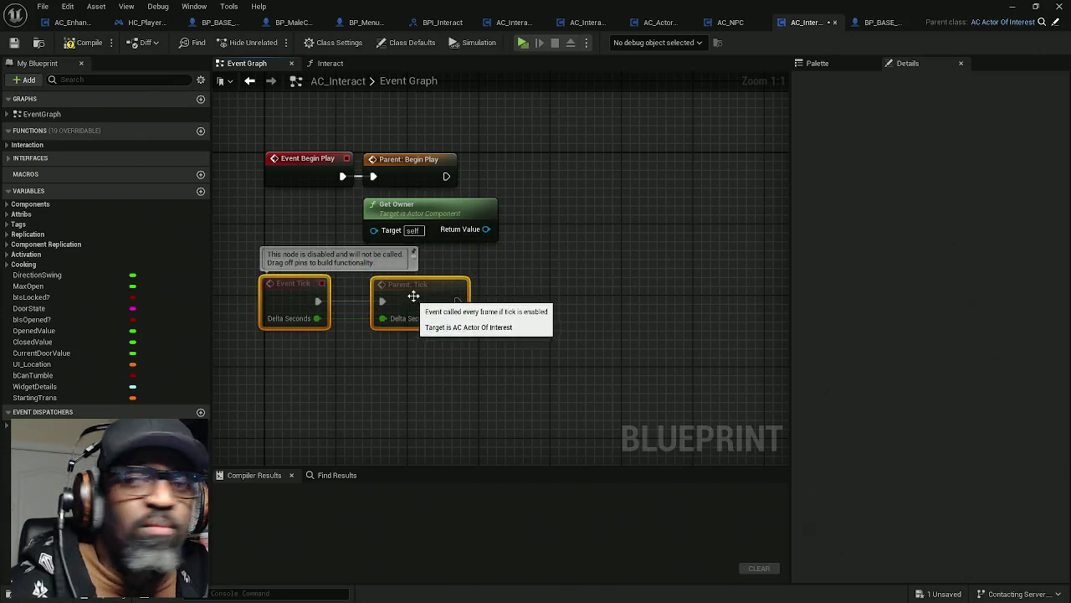
{"action": "left_click", "coordinate": [502, 272]}
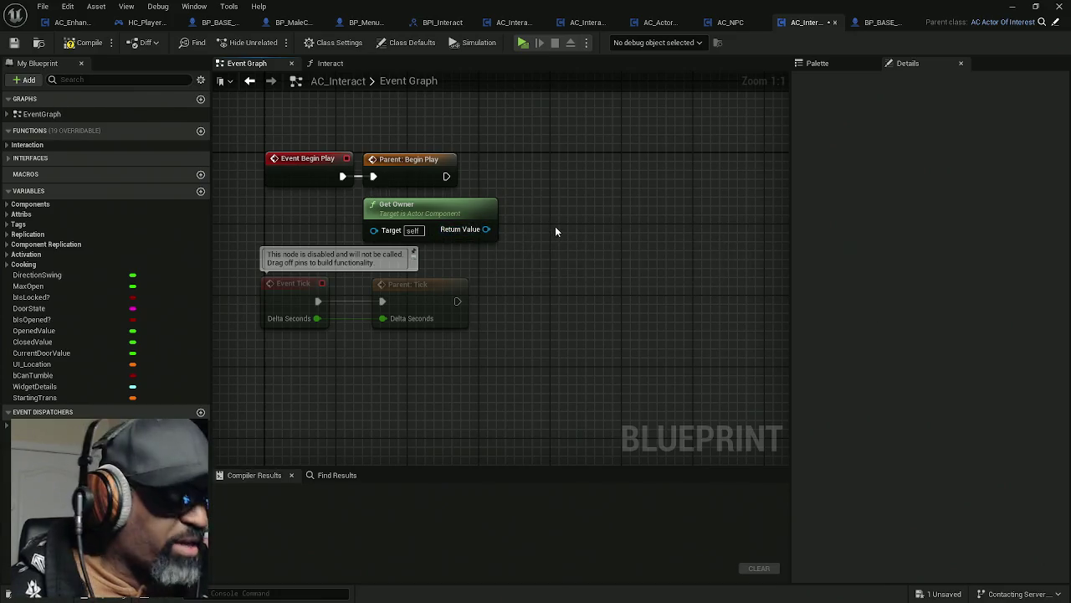
{"action": "key", "text": "ctrl+v"}
{"action": "left_click_drag", "start_coordinate": [524, 191], "coordinate": [667, 285]}
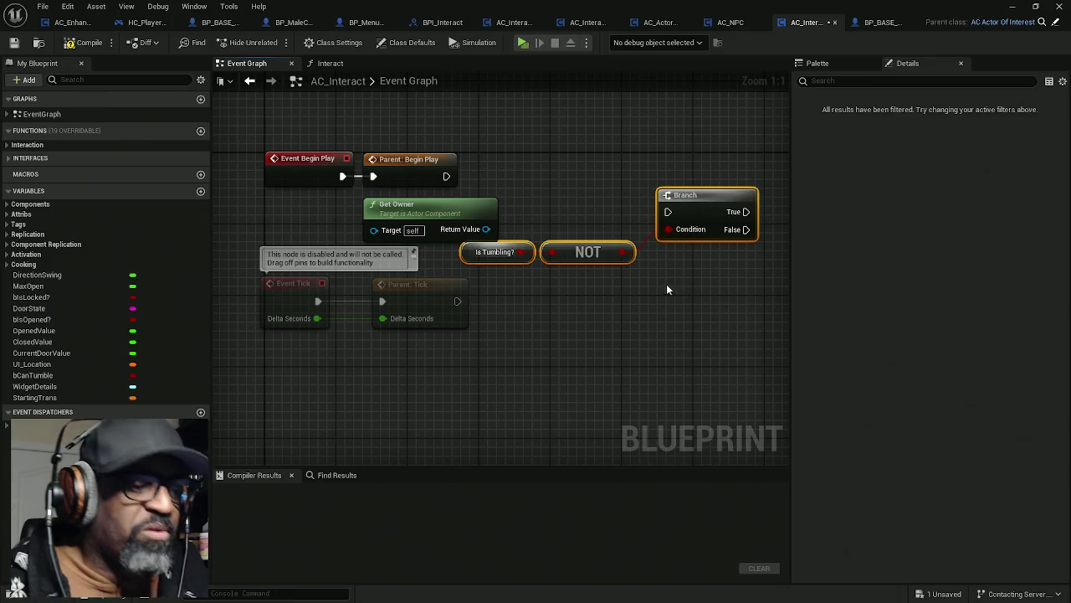
{"action": "key", "text": "Delete"}
- Take an Add Socket node from BP_BASE_Character's graph and return to AC_Interact
{"action": "left_click", "coordinate": [217, 23]}
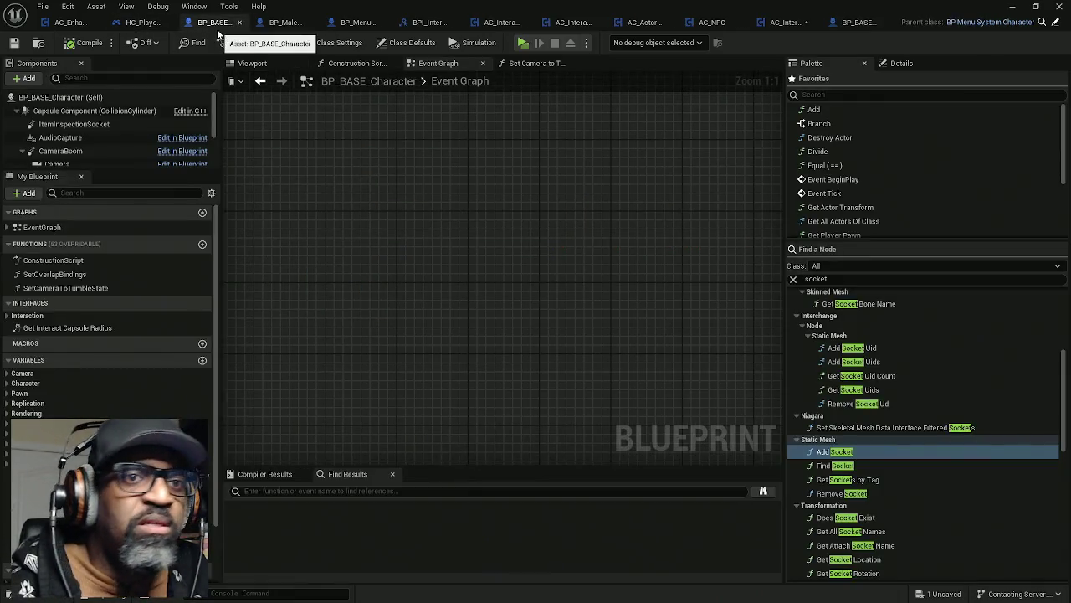
{"action": "left_click_drag", "start_coordinate": [834, 451], "coordinate": [482, 278]}
{"action": "key", "text": "Delete"}
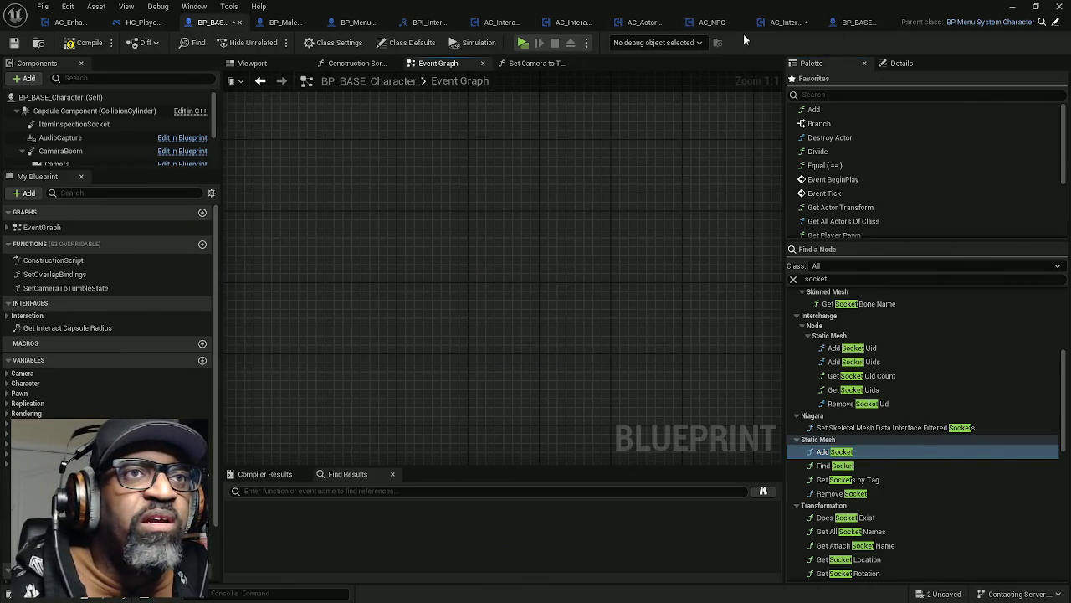
{"action": "left_click", "coordinate": [785, 22]}
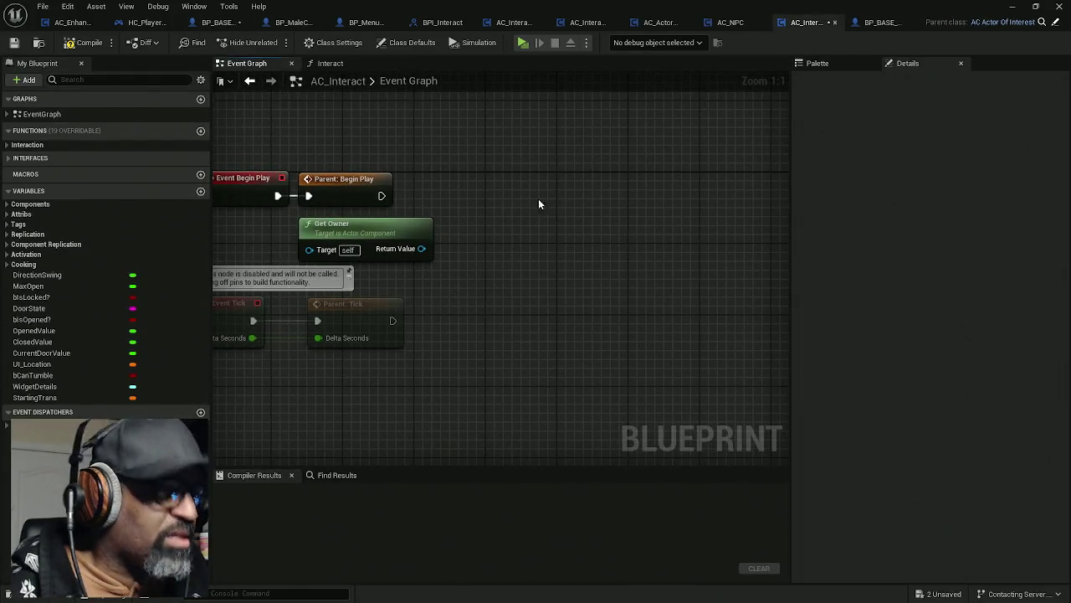
- Paste the Add Socket node and cast Get Owner to StaticMeshActor after Parent: Begin Play
{"action": "key", "text": "ctrl+v"}
{"action": "mouse_move", "coordinate": [577, 219]}
{"action": "left_mouse_down"}
{"action": "mouse_move", "coordinate": [639, 219]}
{"action": "mouse_move", "coordinate": [689, 197]}
{"action": "left_mouse_up"}
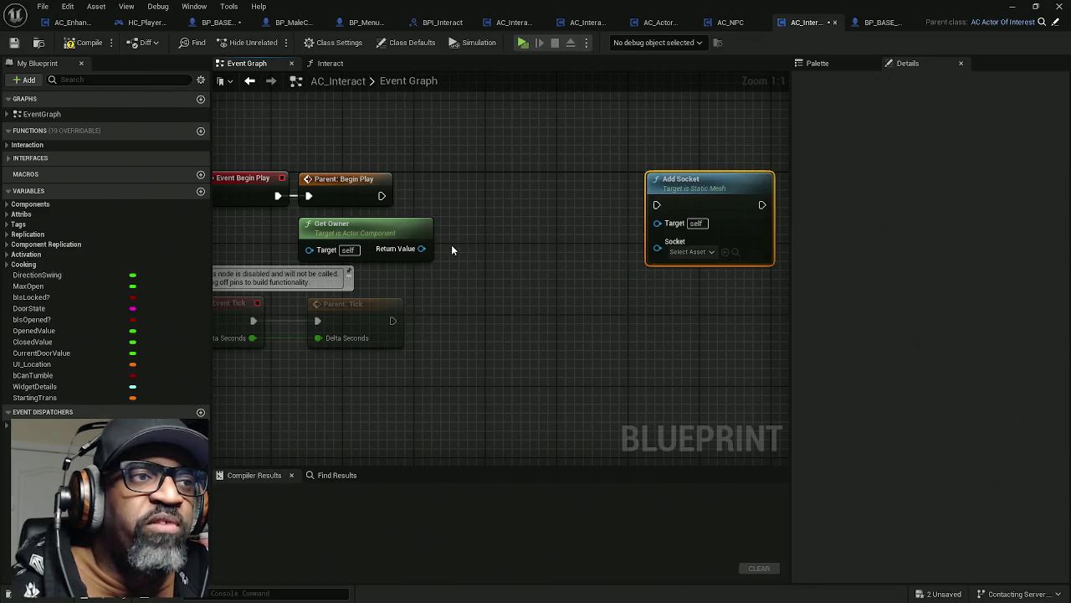
{"action": "left_click_drag", "start_coordinate": [421, 248], "coordinate": [493, 207]}
{"action": "type", "text": "cast"}
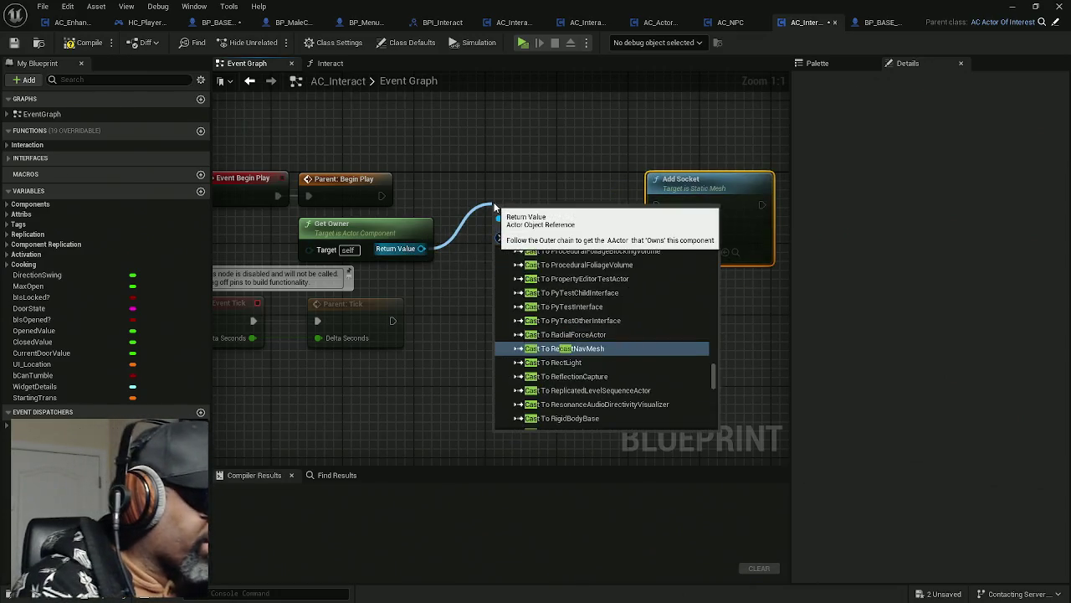
{"action": "type", "text": "to"}
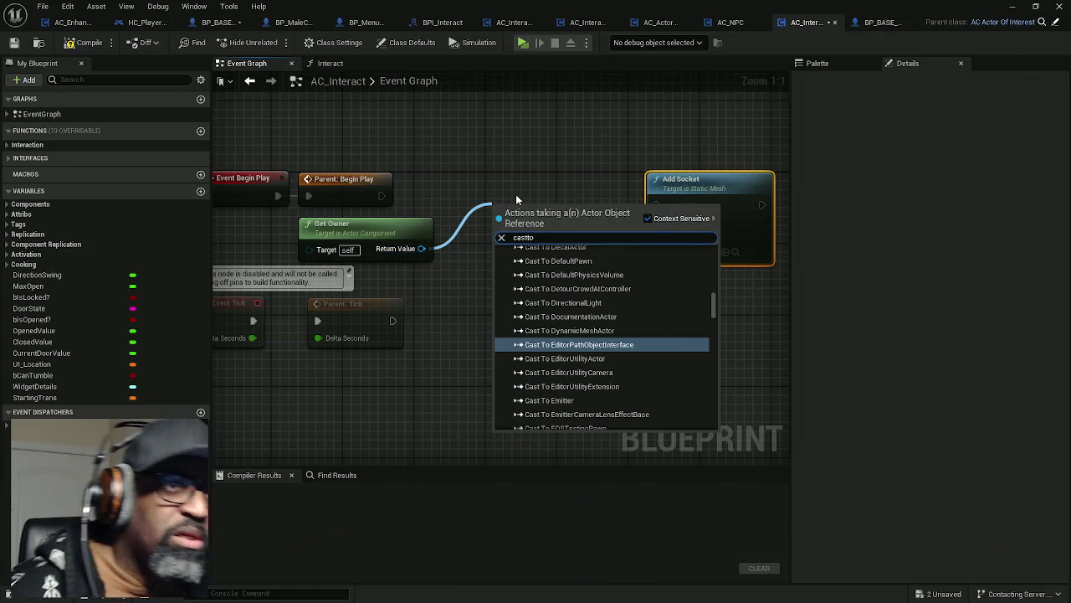
{"action": "type", "text": "static"}
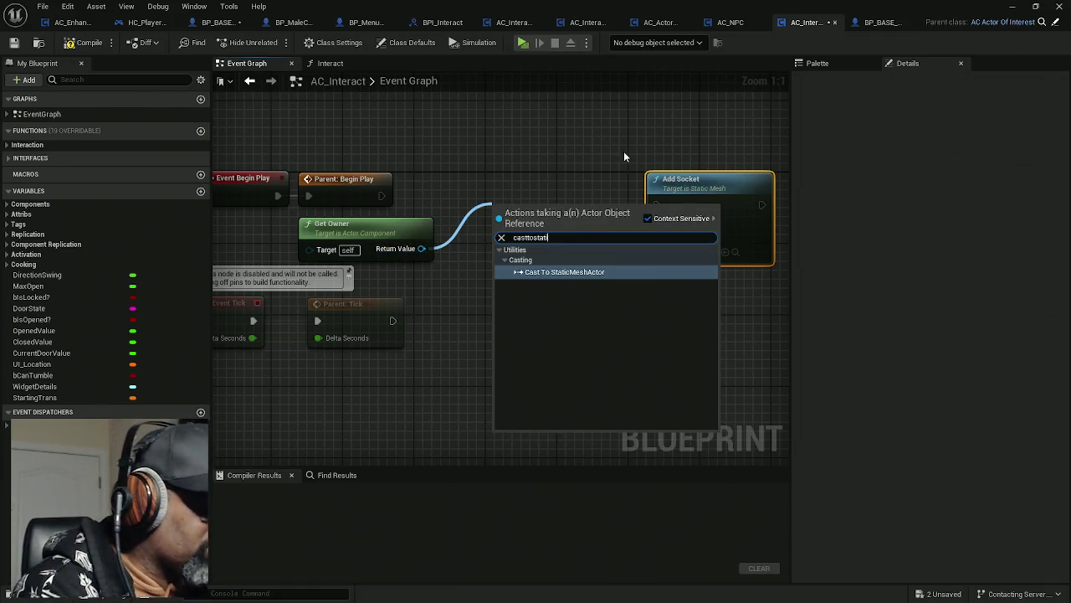
{"action": "left_click", "coordinate": [608, 271]}
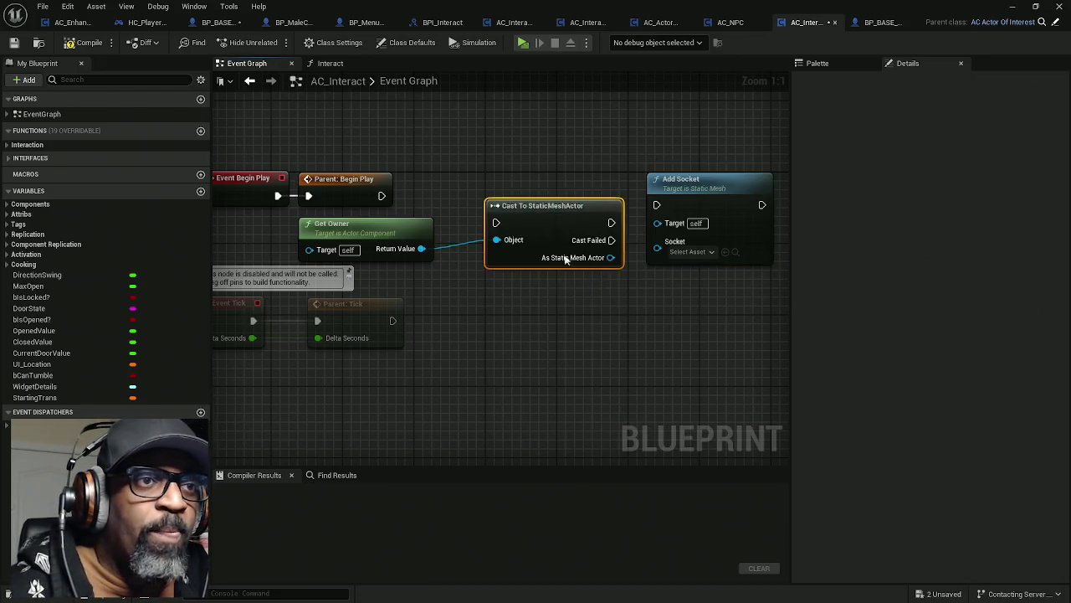
{"action": "mouse_move", "coordinate": [496, 222]}
{"action": "left_mouse_down"}
{"action": "mouse_move", "coordinate": [360, 196]}
{"action": "mouse_move", "coordinate": [381, 196]}
{"action": "left_mouse_up"}
{"action": "left_click_drag", "start_coordinate": [543, 205], "coordinate": [507, 178]}
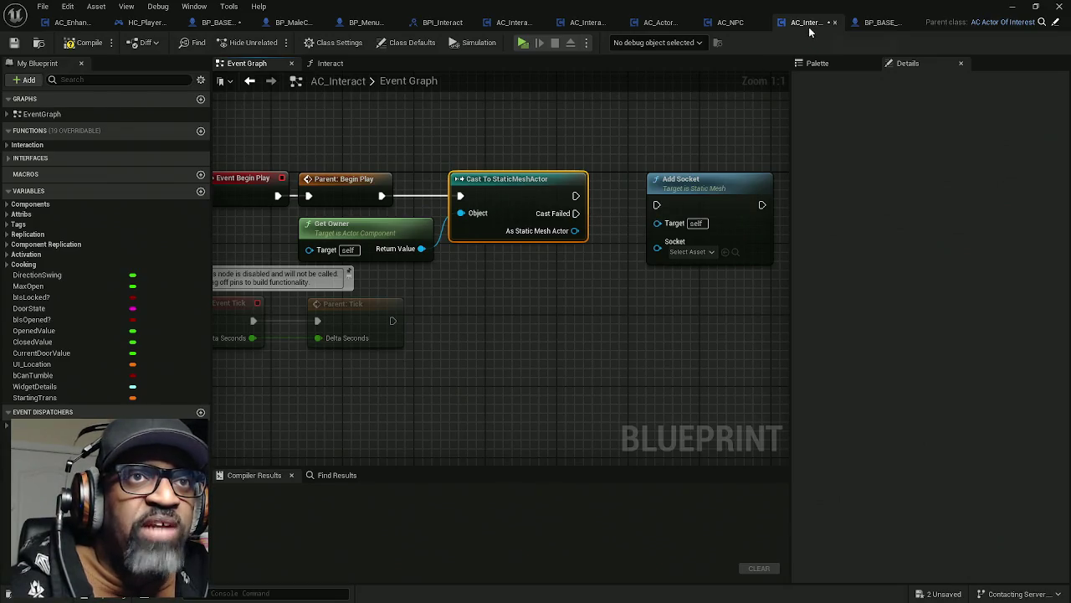
- Try filling Add Socket's Socket and Target inputs, then shift the node further right
{"action": "mouse_move", "coordinate": [619, 213]}
{"action": "left_mouse_down"}
{"action": "mouse_move", "coordinate": [517, 216]}
{"action": "mouse_move", "coordinate": [554, 208]}
{"action": "mouse_move", "coordinate": [612, 224]}
{"action": "left_mouse_up"}
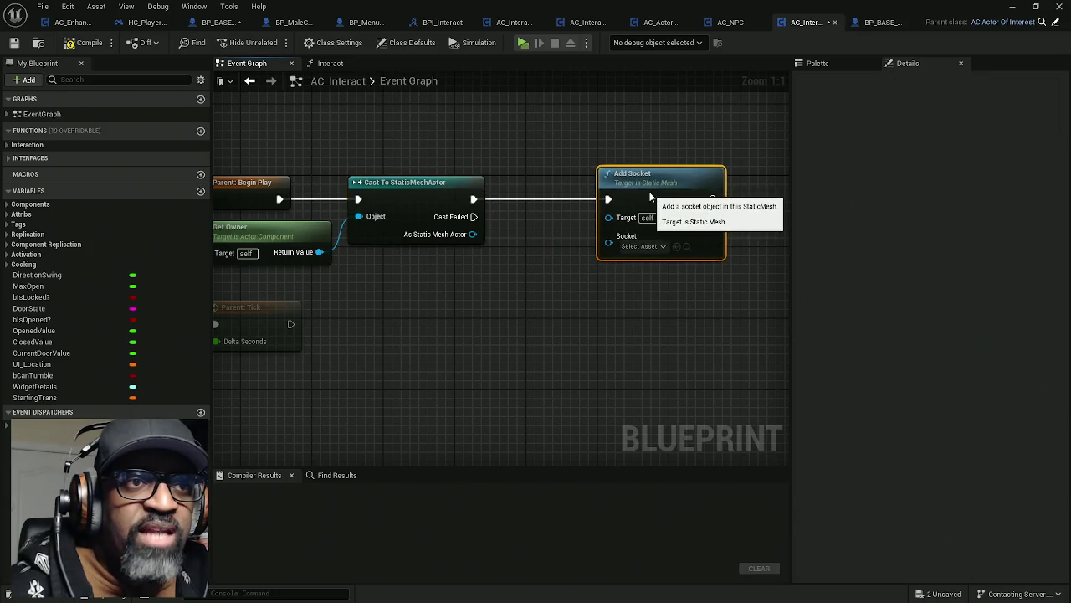
{"action": "left_click", "coordinate": [633, 248]}
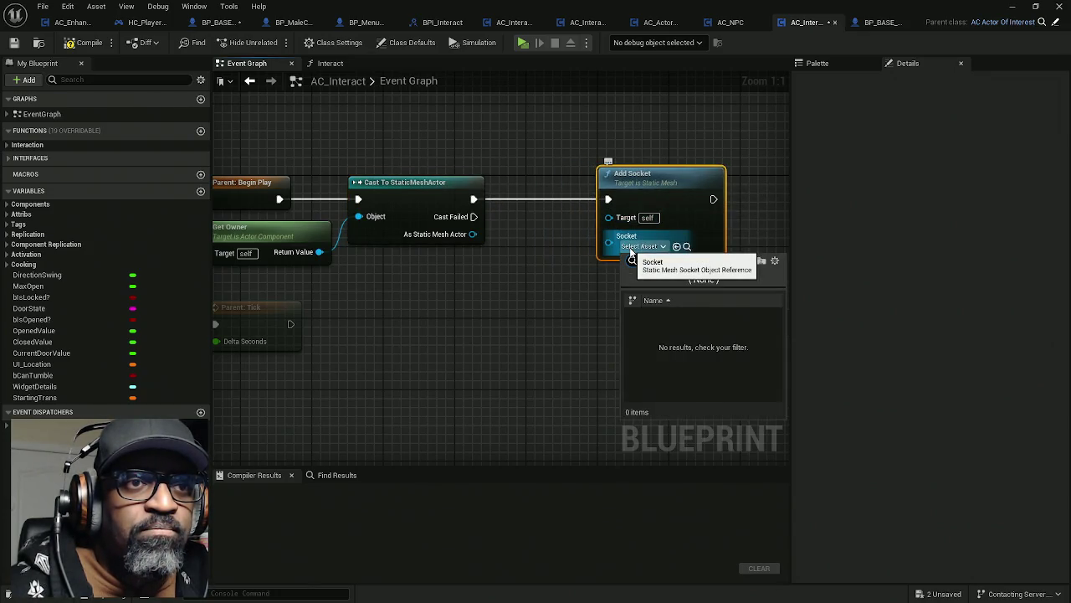
{"action": "left_click", "coordinate": [630, 250]}
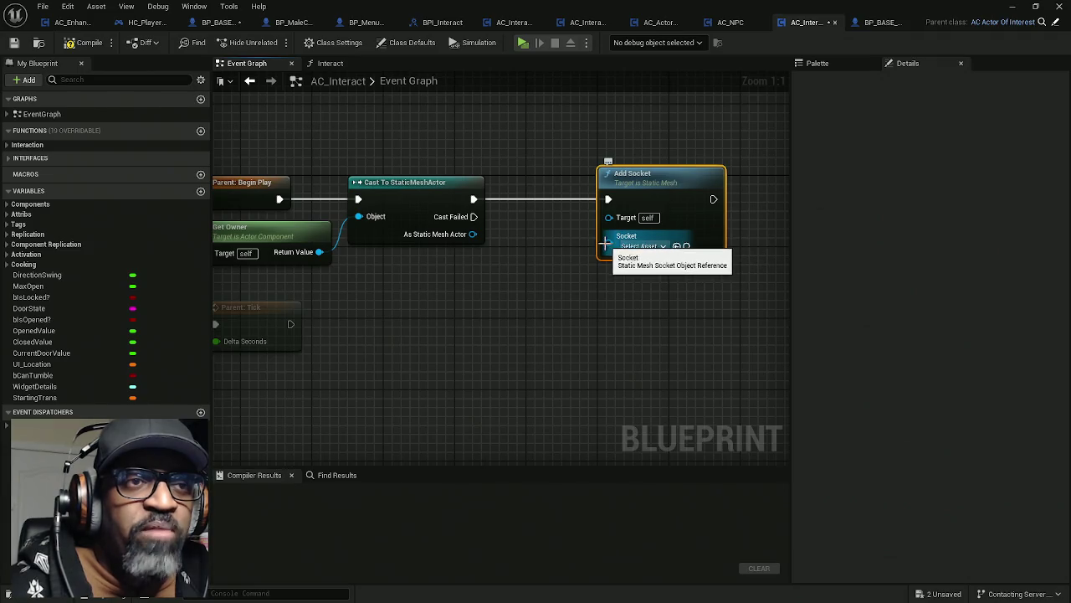
{"action": "mouse_move", "coordinate": [611, 219]}
{"action": "left_mouse_down"}
{"action": "mouse_move", "coordinate": [498, 227]}
{"action": "mouse_move", "coordinate": [513, 228]}
{"action": "left_mouse_up"}
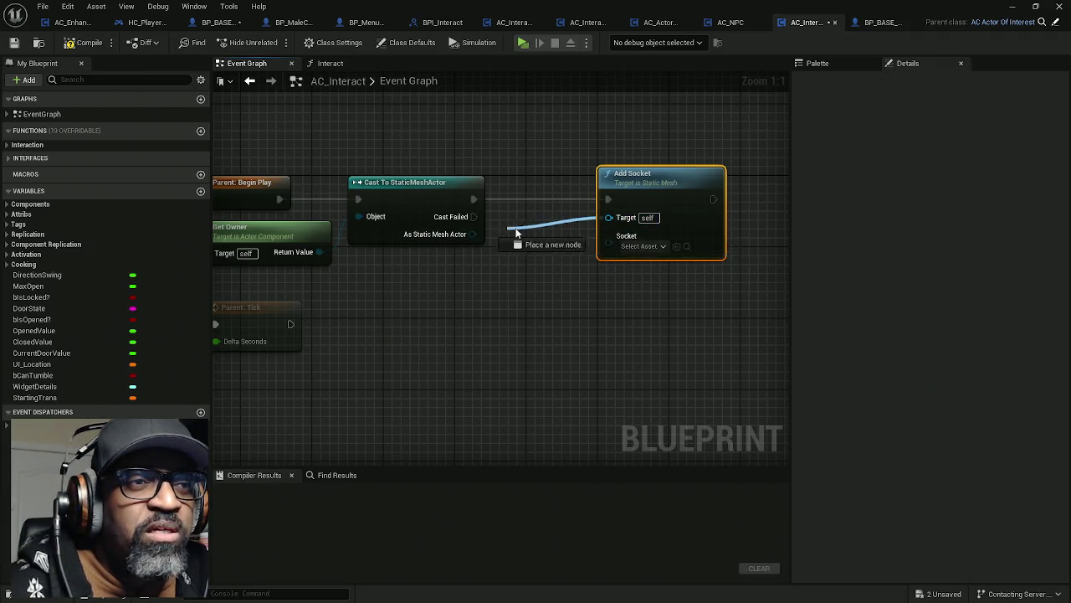
{"action": "left_click", "coordinate": [546, 184]}
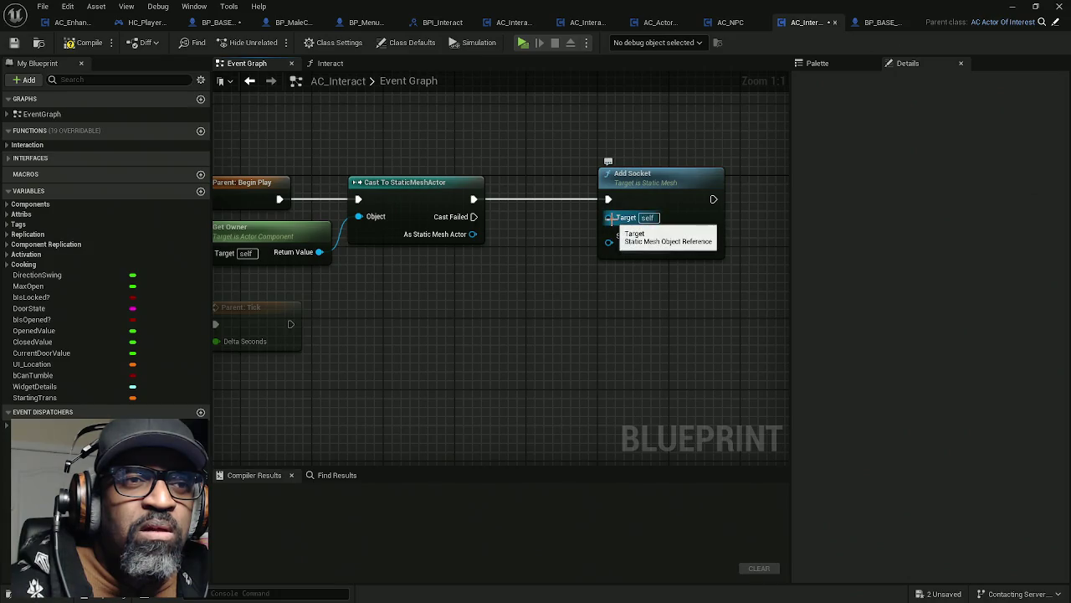
{"action": "left_click_drag", "start_coordinate": [640, 180], "coordinate": [720, 180]}
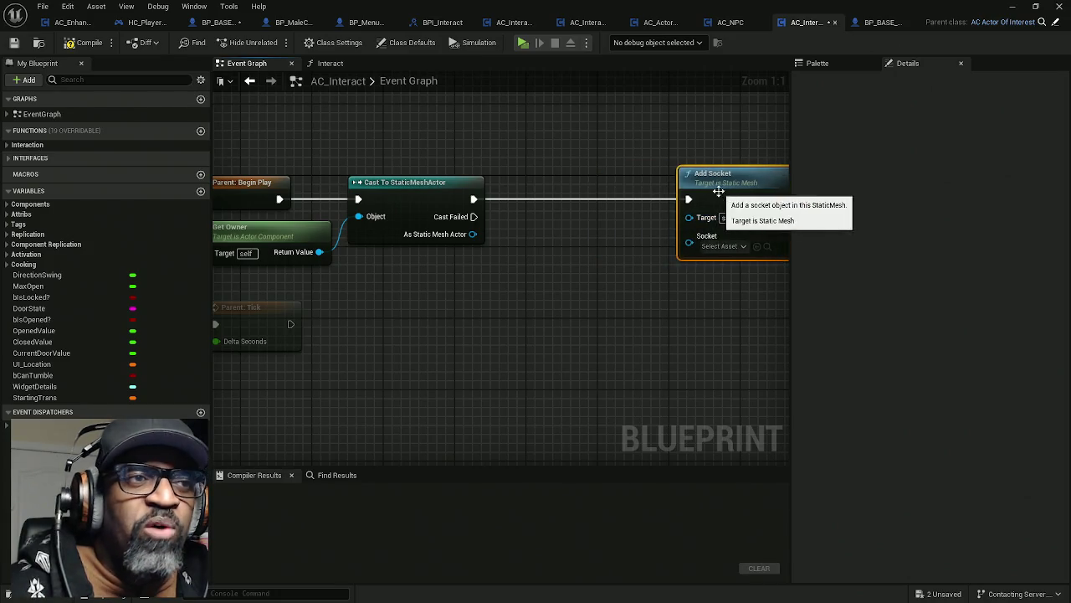
- Connect a Get Static Mesh Component node from the cast output to Add Socket's Target
{"action": "left_click_drag", "start_coordinate": [473, 234], "coordinate": [536, 241]}
{"action": "type", "text": "g"}
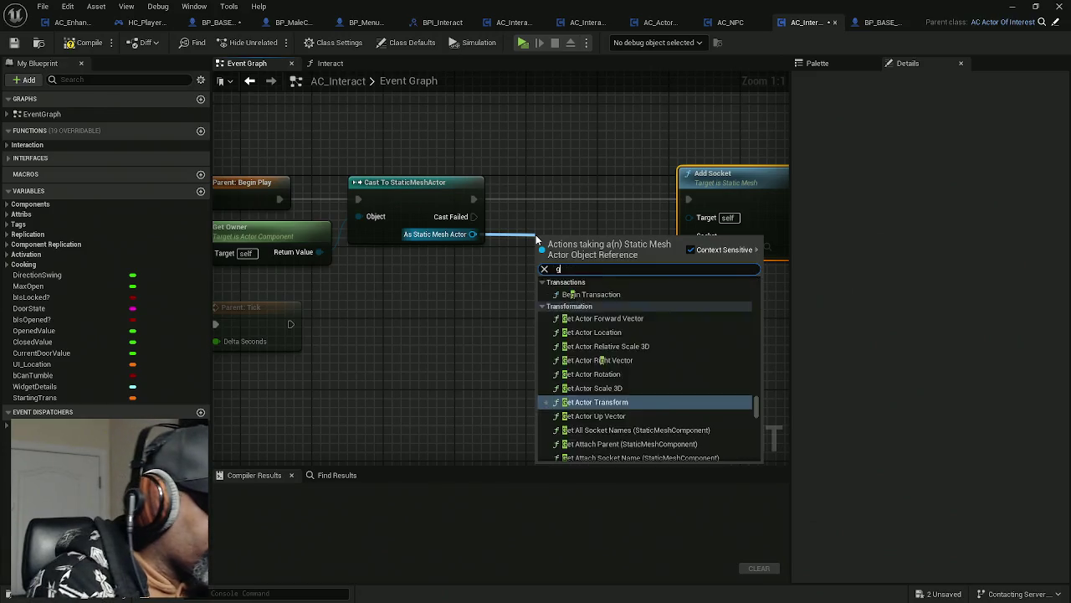
{"action": "type", "text": "et stat"}
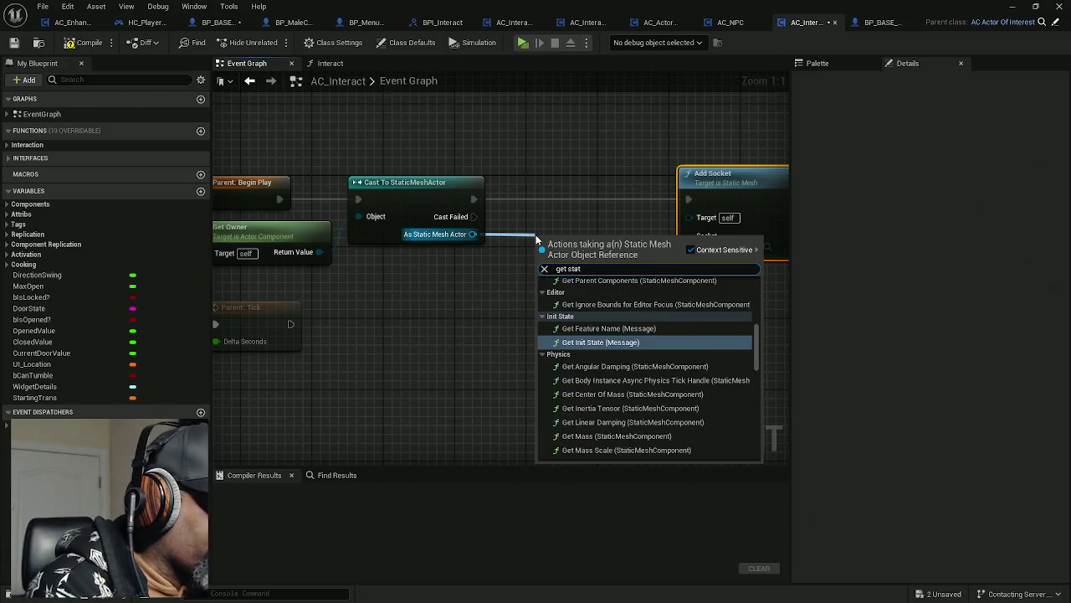
{"action": "type", "text": "ic mesh"}
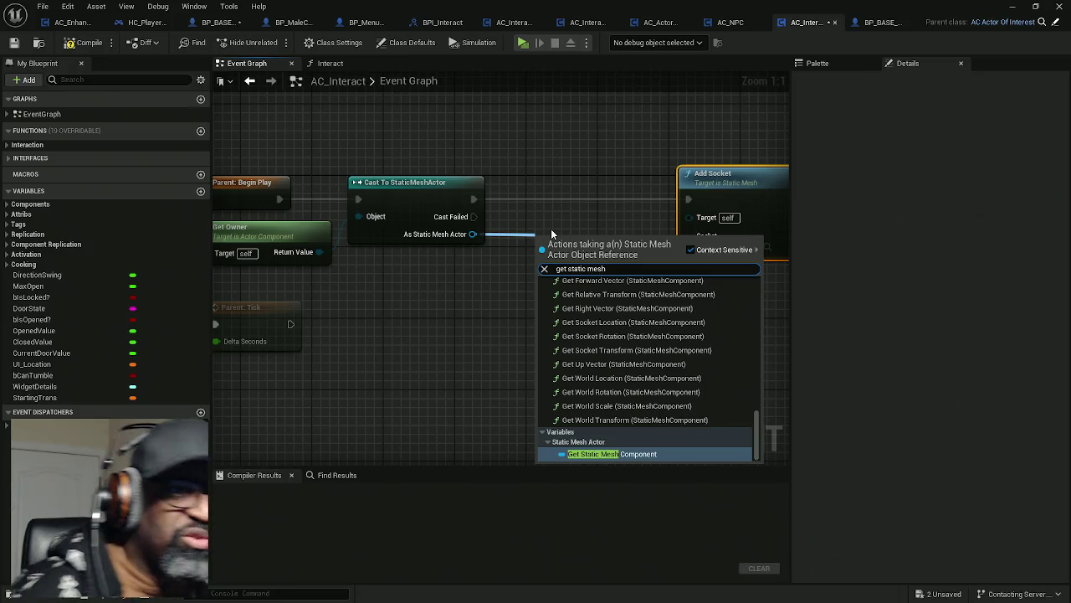
{"action": "left_click", "coordinate": [608, 455]}
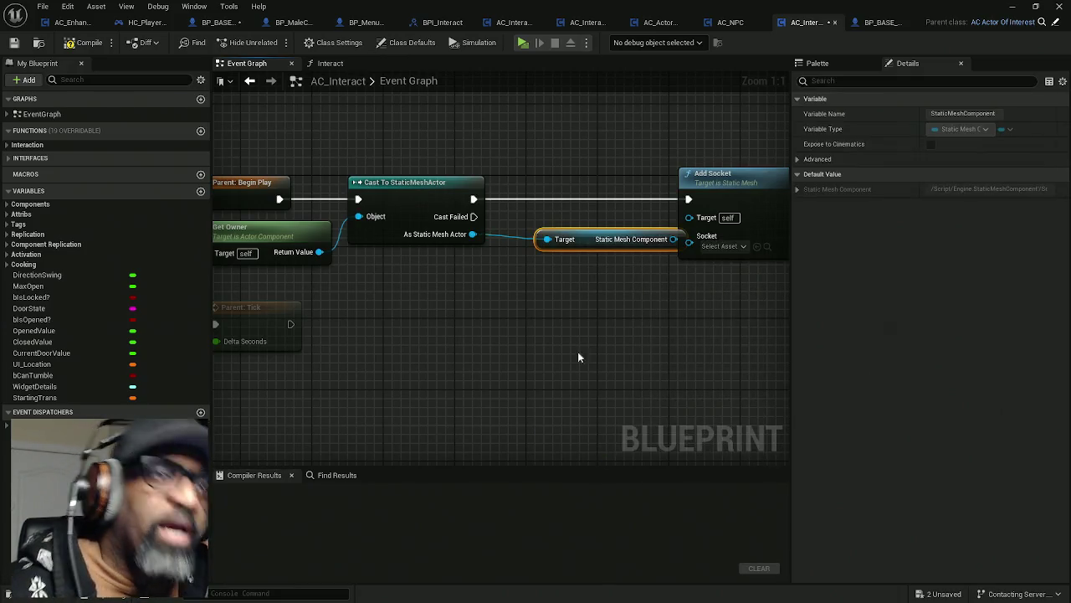
{"action": "mouse_move", "coordinate": [586, 239]}
{"action": "left_mouse_down"}
{"action": "mouse_move", "coordinate": [444, 272]}
{"action": "mouse_move", "coordinate": [407, 257]}
{"action": "left_mouse_up"}
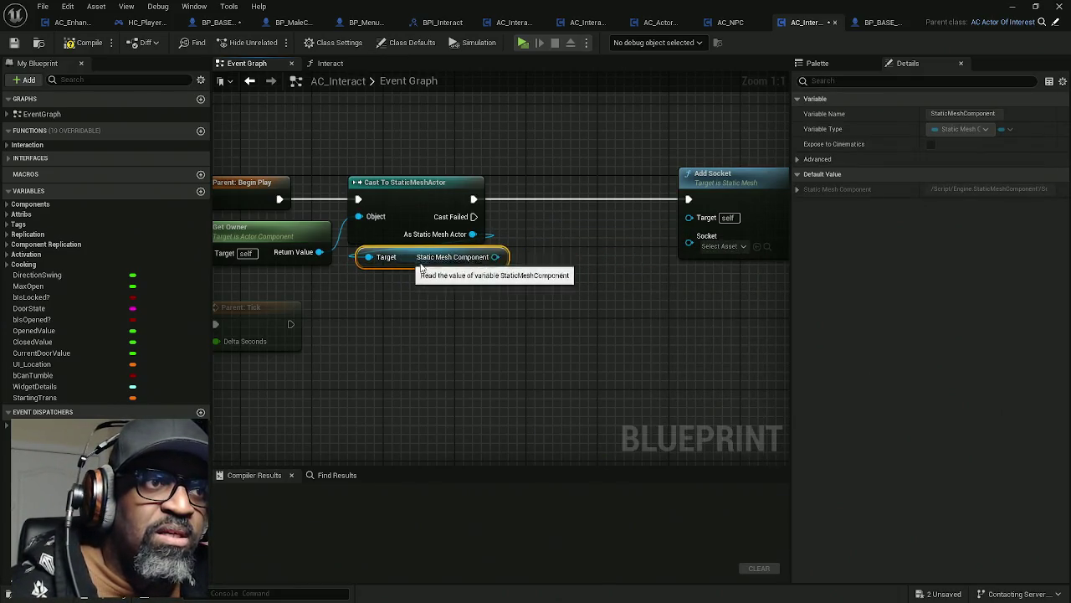
{"action": "left_click_drag", "start_coordinate": [494, 256], "coordinate": [689, 218]}
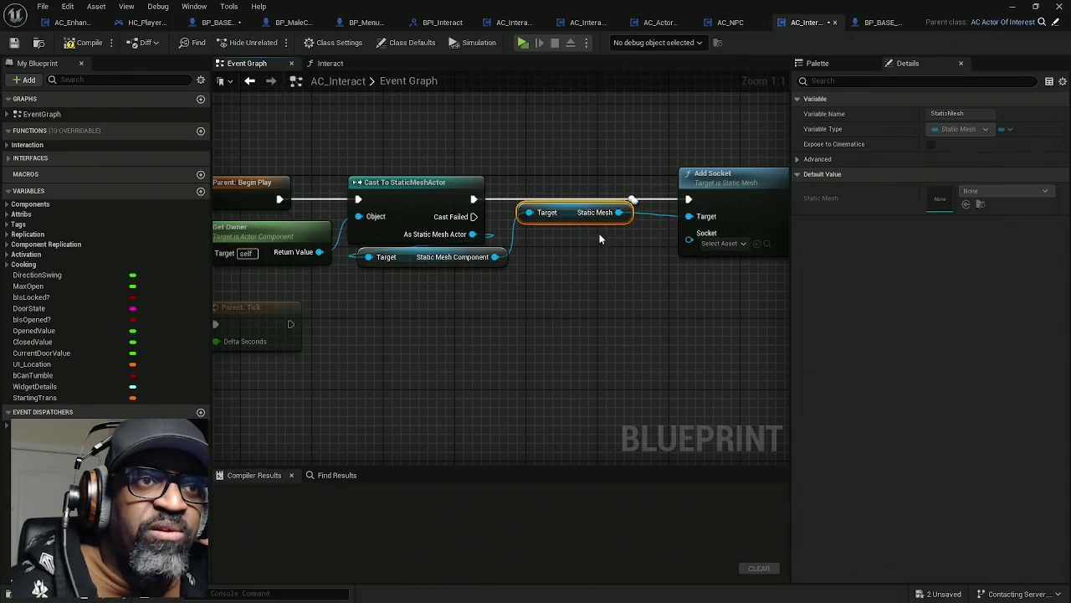
{"action": "mouse_move", "coordinate": [758, 219]}
{"action": "left_mouse_down"}
{"action": "mouse_move", "coordinate": [598, 231]}
{"action": "mouse_move", "coordinate": [591, 207]}
{"action": "left_mouse_up"}
{"action": "left_click", "coordinate": [601, 206]}
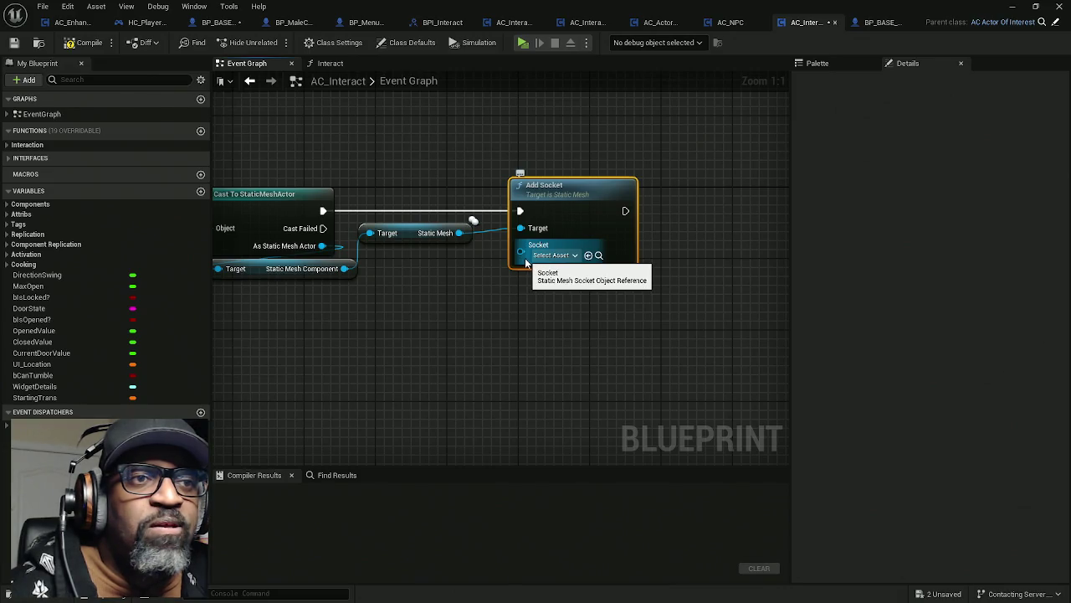
{"action": "left_click_drag", "start_coordinate": [524, 258], "coordinate": [436, 319]}
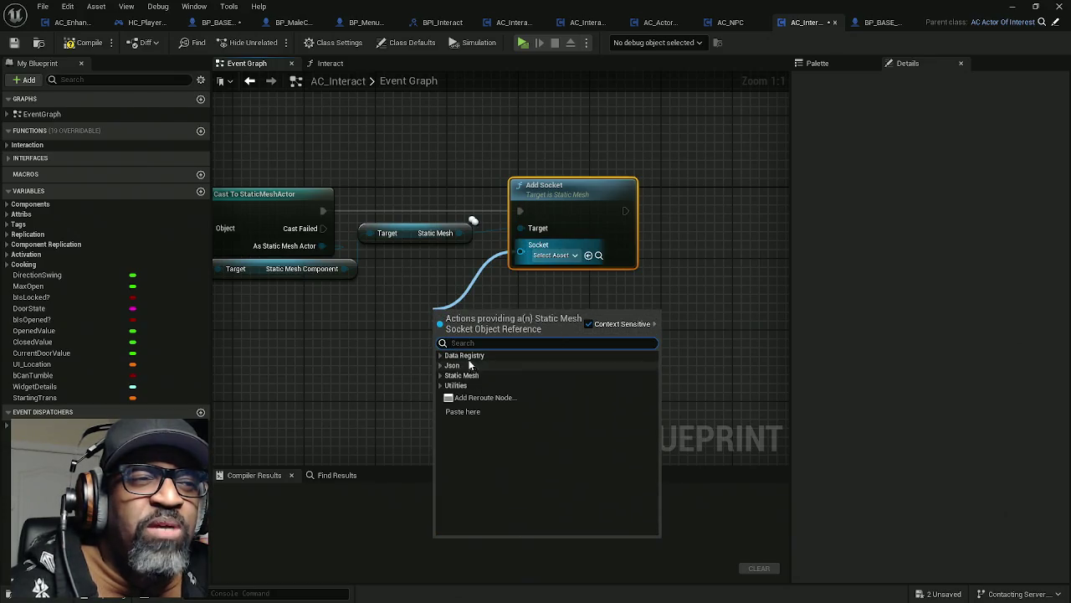
{"action": "left_click", "coordinate": [442, 376]}
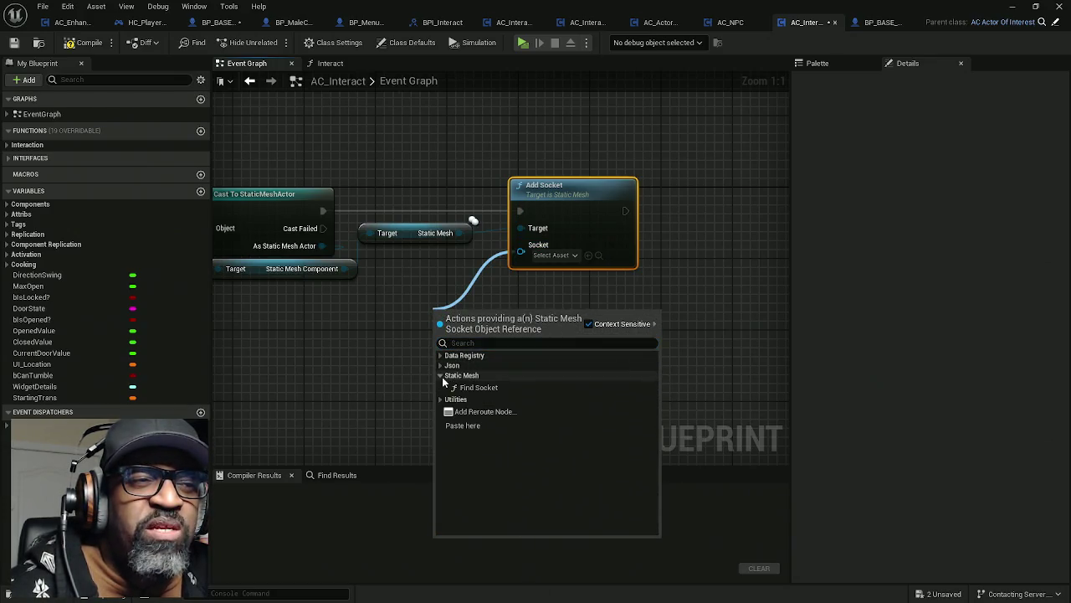
{"action": "left_click", "coordinate": [462, 400]}
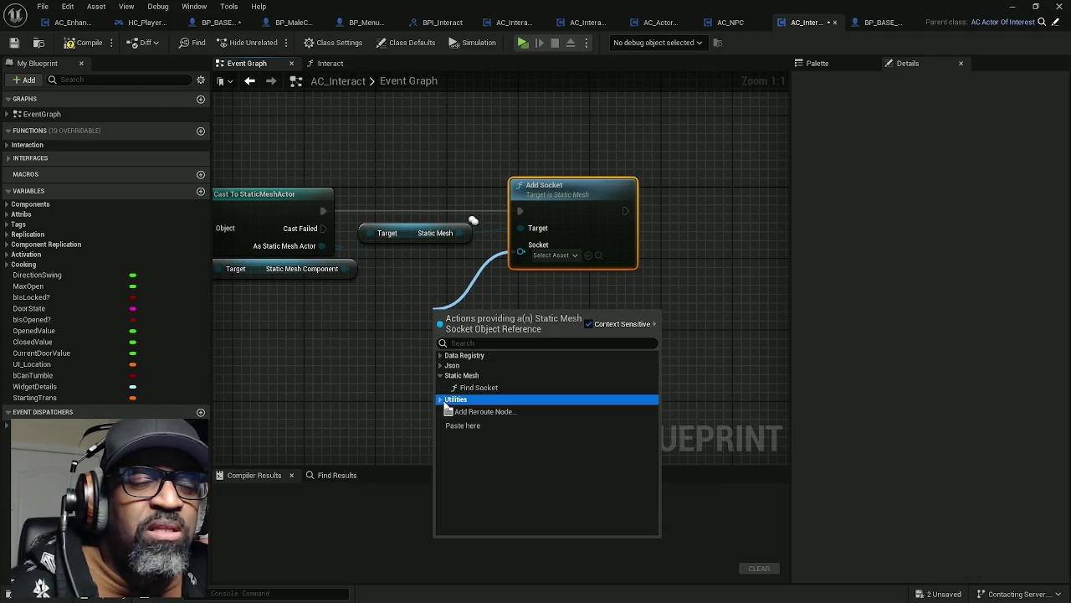
{"action": "left_click", "coordinate": [441, 400]}
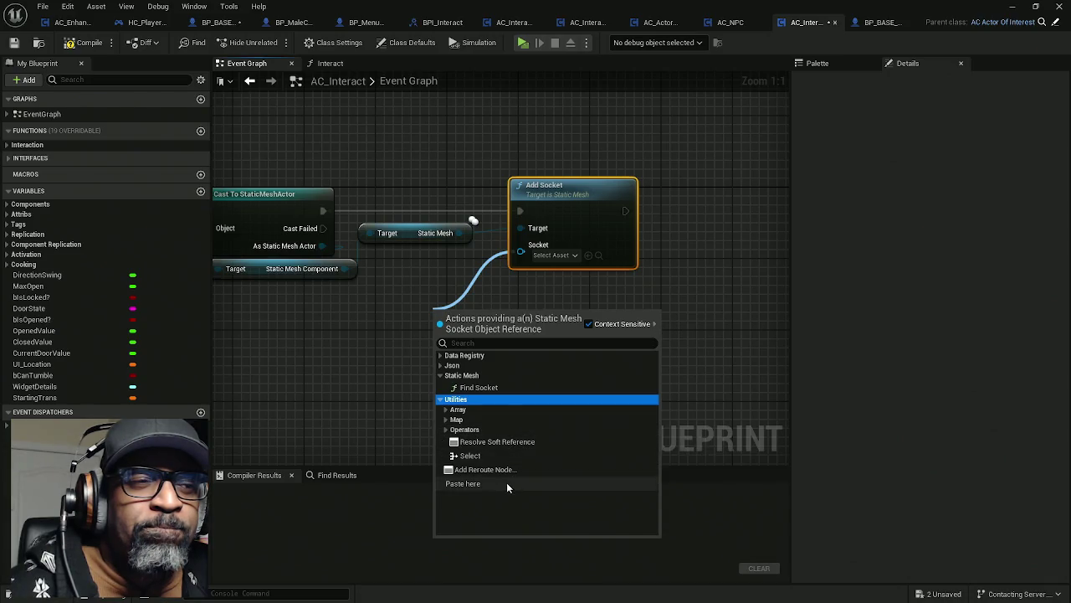
{"action": "left_click", "coordinate": [446, 410]}
{"action": "left_click", "coordinate": [446, 410]}
{"action": "left_click", "coordinate": [447, 420]}
{"action": "left_click", "coordinate": [446, 420]}
{"action": "left_click", "coordinate": [446, 429]}
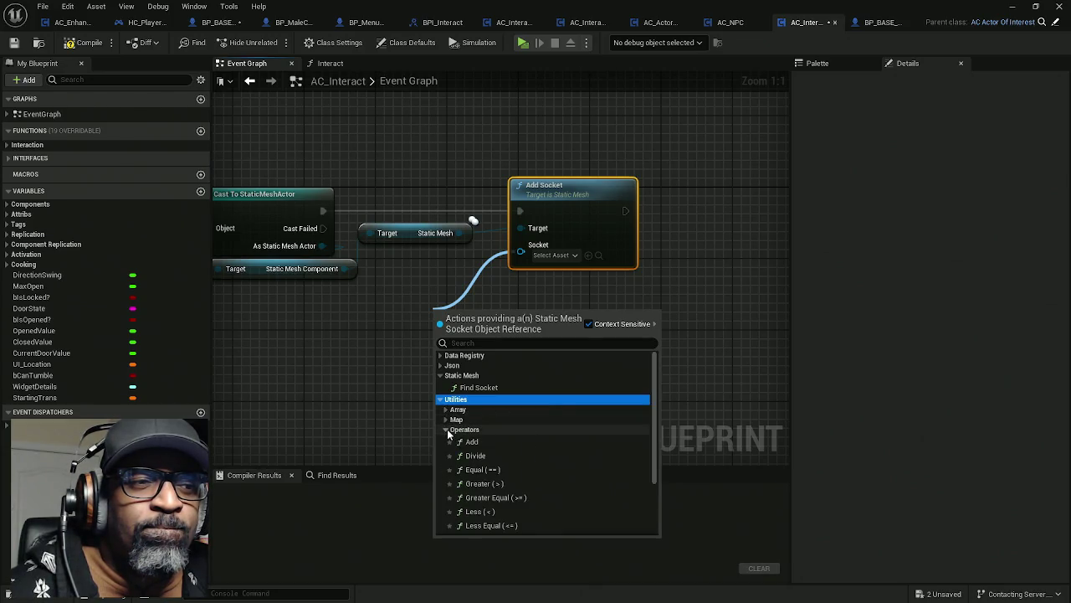
{"action": "left_click", "coordinate": [447, 428]}
{"action": "left_click", "coordinate": [441, 366]}
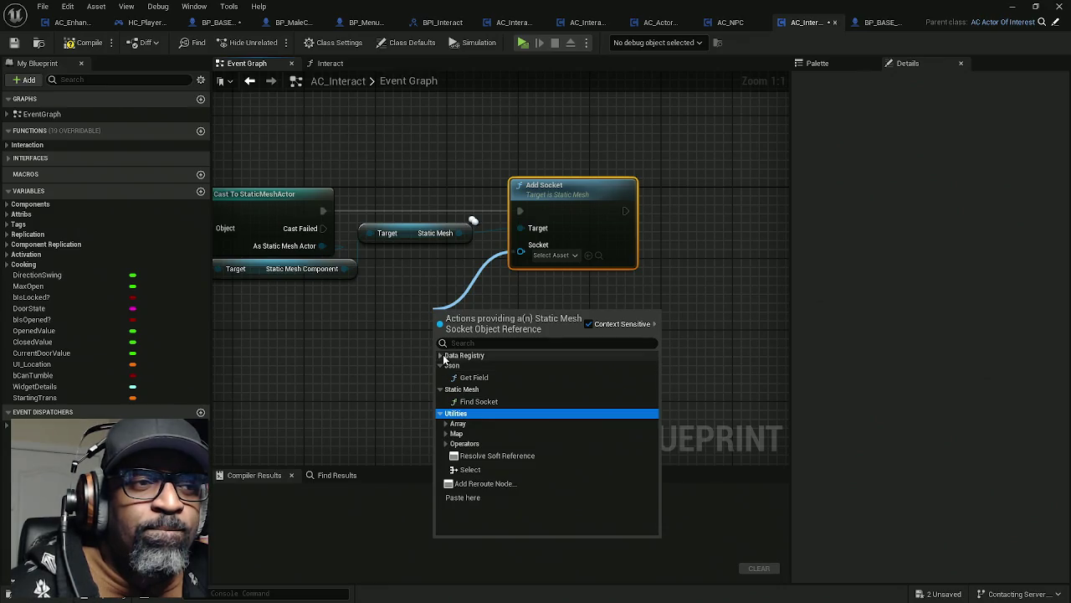
{"action": "left_click", "coordinate": [441, 355]}
{"action": "left_click", "coordinate": [537, 293]}
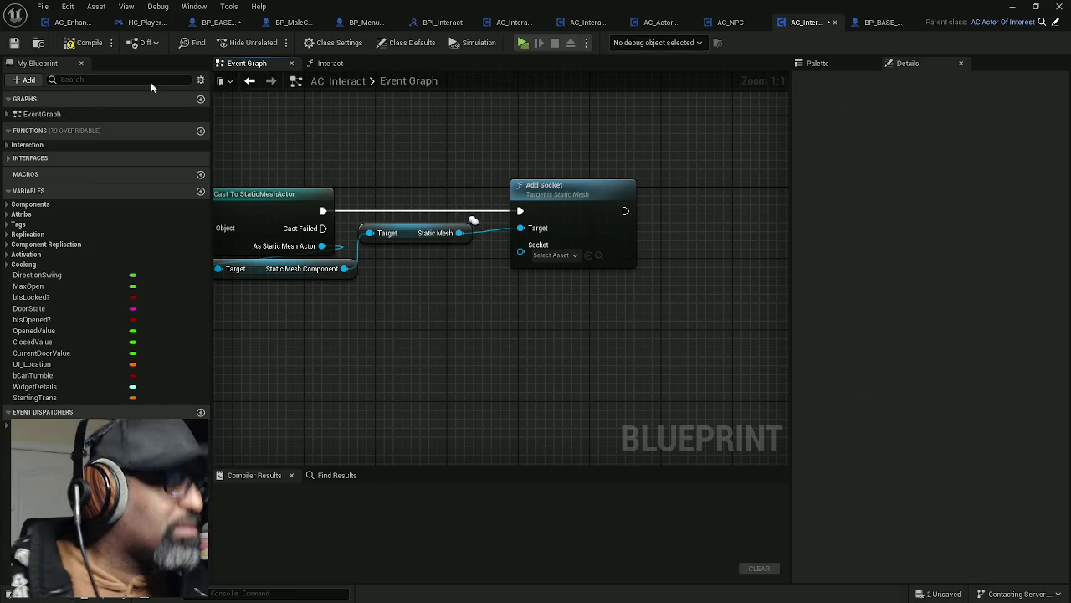
{"action": "left_click", "coordinate": [87, 43]}
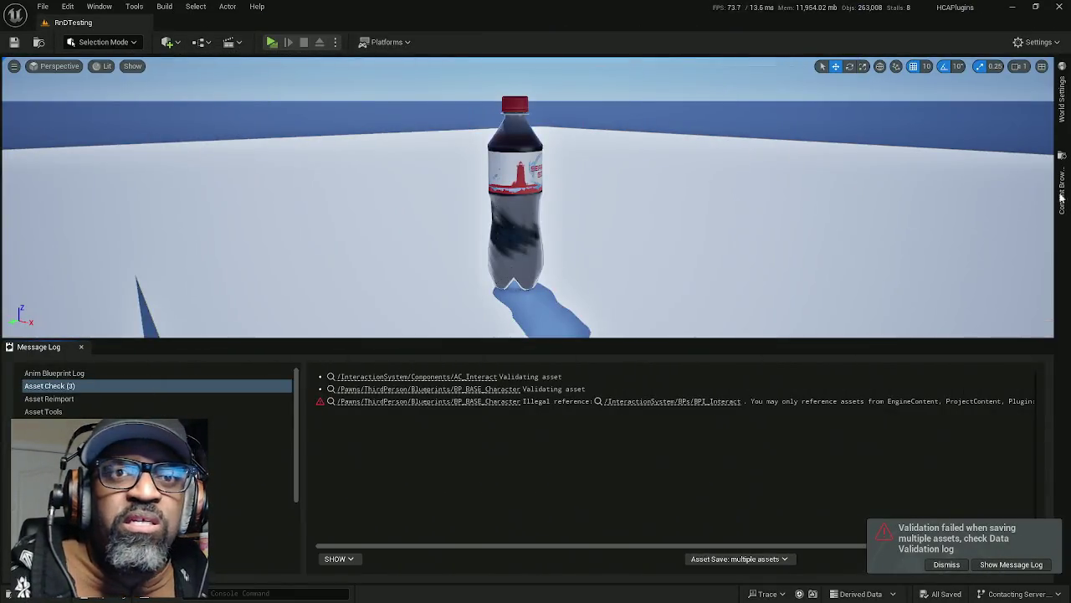
- Search the Content Browser's create options for 'sock', dismiss the validation warning, and return to AC_Interact
{"action": "left_click", "coordinate": [1058, 193]}
{"action": "right_click", "coordinate": [863, 283]}
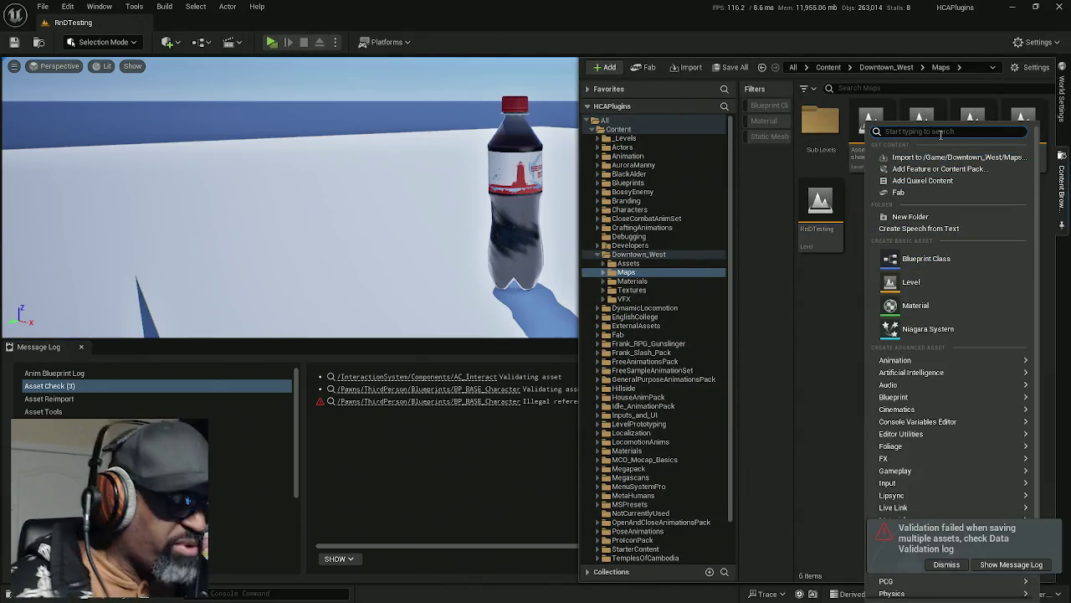
{"action": "type", "text": "sock"}
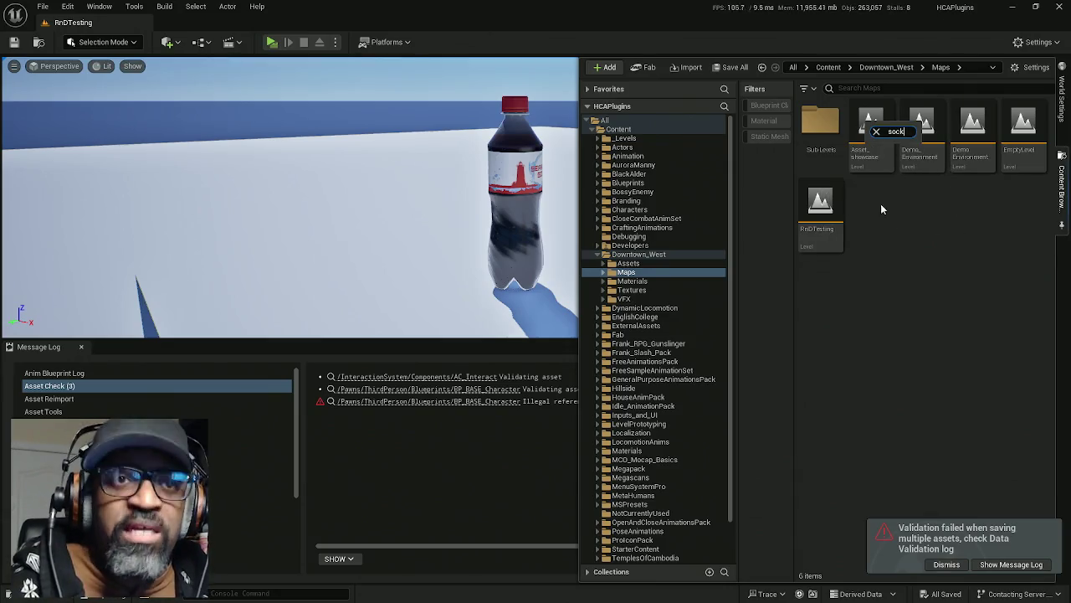
{"action": "left_click", "coordinate": [876, 132]}
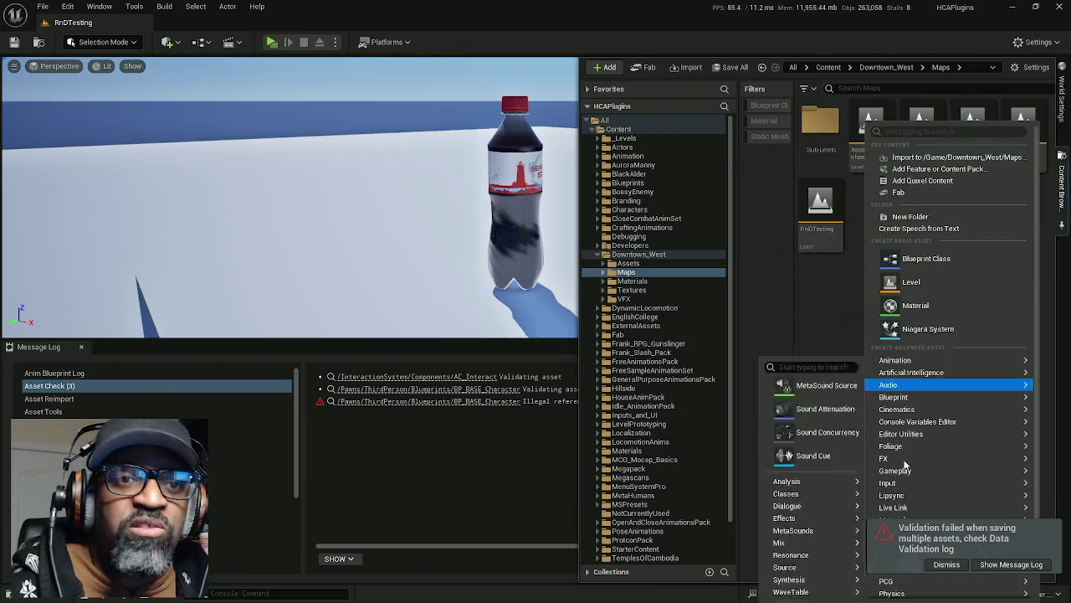
{"action": "left_click", "coordinate": [950, 562]}
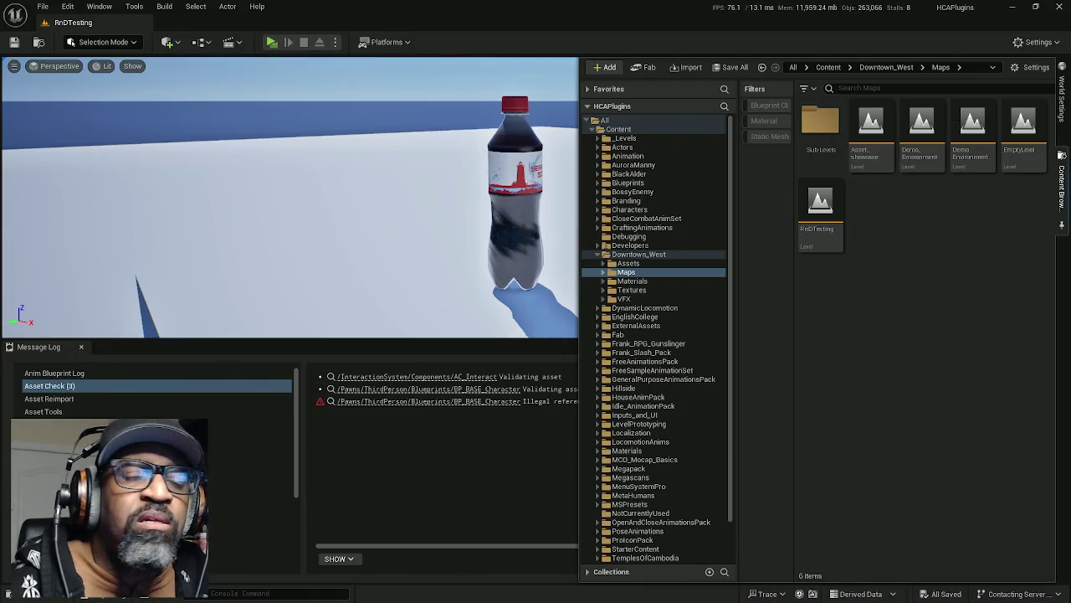
{"action": "left_click", "coordinate": [416, 377]}
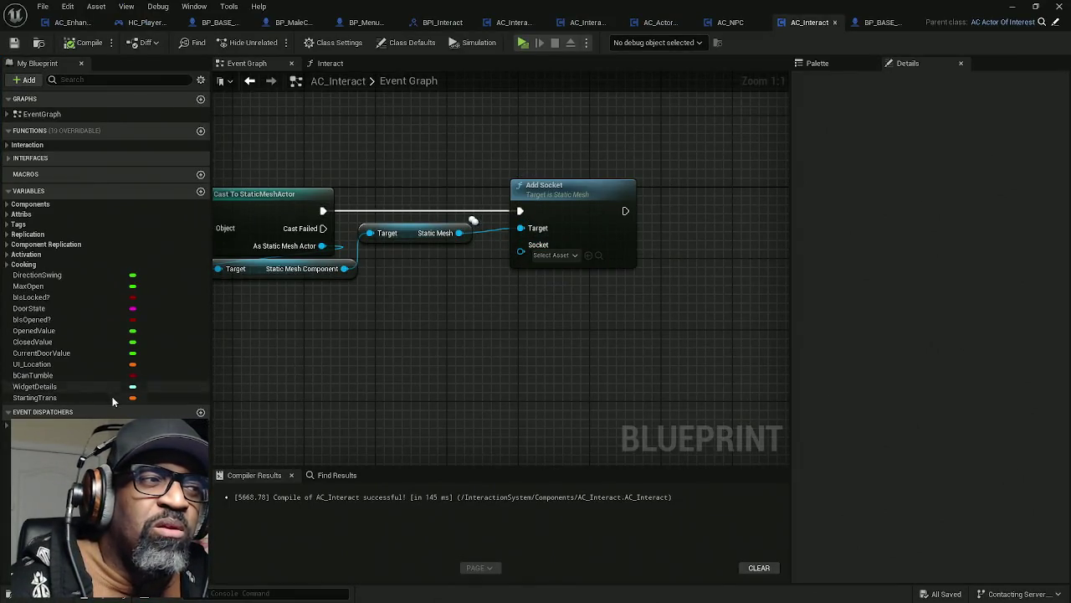
- Add a new variable to AC_Interact and search its type list for 'socket'
{"action": "left_click", "coordinate": [201, 192]}
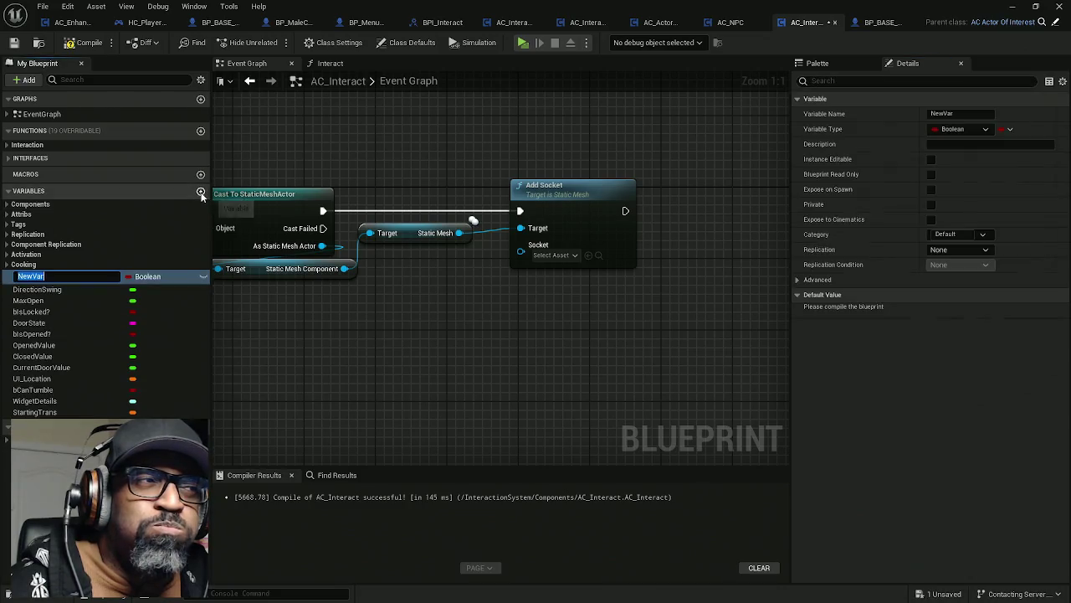
{"action": "left_click", "coordinate": [164, 277]}
{"action": "left_click", "coordinate": [164, 276]}
{"action": "type", "text": "socket"}
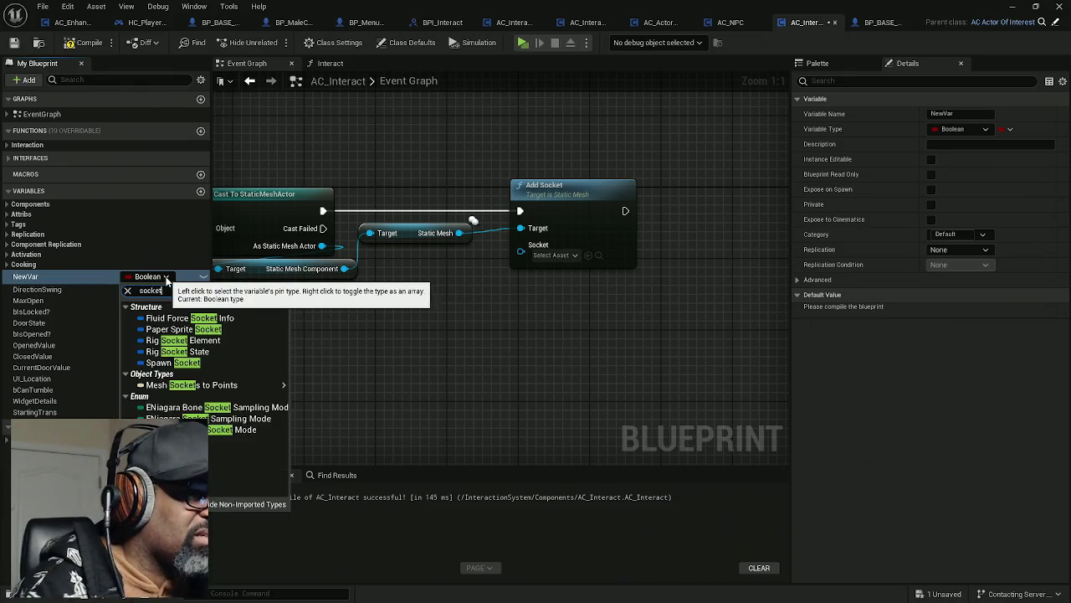
{"action": "mouse_move", "coordinate": [234, 385]}
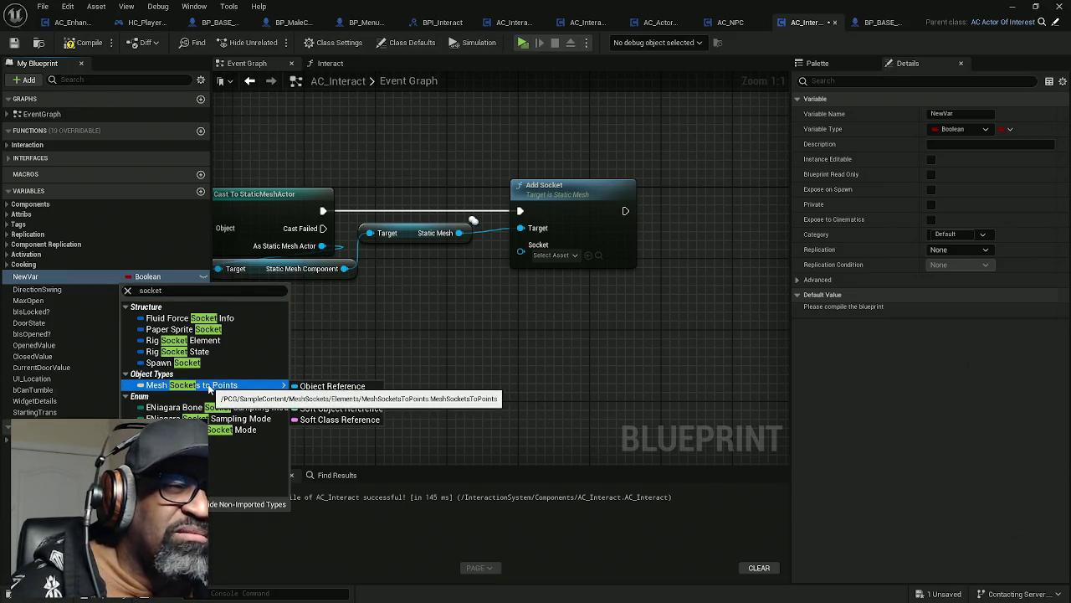
- Feed Add Socket's Socket input from a new Find Socket node placed beneath it
{"action": "left_click_drag", "start_coordinate": [520, 251], "coordinate": [490, 285]}
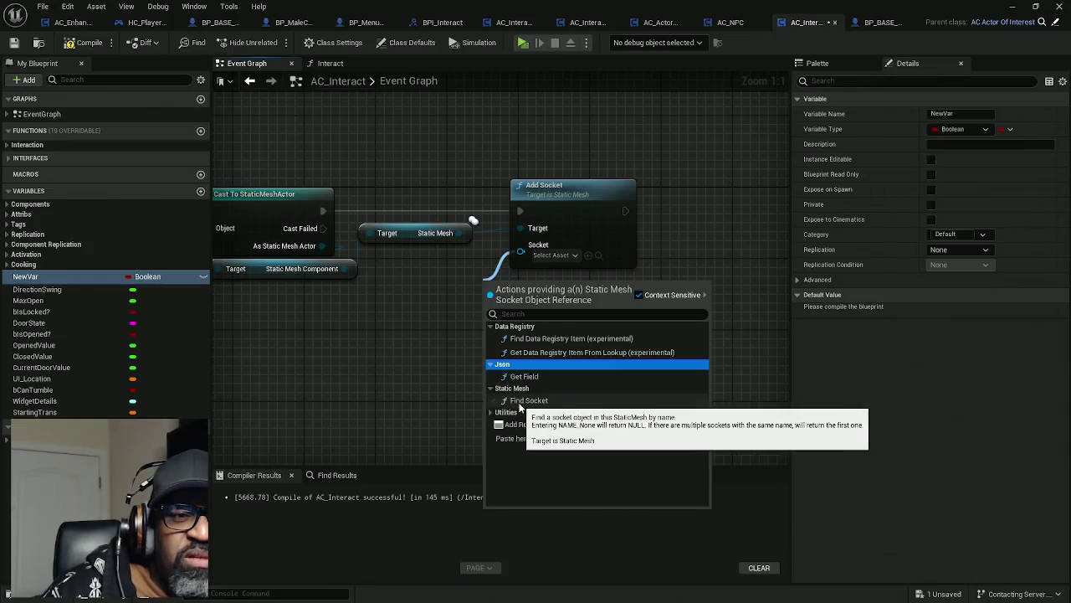
{"action": "left_click", "coordinate": [519, 406]}
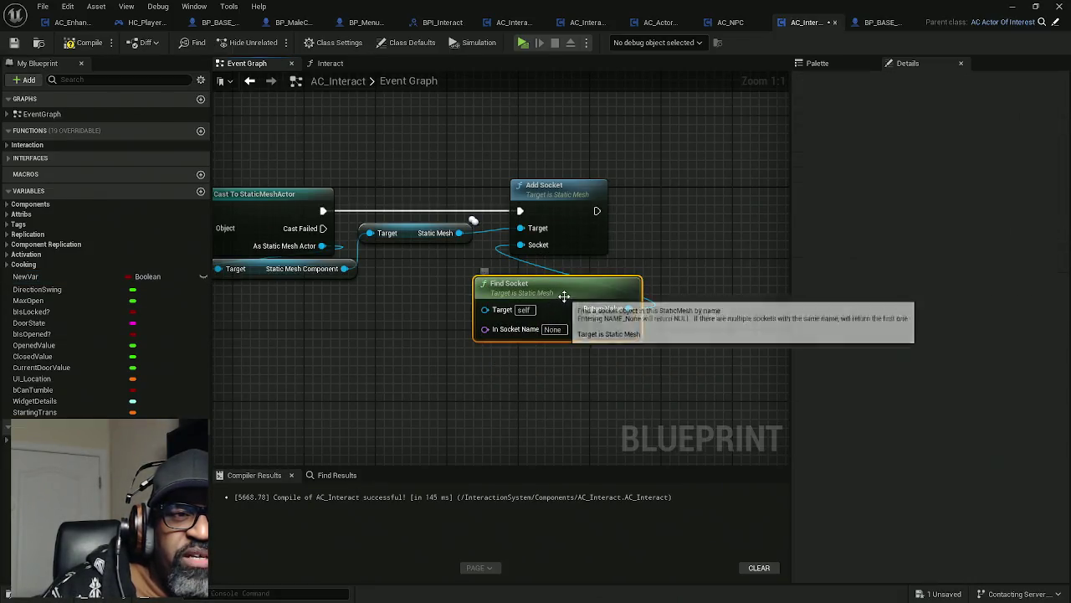
{"action": "left_click_drag", "start_coordinate": [564, 296], "coordinate": [466, 314]}
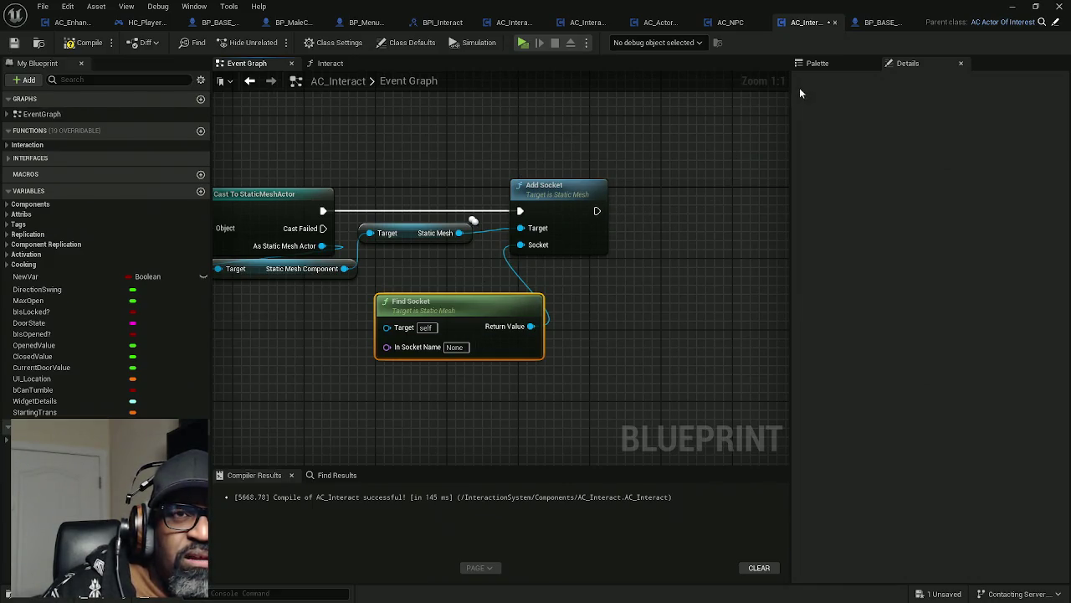
{"action": "left_click", "coordinate": [824, 64]}
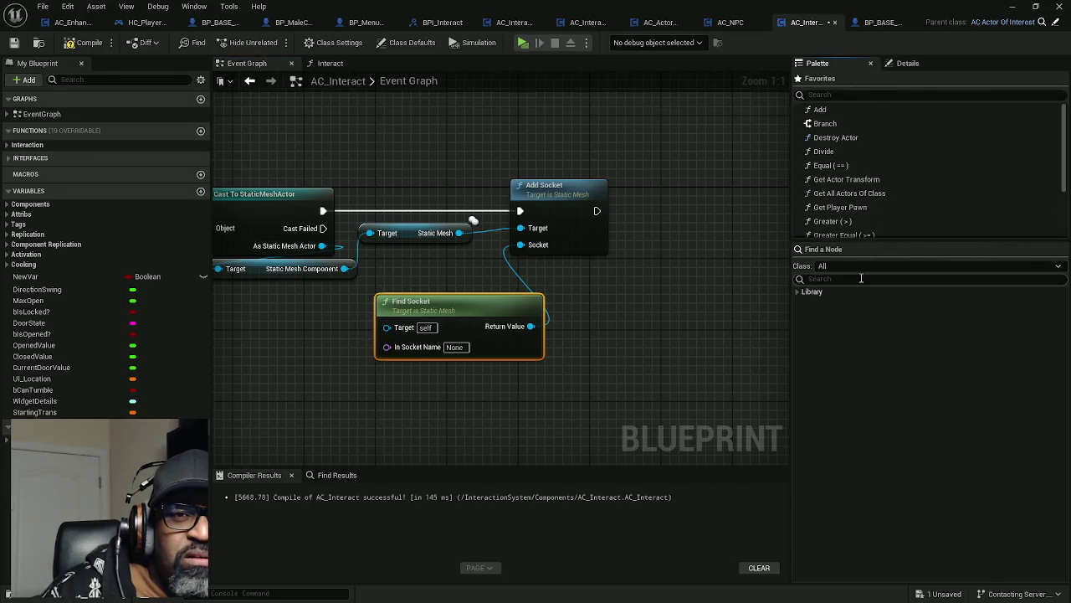
- Add Add Socket Uids and Add Socket Uid nodes, then delete them along with Add Socket
{"action": "type", "text": "add"}
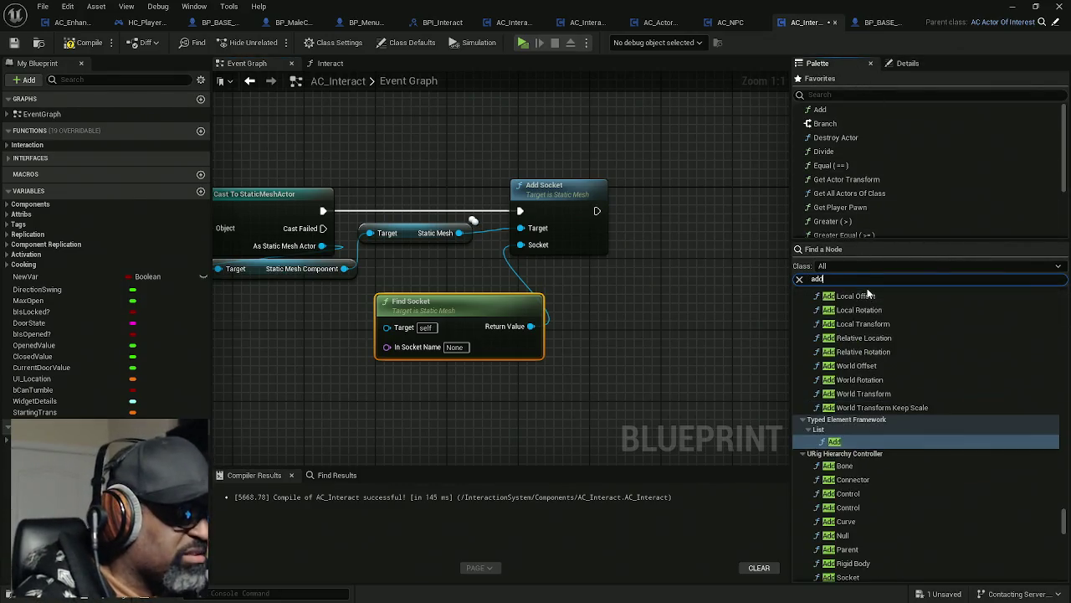
{"action": "type", "text": " socket"}
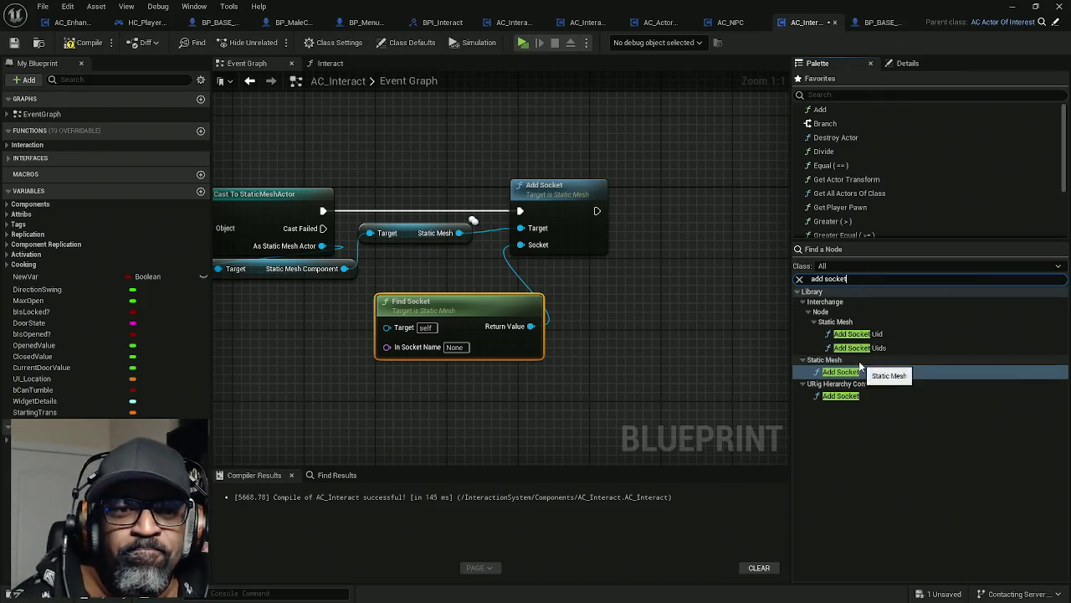
{"action": "mouse_move", "coordinate": [876, 352]}
{"action": "left_mouse_down"}
{"action": "mouse_move", "coordinate": [626, 355]}
{"action": "mouse_move", "coordinate": [739, 354]}
{"action": "mouse_move", "coordinate": [663, 322]}
{"action": "left_mouse_up"}
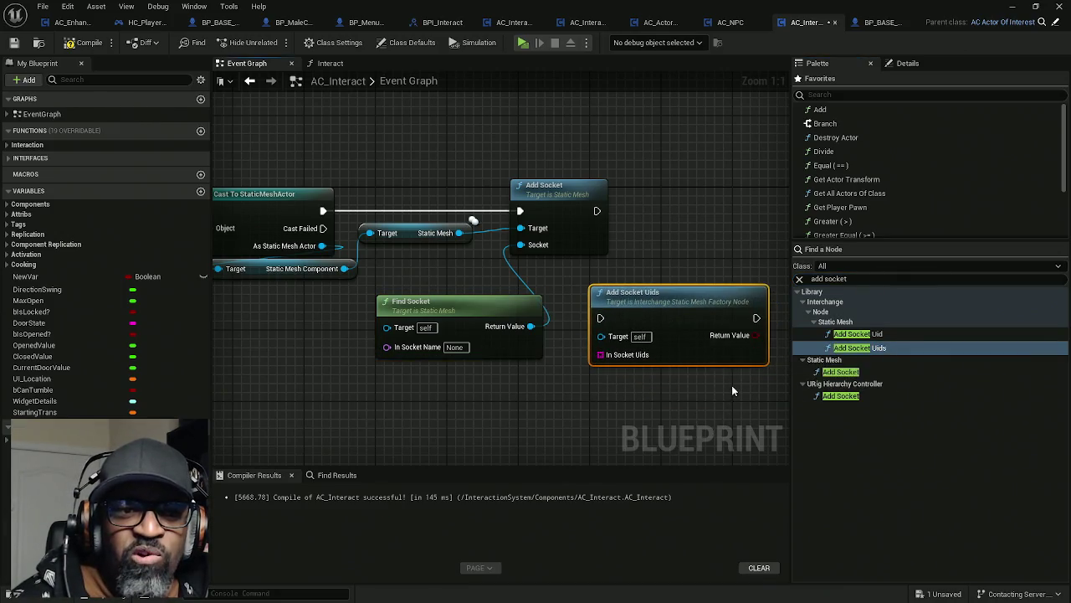
{"action": "left_click_drag", "start_coordinate": [729, 385], "coordinate": [690, 335]}
{"action": "mouse_move", "coordinate": [858, 333]}
{"action": "left_mouse_down"}
{"action": "mouse_move", "coordinate": [566, 370]}
{"action": "mouse_move", "coordinate": [594, 334]}
{"action": "mouse_move", "coordinate": [599, 404]}
{"action": "mouse_move", "coordinate": [620, 373]}
{"action": "mouse_move", "coordinate": [584, 362]}
{"action": "left_mouse_up"}
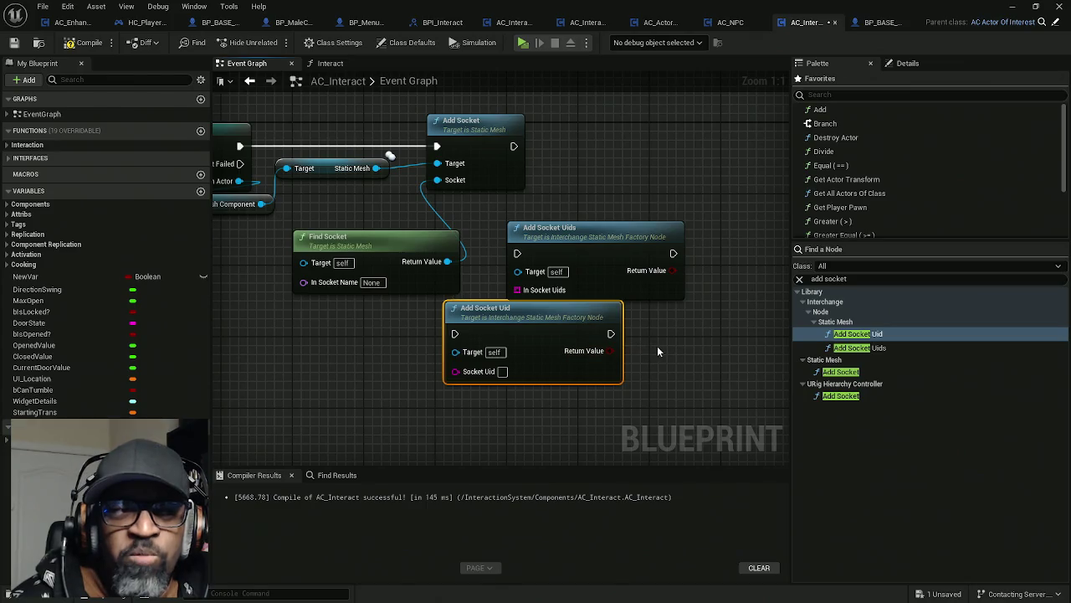
{"action": "left_click_drag", "start_coordinate": [656, 352], "coordinate": [733, 359]}
{"action": "left_click_drag", "start_coordinate": [766, 181], "coordinate": [598, 357]}
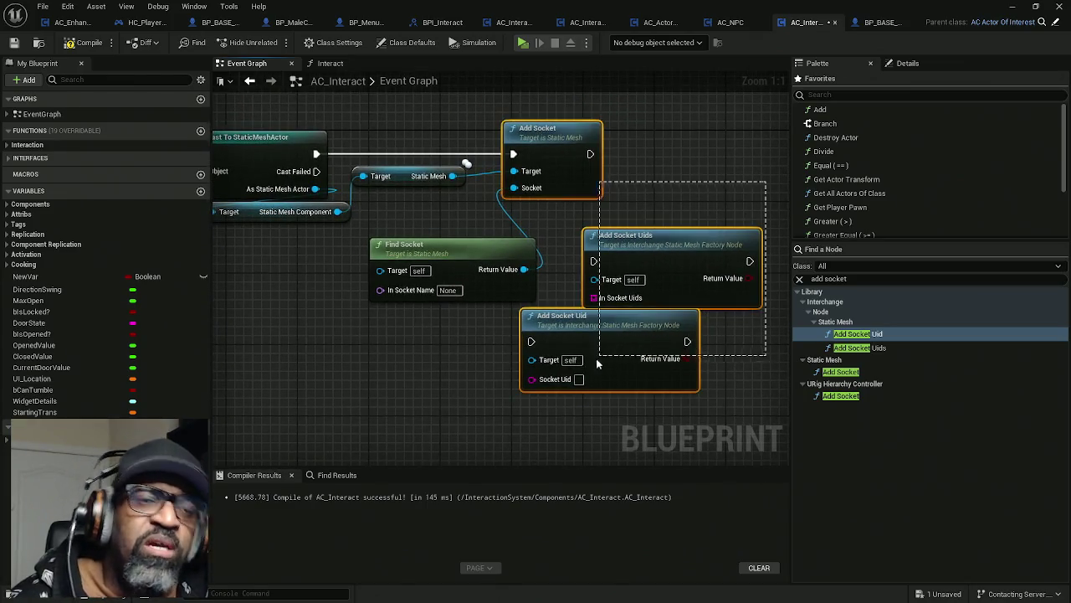
{"action": "key", "text": "Delete"}
{"action": "key", "text": "Delete"}
- Delete Find Socket, the cast, Static Mesh and Get Owner nodes, then compile AC_Interact
{"action": "mouse_move", "coordinate": [542, 285]}
{"action": "left_mouse_down"}
{"action": "mouse_move", "coordinate": [503, 276]}
{"action": "mouse_move", "coordinate": [633, 330]}
{"action": "left_mouse_up"}
{"action": "left_click", "coordinate": [537, 187]}
{"action": "left_click_drag", "start_coordinate": [451, 308], "coordinate": [551, 309]}
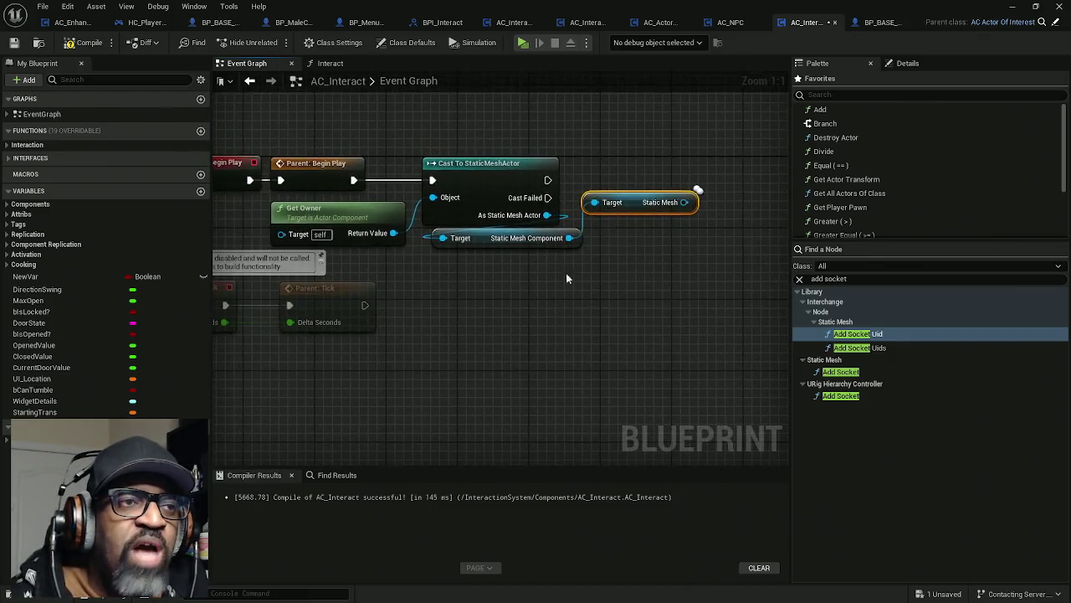
{"action": "mouse_move", "coordinate": [700, 142]}
{"action": "left_mouse_down"}
{"action": "mouse_move", "coordinate": [658, 186]}
{"action": "mouse_move", "coordinate": [423, 252]}
{"action": "mouse_move", "coordinate": [435, 261]}
{"action": "left_mouse_up"}
{"action": "key", "text": "Delete"}
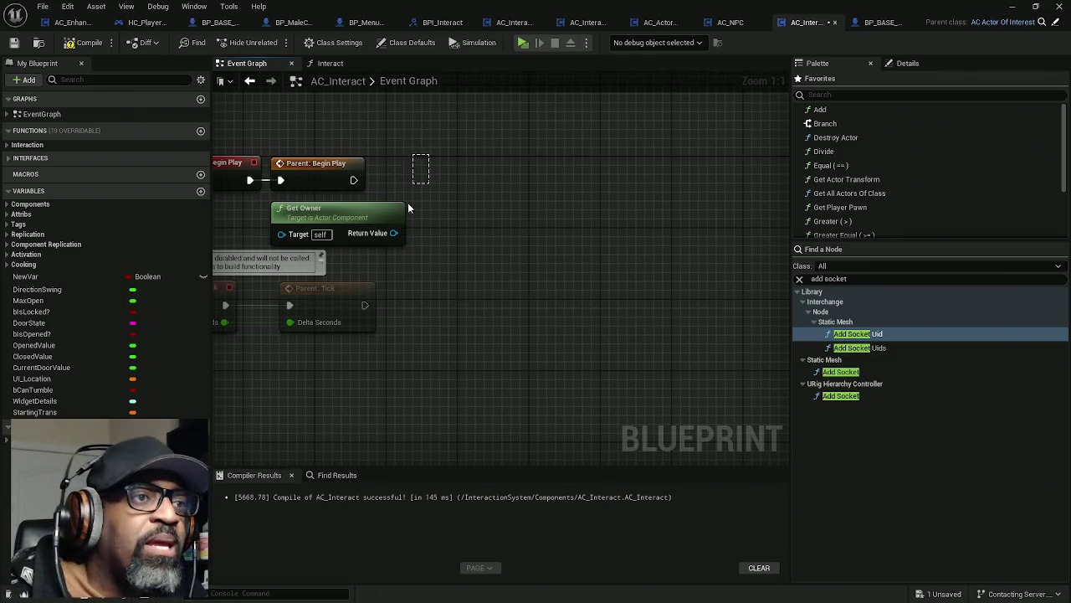
{"action": "key", "text": "Delete"}
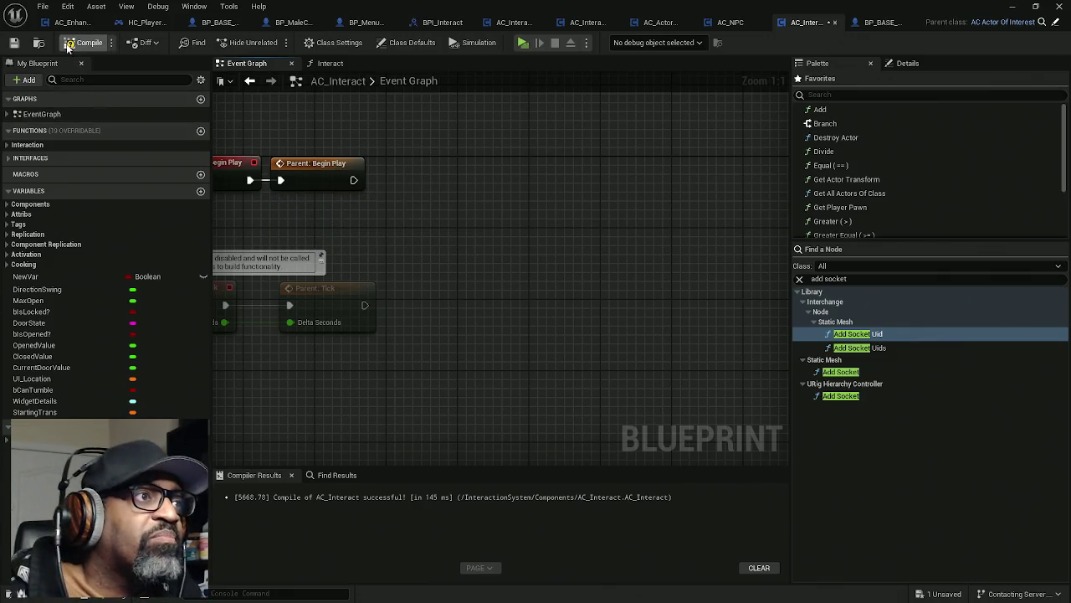
{"action": "left_click", "coordinate": [69, 48]}
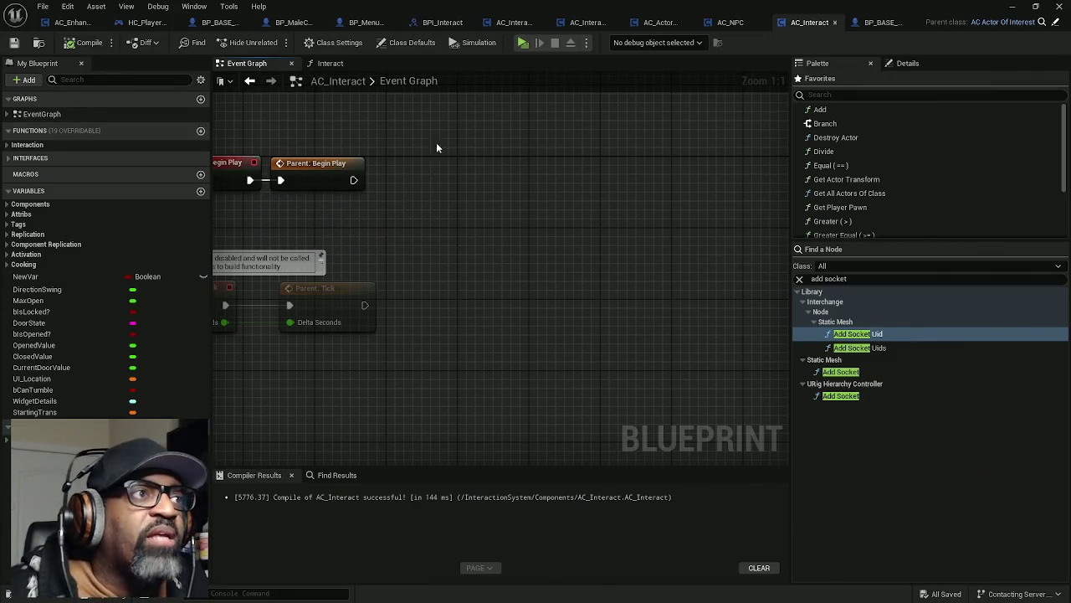
{"action": "left_click", "coordinate": [219, 23]}
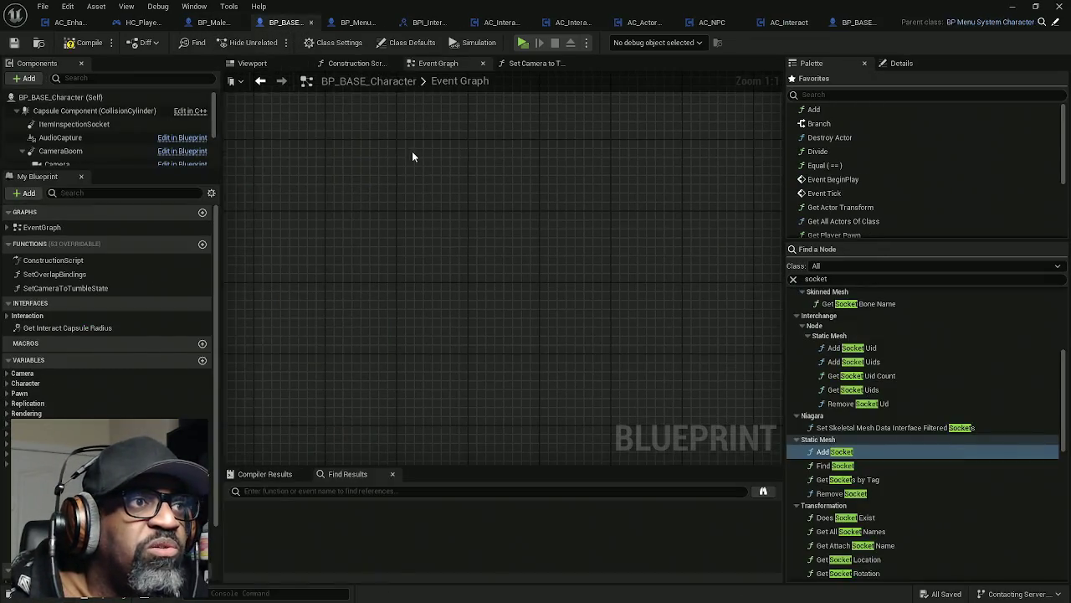
- In the Viewport, add a Scene component under ItemInspectionSocket
{"action": "left_click", "coordinate": [300, 70]}
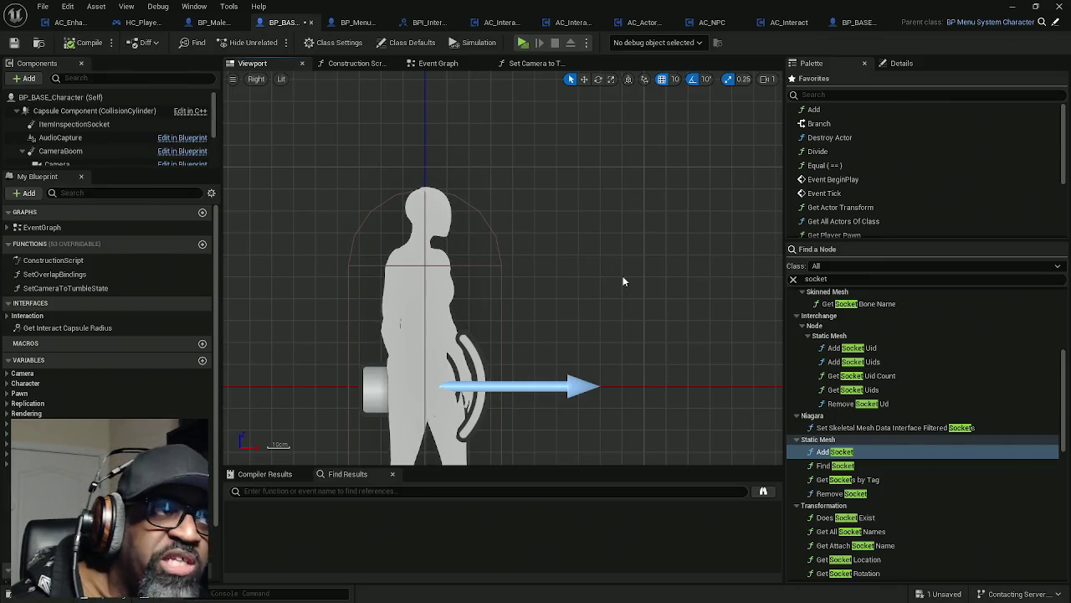
{"action": "left_click_drag", "start_coordinate": [142, 169], "coordinate": [144, 249]}
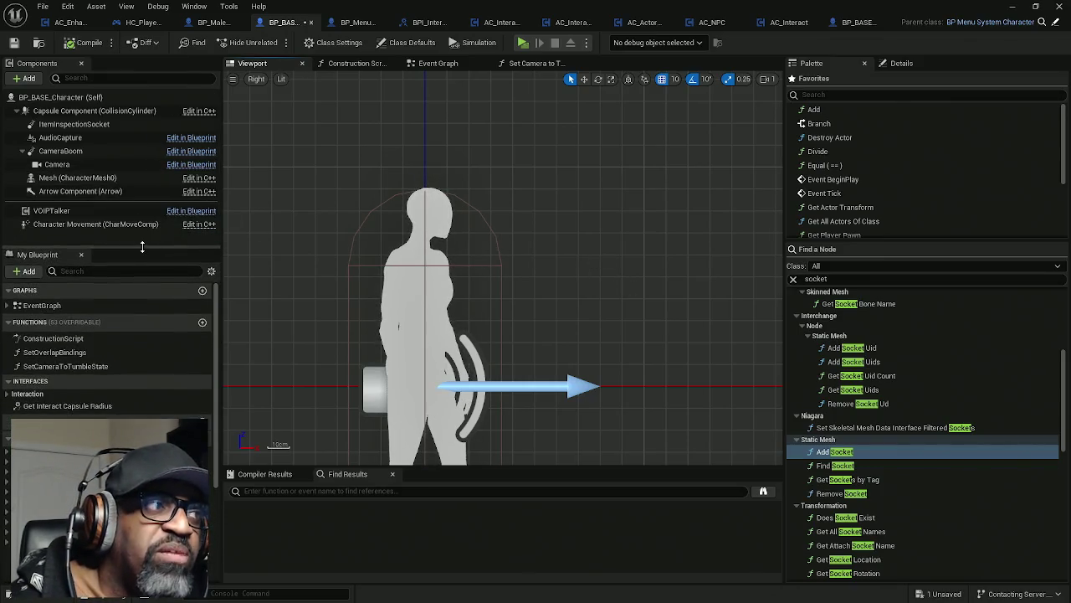
{"action": "left_click", "coordinate": [50, 124]}
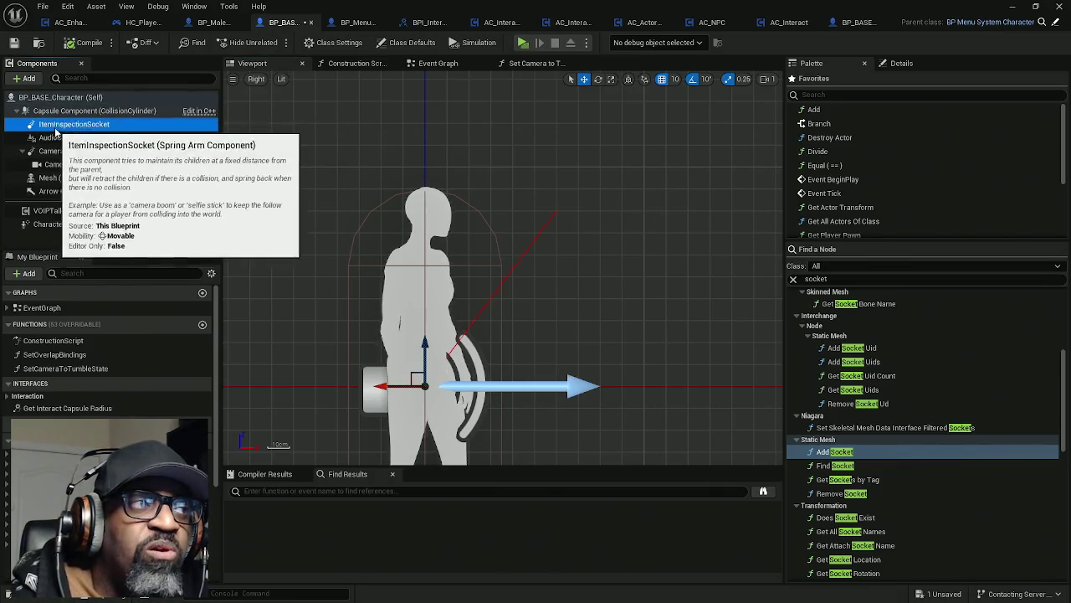
{"action": "left_click", "coordinate": [39, 79]}
{"action": "type", "text": "scene"}
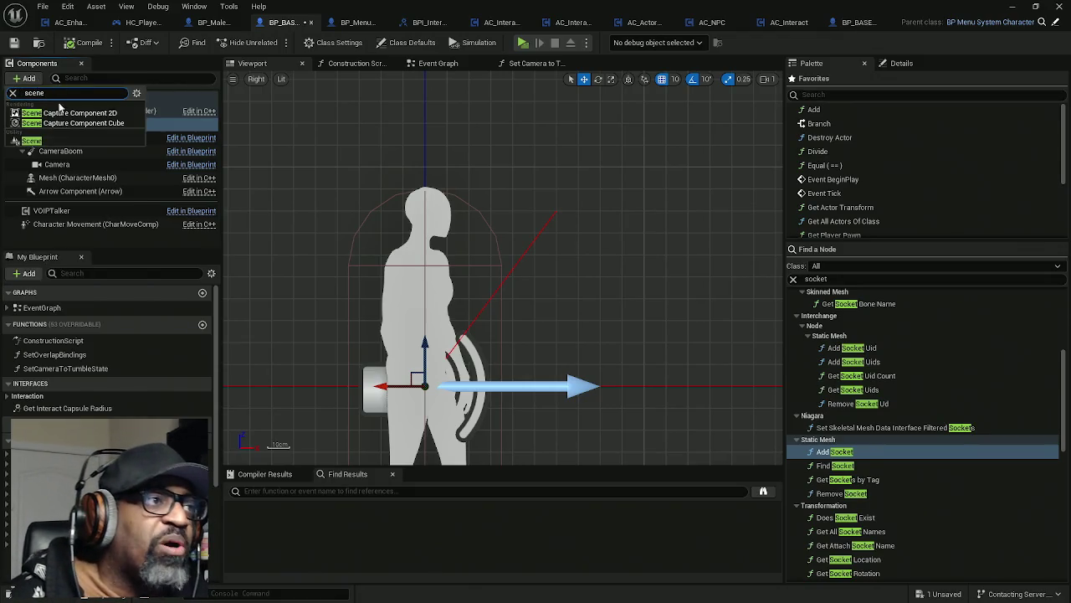
{"action": "left_click", "coordinate": [39, 143]}
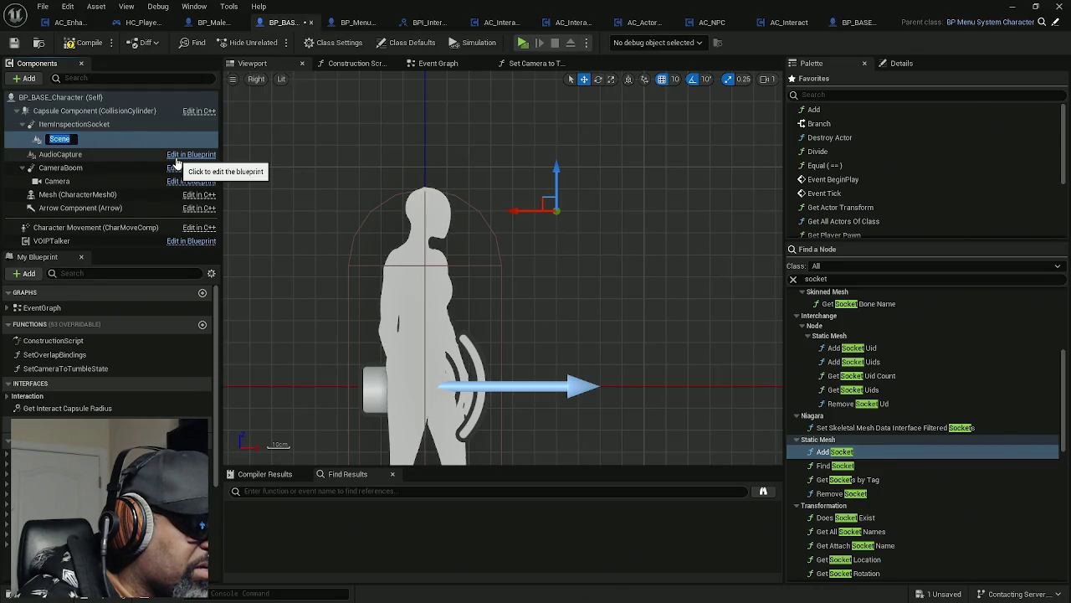
- Name the new component InspectActorHolder and view its properties in the Details panel
{"action": "type", "text": "T"}
{"action": "key", "text": "BackSpace"}
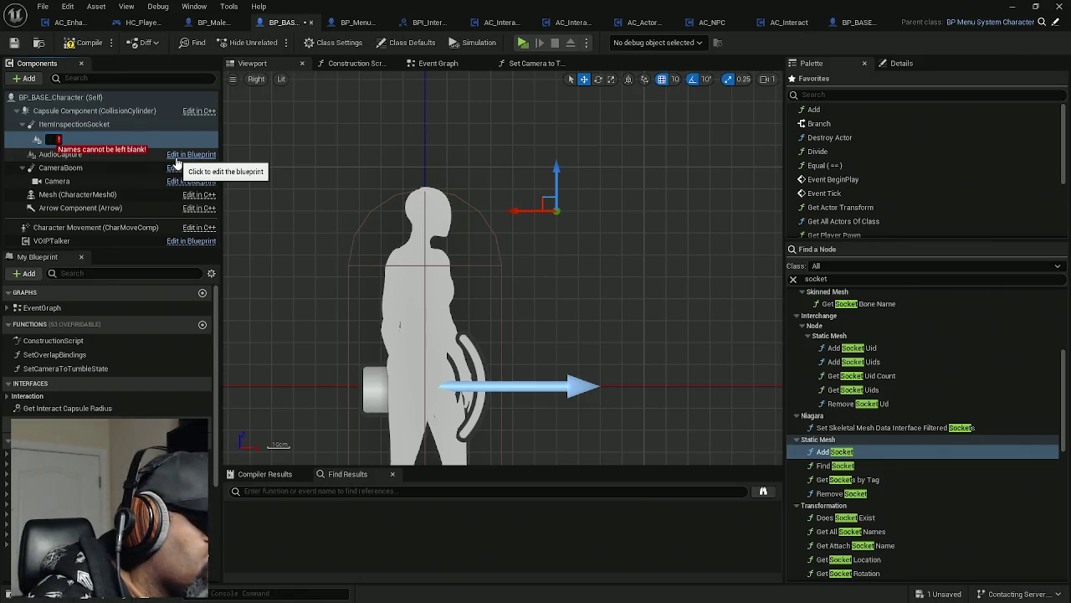
{"action": "type", "text": "Inspect"}
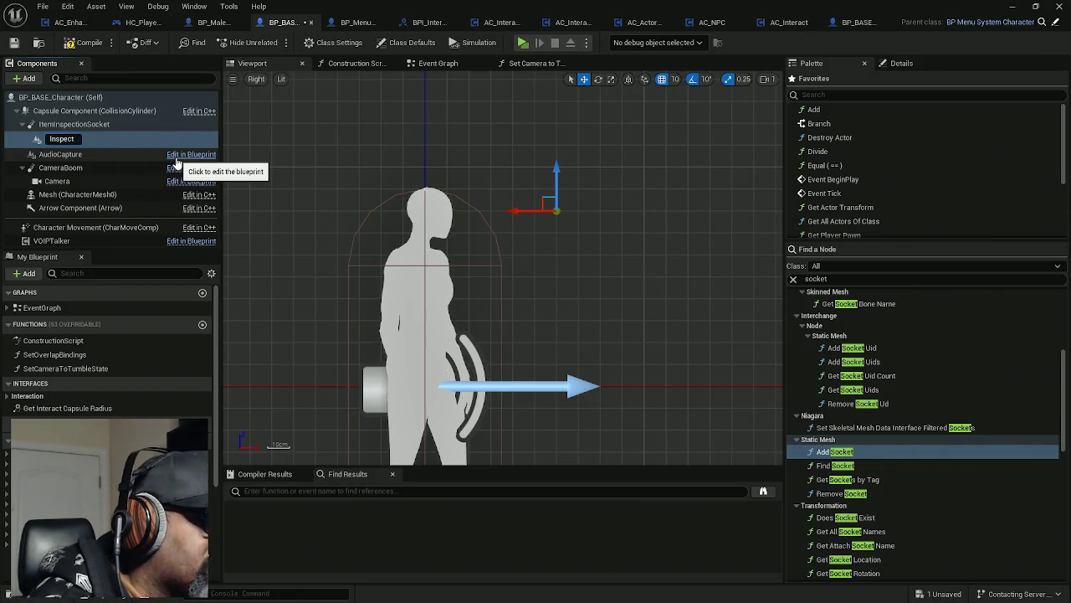
{"action": "type", "text": "ActorHolder"}
{"action": "key", "text": "Return"}
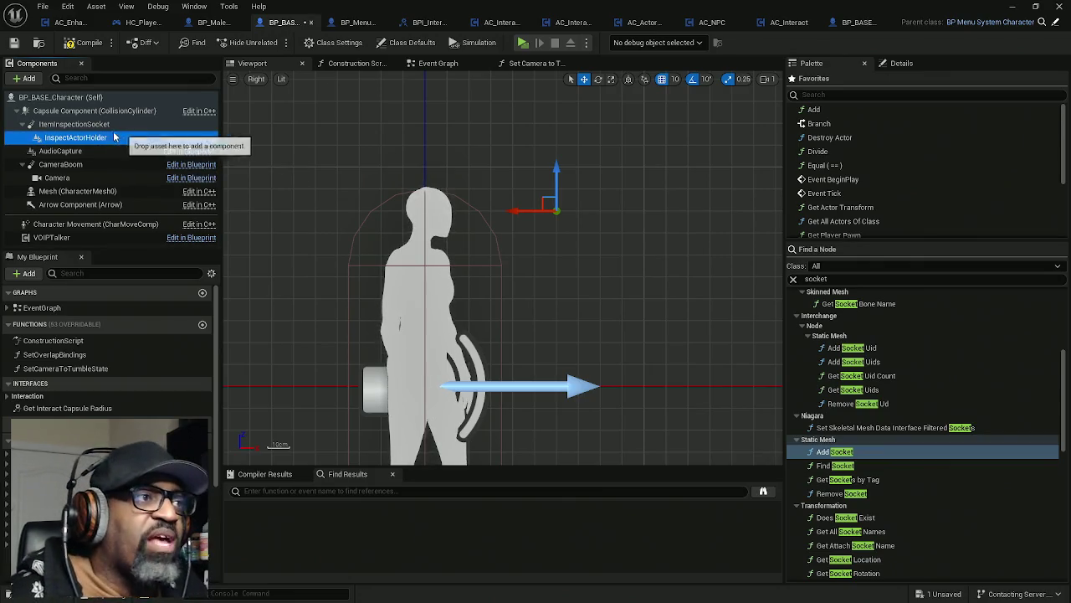
{"action": "left_click", "coordinate": [80, 126]}
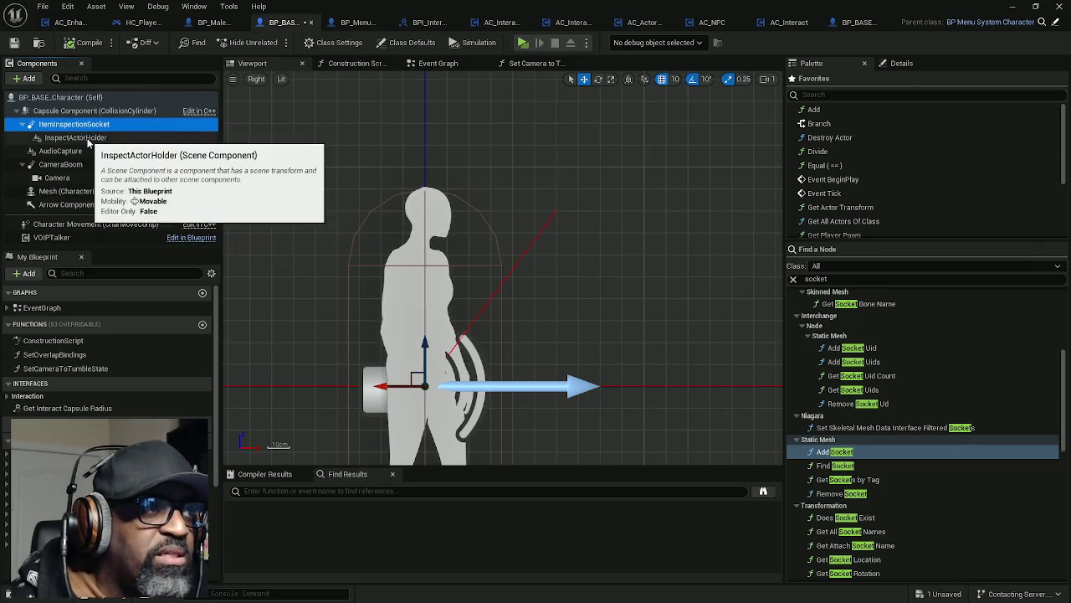
{"action": "left_click", "coordinate": [75, 138]}
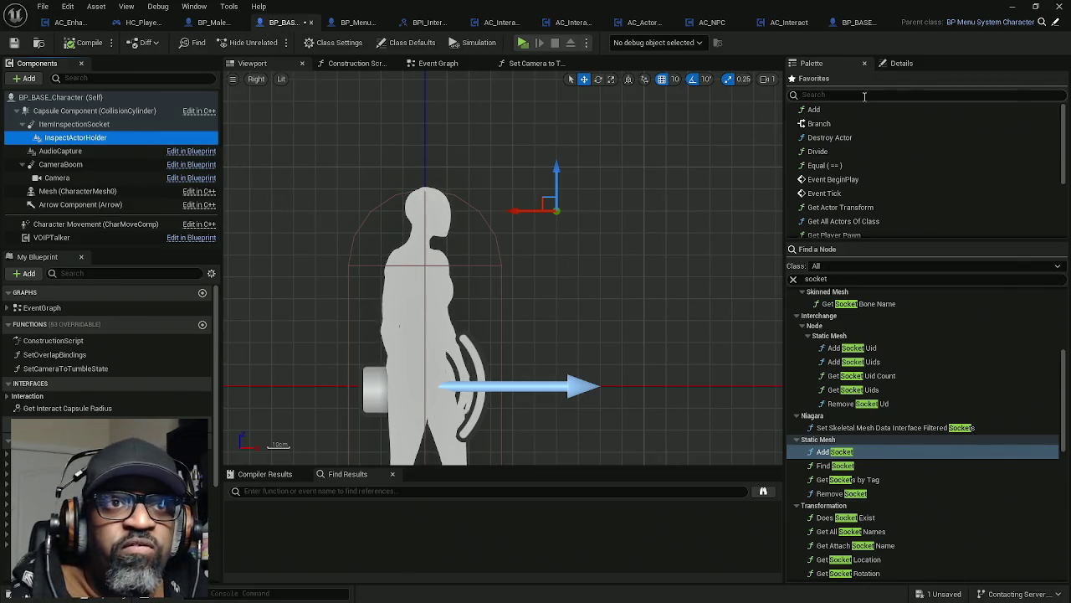
{"action": "left_click", "coordinate": [902, 64]}
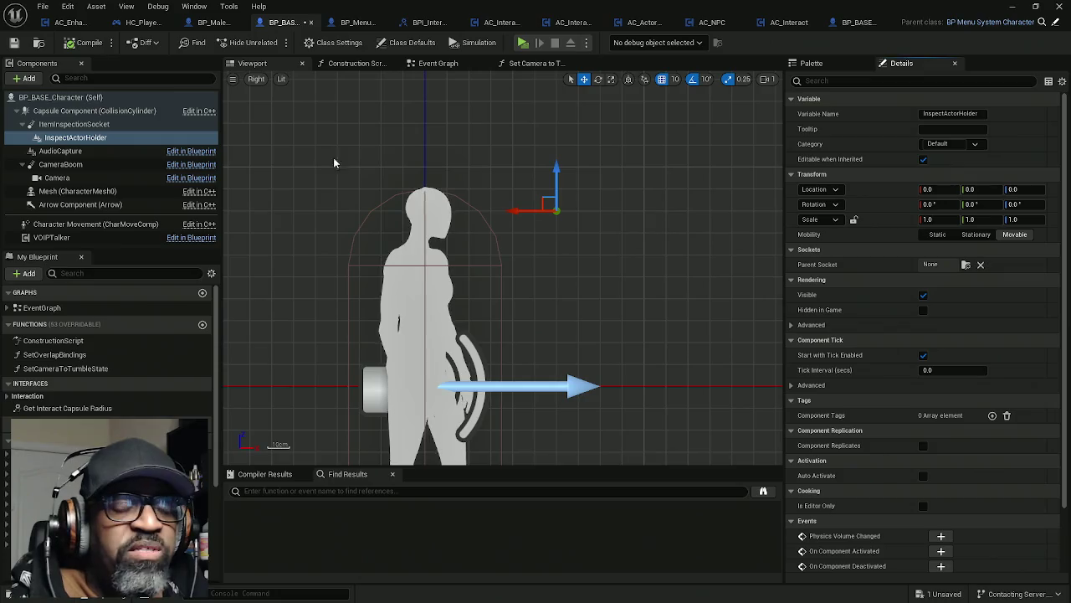
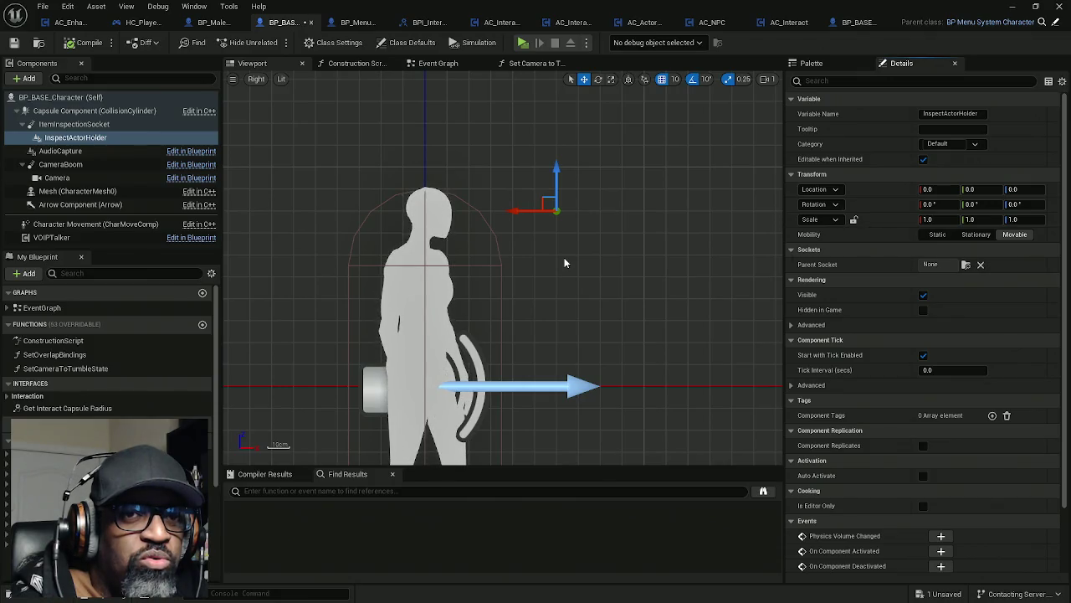
- Save the character blueprint, set its preview to Perspective and show the Event Graph
{"action": "key", "text": "ctrl+s"}
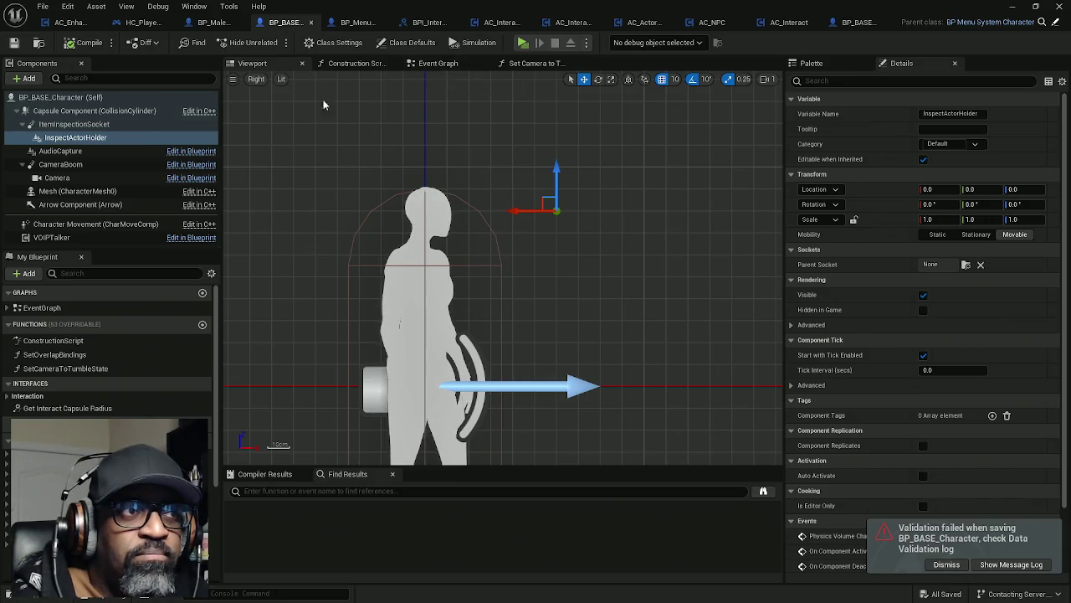
{"action": "left_click", "coordinate": [257, 78]}
{"action": "left_click", "coordinate": [282, 97]}
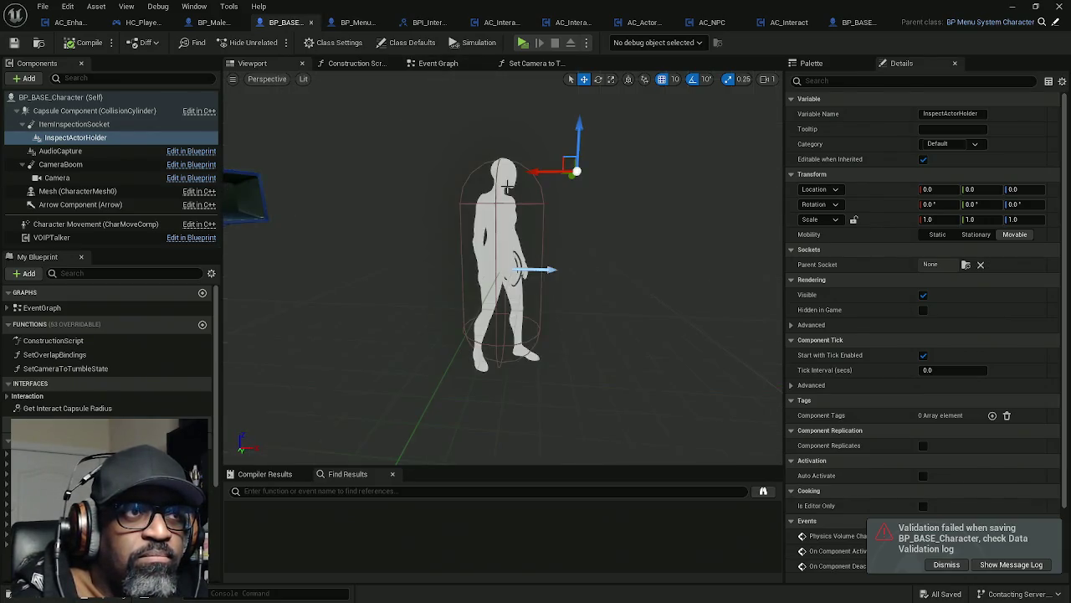
{"action": "left_click", "coordinate": [446, 67]}
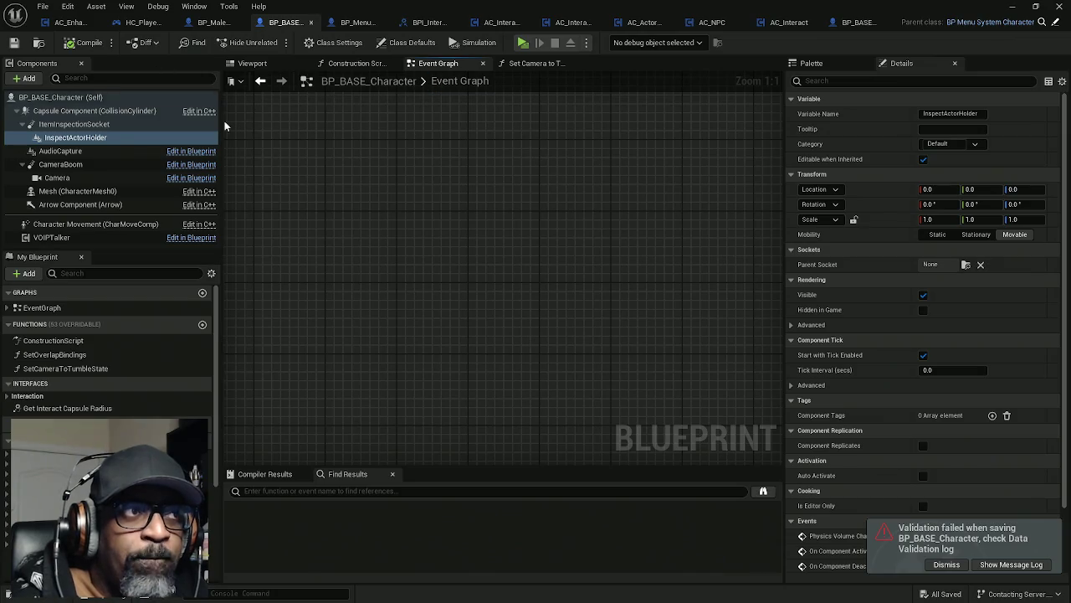
- Review AC_EnhancedInput's IA_Interact nodes and Interact call, then switch to AC_ActorOfInterest
{"action": "left_click", "coordinate": [76, 21]}
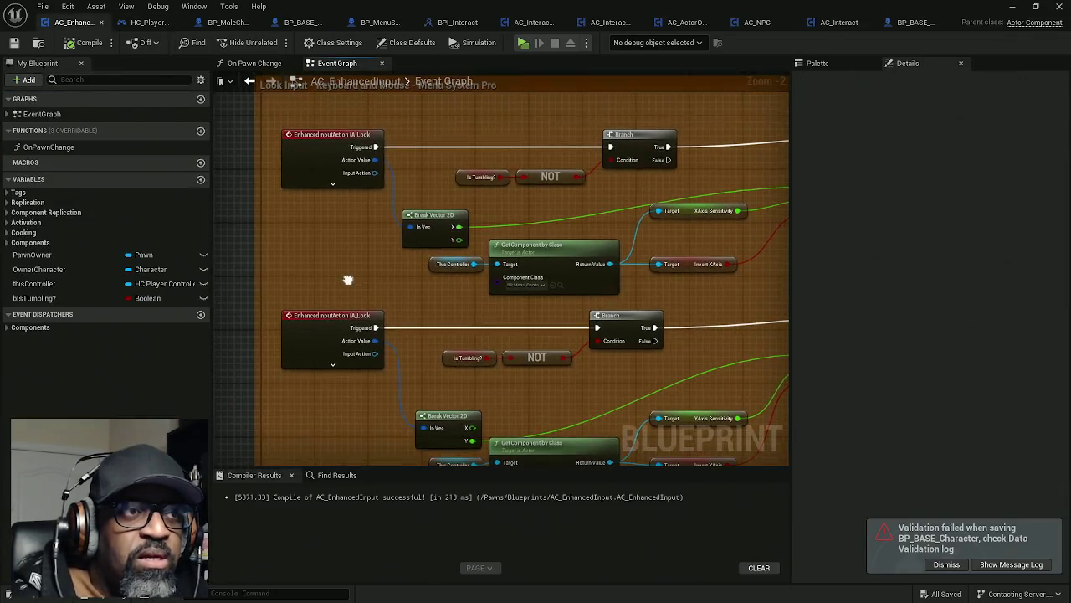
{"action": "scroll", "coordinate": [350, 281], "scroll_direction": "down", "scroll_amount": 10}
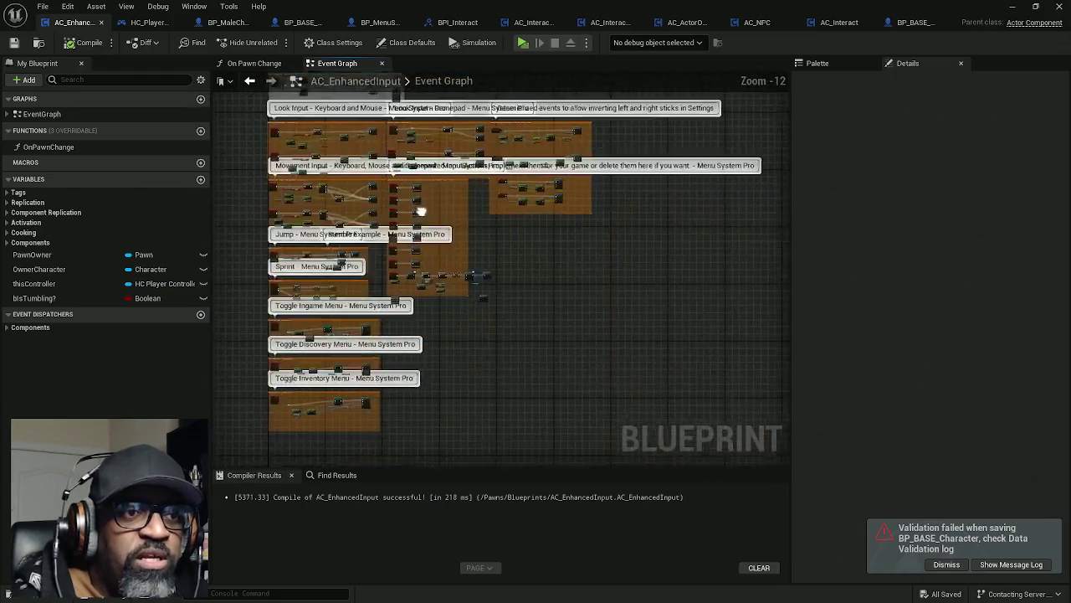
{"action": "scroll", "coordinate": [394, 241], "scroll_direction": "up", "scroll_amount": 8}
{"action": "scroll", "coordinate": [420, 166], "scroll_direction": "up", "scroll_amount": 4}
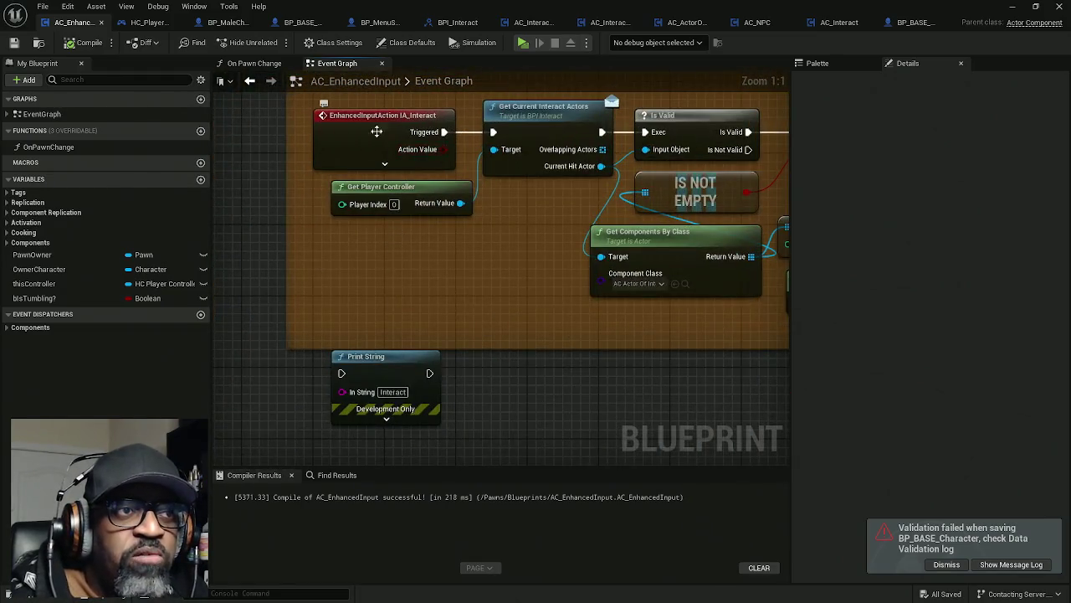
{"action": "left_click_drag", "start_coordinate": [532, 244], "coordinate": [425, 275]}
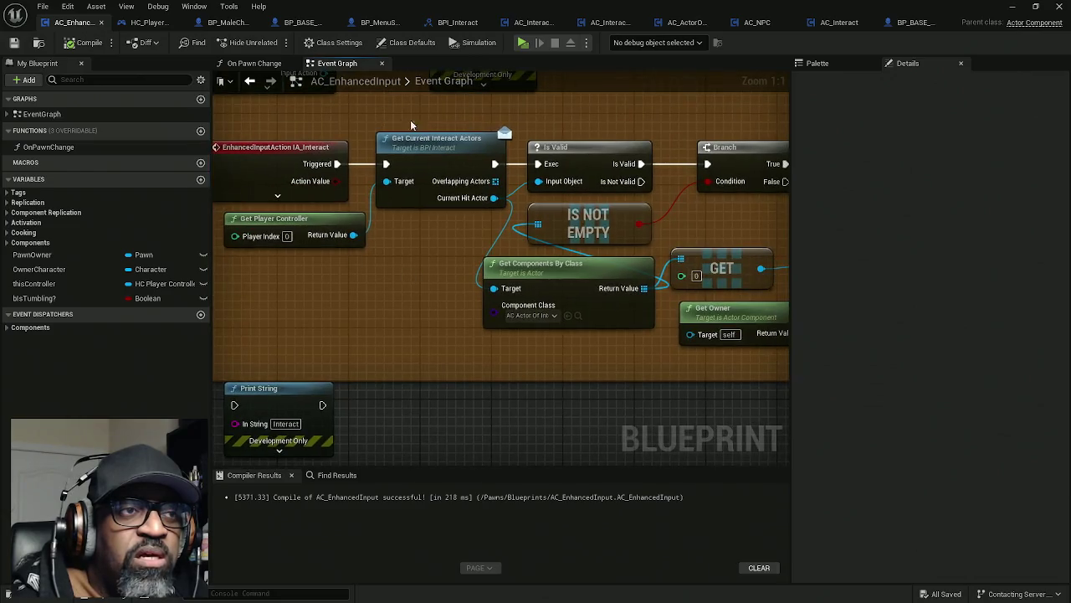
{"action": "mouse_move", "coordinate": [462, 223]}
{"action": "left_mouse_down"}
{"action": "mouse_move", "coordinate": [357, 218]}
{"action": "mouse_move", "coordinate": [438, 186]}
{"action": "left_mouse_up"}
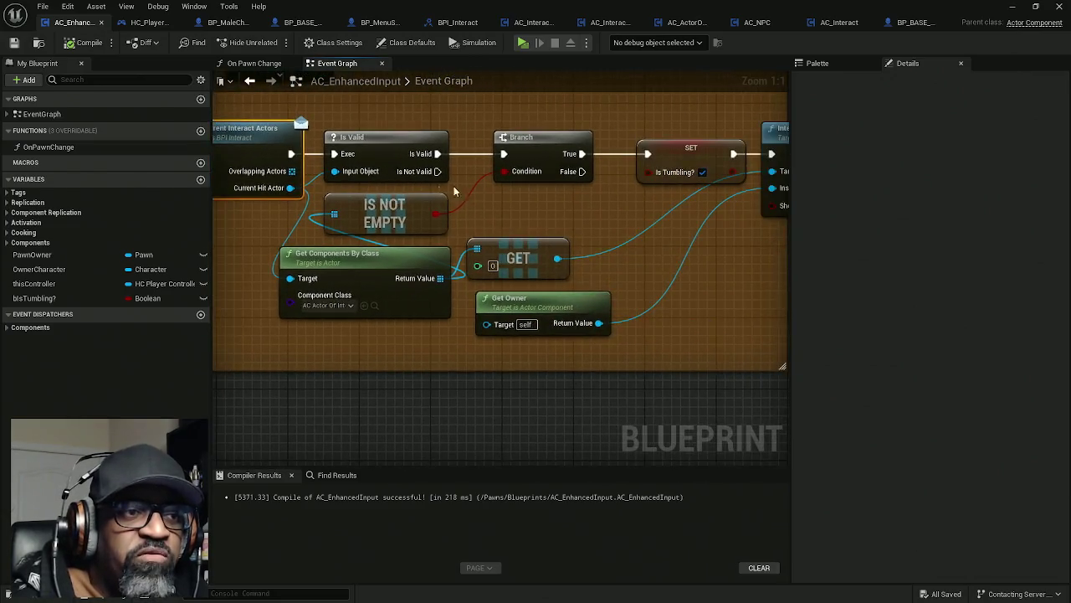
{"action": "left_click_drag", "start_coordinate": [591, 226], "coordinate": [430, 222]}
{"action": "mouse_move", "coordinate": [648, 94]}
{"action": "left_mouse_down"}
{"action": "mouse_move", "coordinate": [680, 205]}
{"action": "mouse_move", "coordinate": [709, 198]}
{"action": "mouse_move", "coordinate": [700, 186]}
{"action": "mouse_move", "coordinate": [661, 179]}
{"action": "mouse_move", "coordinate": [708, 195]}
{"action": "left_mouse_up"}
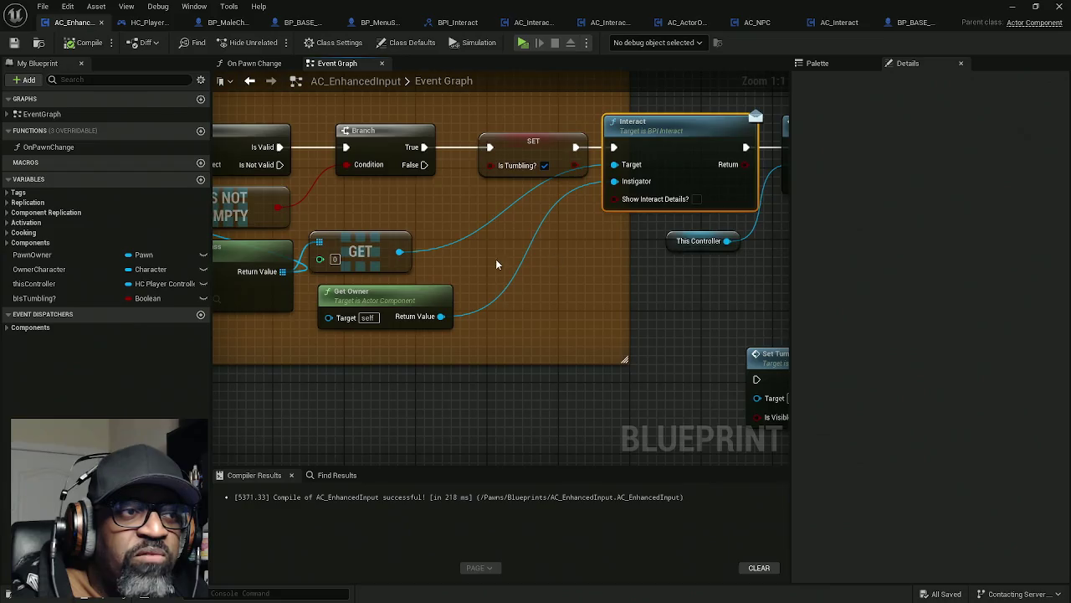
{"action": "left_click_drag", "start_coordinate": [499, 258], "coordinate": [558, 272]}
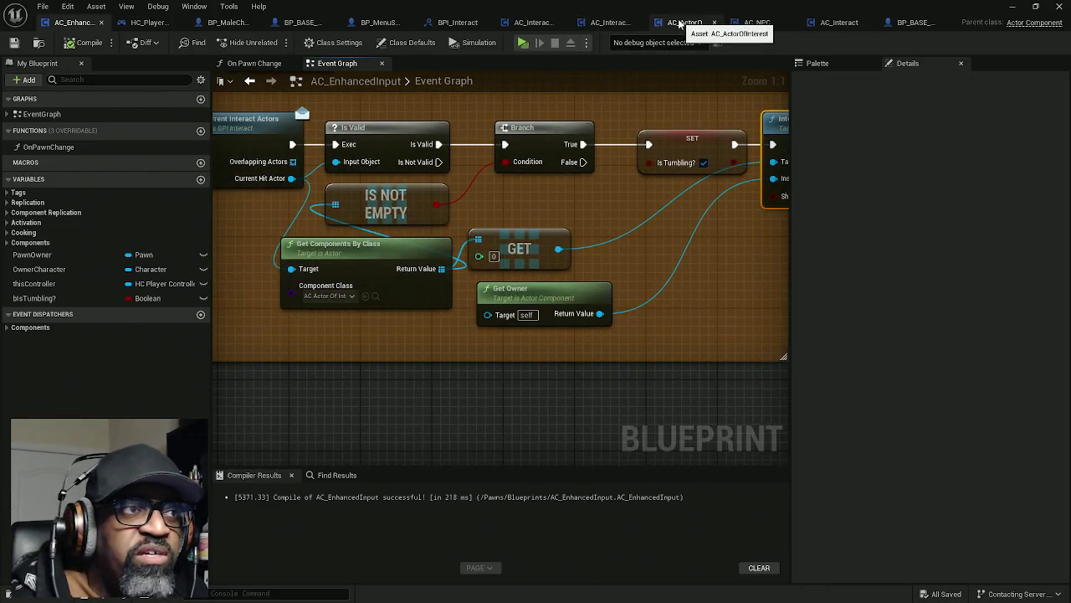
{"action": "left_click_drag", "start_coordinate": [680, 22], "coordinate": [139, 25]}
- Open AC_ActorOfInterest's Interact function and select its Get Components by Tag node
{"action": "scroll", "coordinate": [381, 270], "scroll_direction": "down", "scroll_amount": 5}
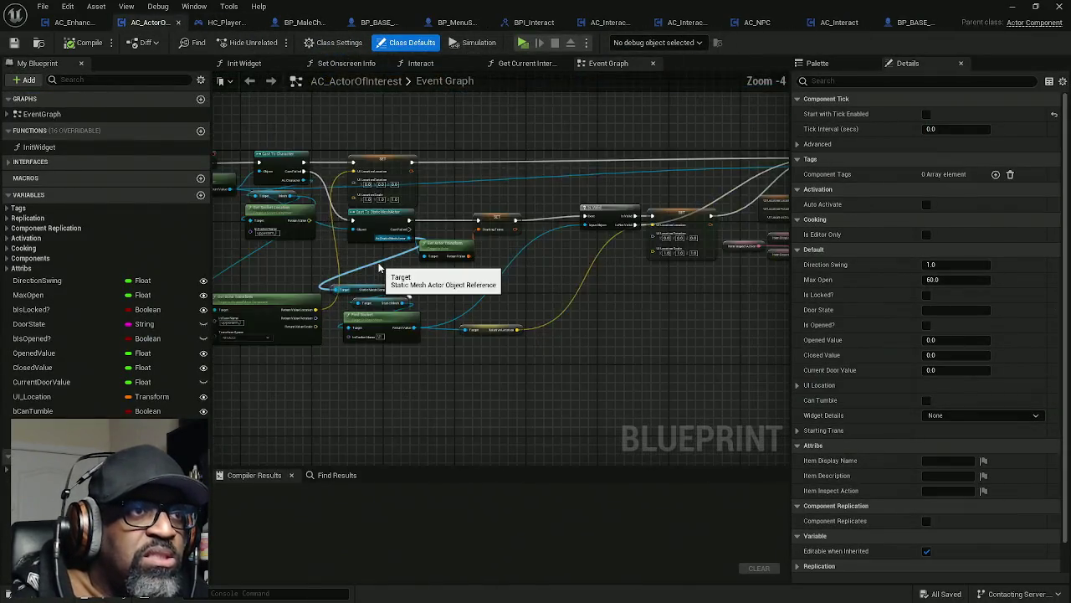
{"action": "scroll", "coordinate": [452, 277], "scroll_direction": "up", "scroll_amount": 4}
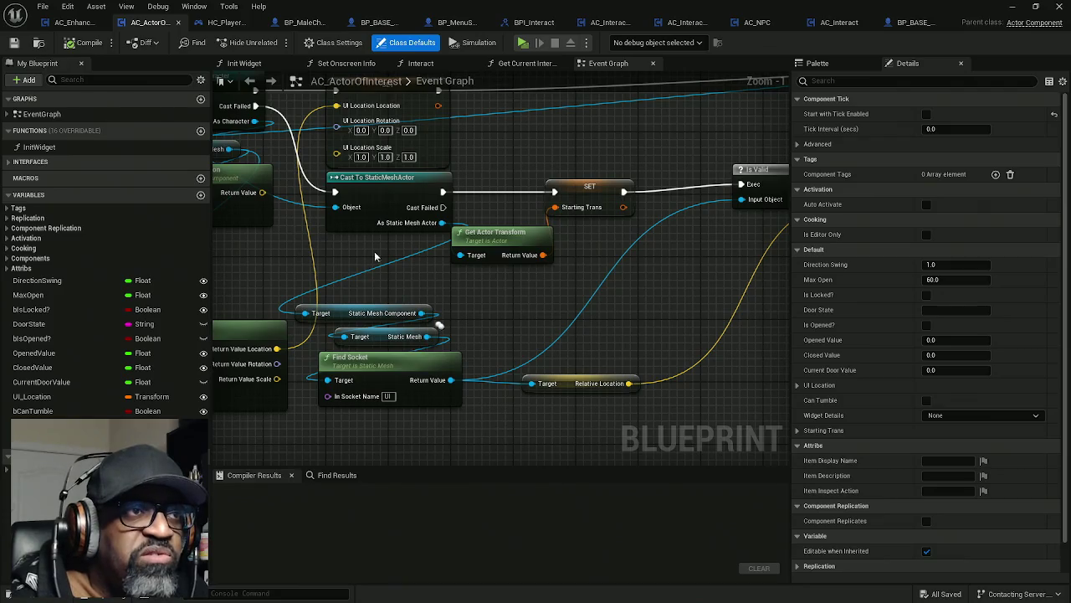
{"action": "scroll", "coordinate": [446, 238], "scroll_direction": "down", "scroll_amount": 3}
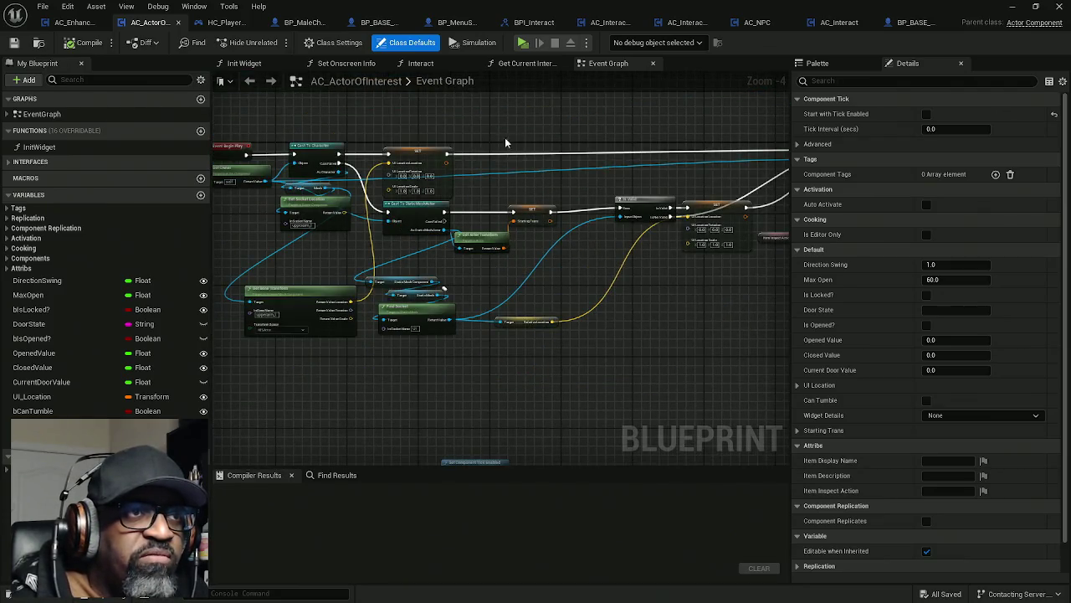
{"action": "left_click", "coordinate": [420, 63]}
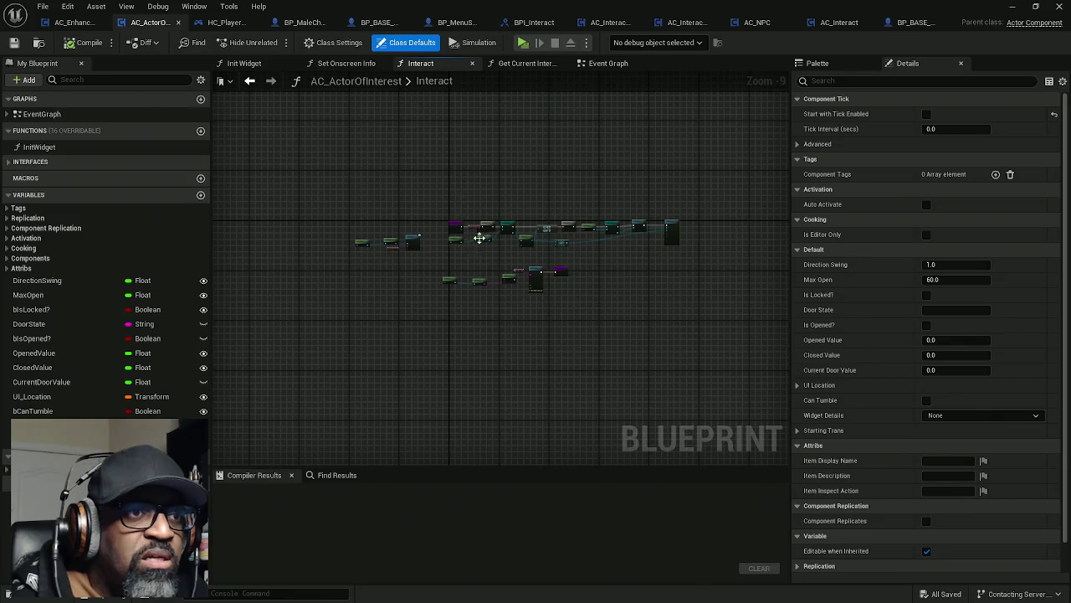
{"action": "scroll", "coordinate": [486, 238], "scroll_direction": "up", "scroll_amount": 5}
{"action": "scroll", "coordinate": [519, 247], "scroll_direction": "up", "scroll_amount": 1}
{"action": "left_click_drag", "start_coordinate": [563, 257], "coordinate": [365, 252]}
{"action": "left_click", "coordinate": [544, 298]}
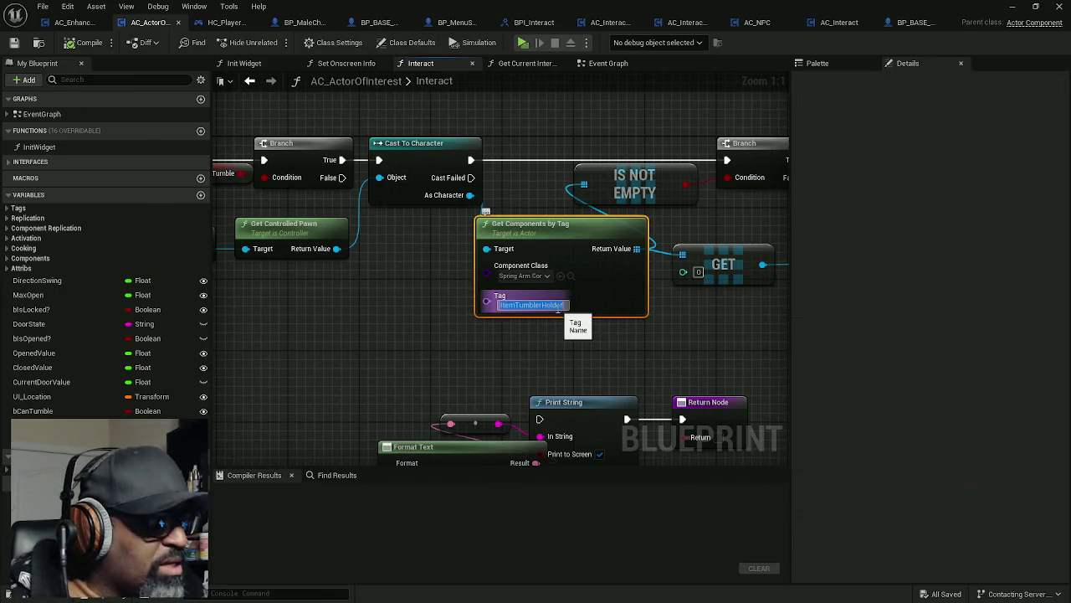
- Set Get Components by Tag's Component Class to SceneComponent
{"action": "left_click", "coordinate": [552, 305]}
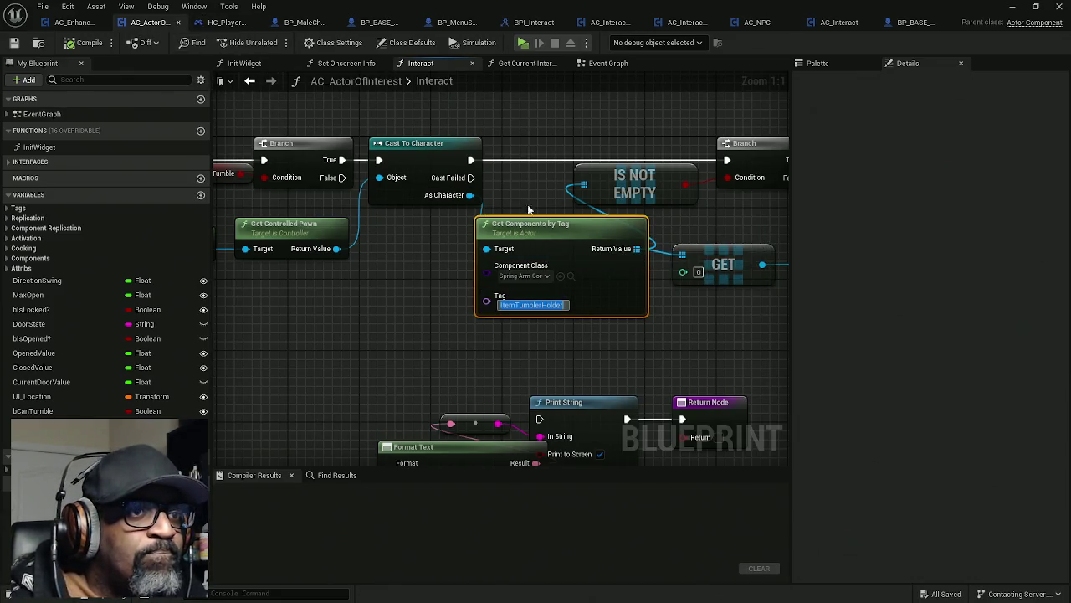
{"action": "left_click", "coordinate": [537, 277]}
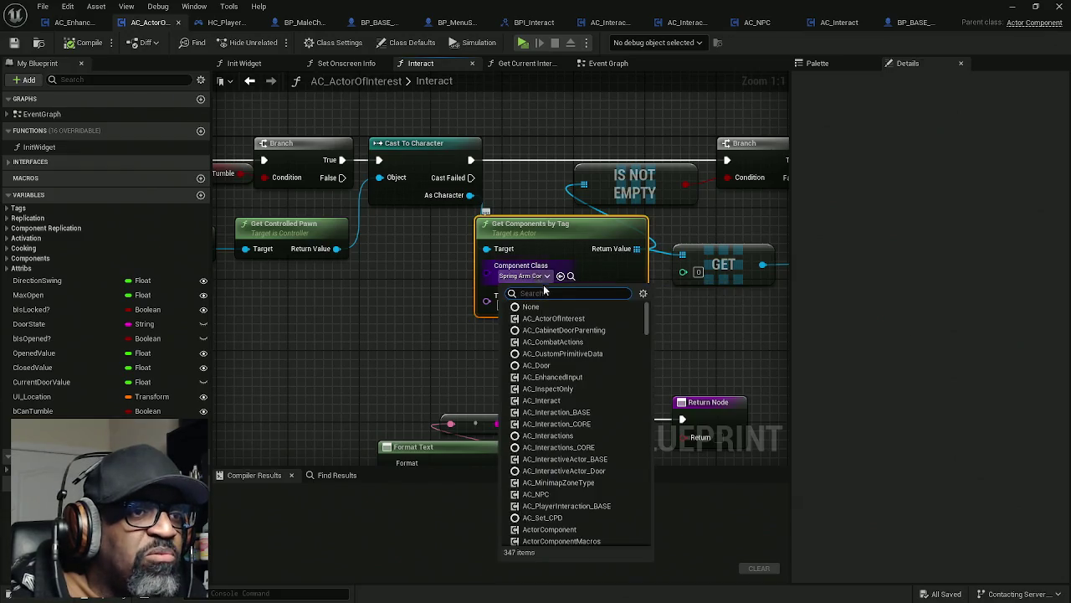
{"action": "type", "text": "Scene"}
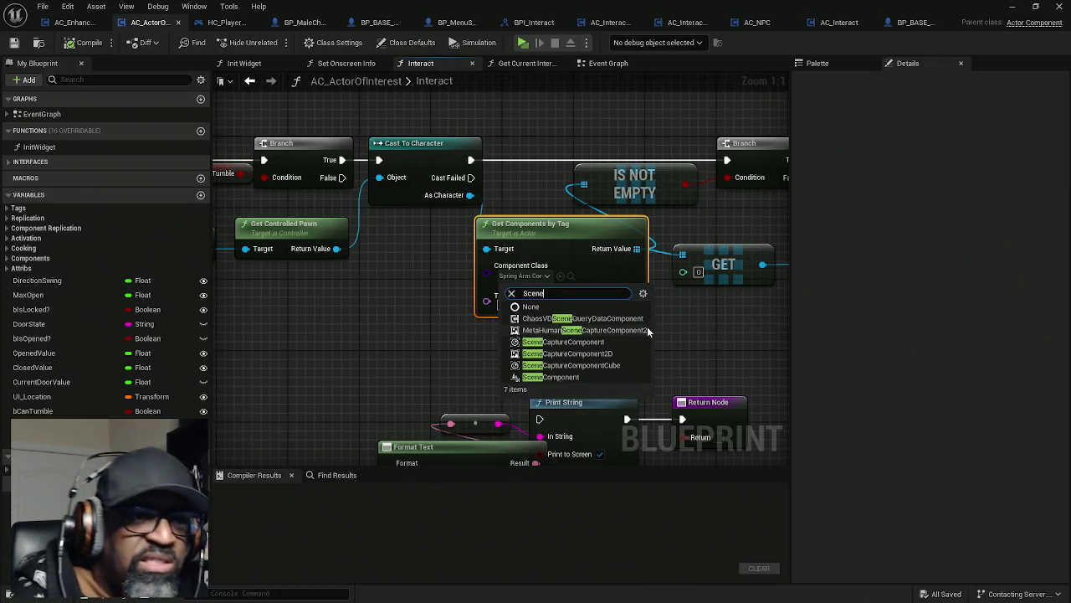
{"action": "left_click", "coordinate": [572, 376]}
- Rewire the tag results into IS NOT EMPTY and GET, and GET's output into Get Owner
{"action": "left_click_drag", "start_coordinate": [661, 291], "coordinate": [505, 288]}
{"action": "left_click_drag", "start_coordinate": [527, 250], "coordinate": [526, 251]}
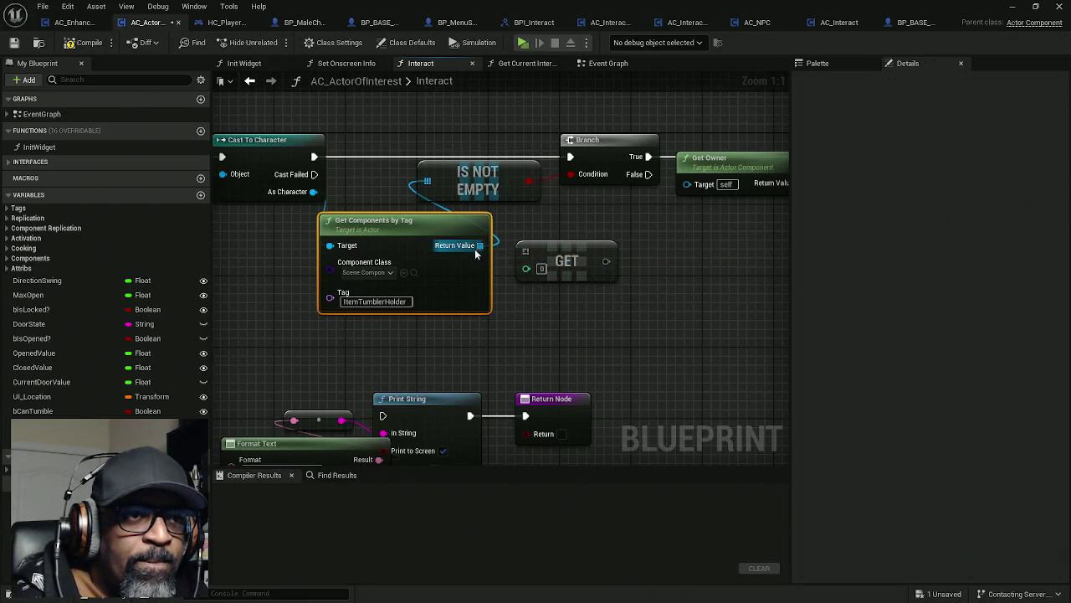
{"action": "left_click", "coordinate": [427, 181], "text": "alt"}
{"action": "left_click_drag", "start_coordinate": [428, 181], "coordinate": [480, 245]}
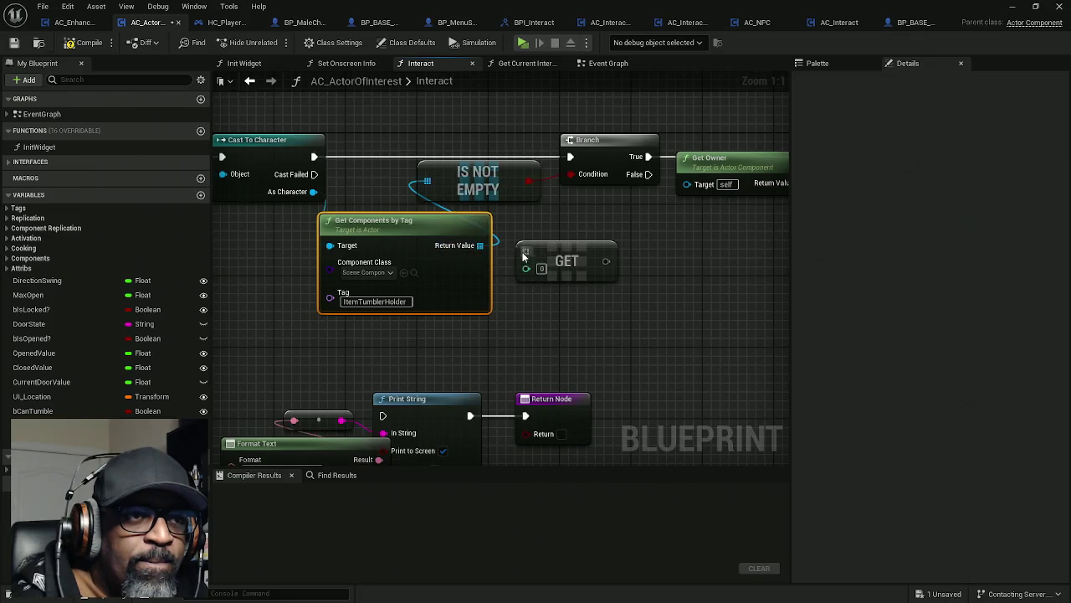
{"action": "left_click_drag", "start_coordinate": [662, 256], "coordinate": [408, 271]}
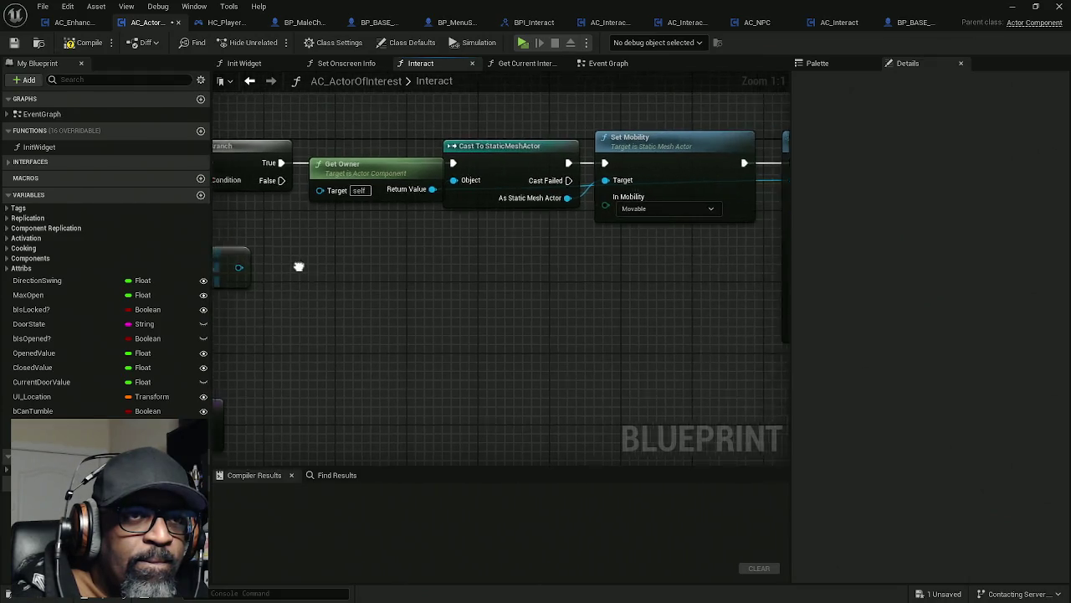
{"action": "left_click_drag", "start_coordinate": [332, 258], "coordinate": [420, 184]}
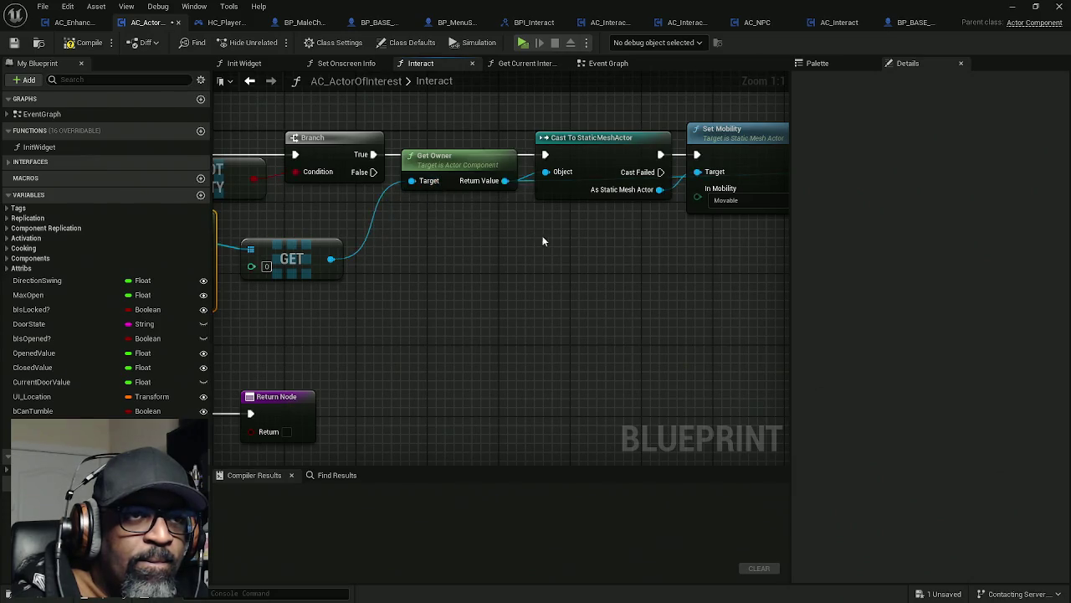
- Compile the AC_ActorOfInterest blueprint and recheck the ItemTumblerHolder tag name
{"action": "mouse_move", "coordinate": [550, 249]}
{"action": "left_mouse_down"}
{"action": "mouse_move", "coordinate": [349, 241]}
{"action": "mouse_move", "coordinate": [783, 198]}
{"action": "mouse_move", "coordinate": [256, 236]}
{"action": "mouse_move", "coordinate": [330, 223]}
{"action": "mouse_move", "coordinate": [512, 219]}
{"action": "left_mouse_up"}
{"action": "mouse_move", "coordinate": [706, 143]}
{"action": "left_mouse_down"}
{"action": "mouse_move", "coordinate": [178, 249]}
{"action": "mouse_move", "coordinate": [721, 230]}
{"action": "mouse_move", "coordinate": [622, 267]}
{"action": "mouse_move", "coordinate": [568, 273]}
{"action": "left_mouse_up"}
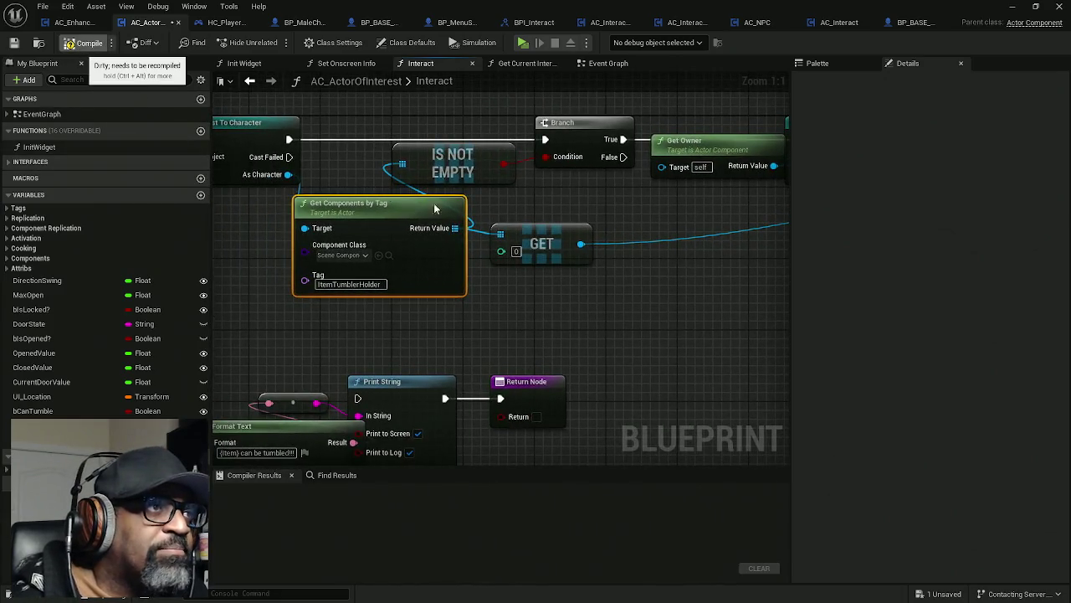
{"action": "left_click", "coordinate": [80, 46]}
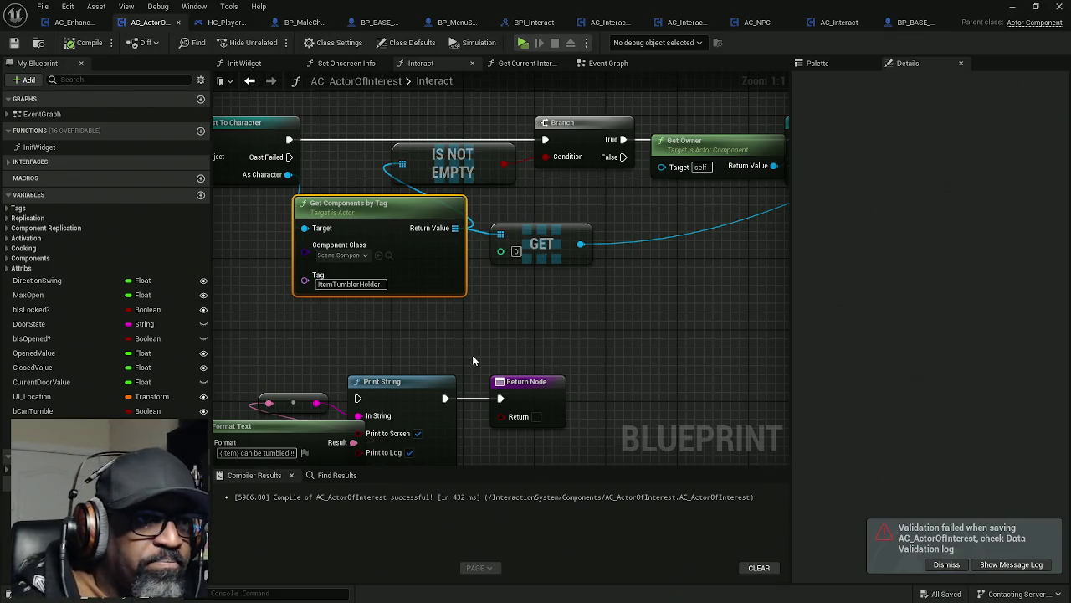
{"action": "left_click_drag", "start_coordinate": [312, 305], "coordinate": [485, 319]}
{"action": "left_click", "coordinate": [520, 299]}
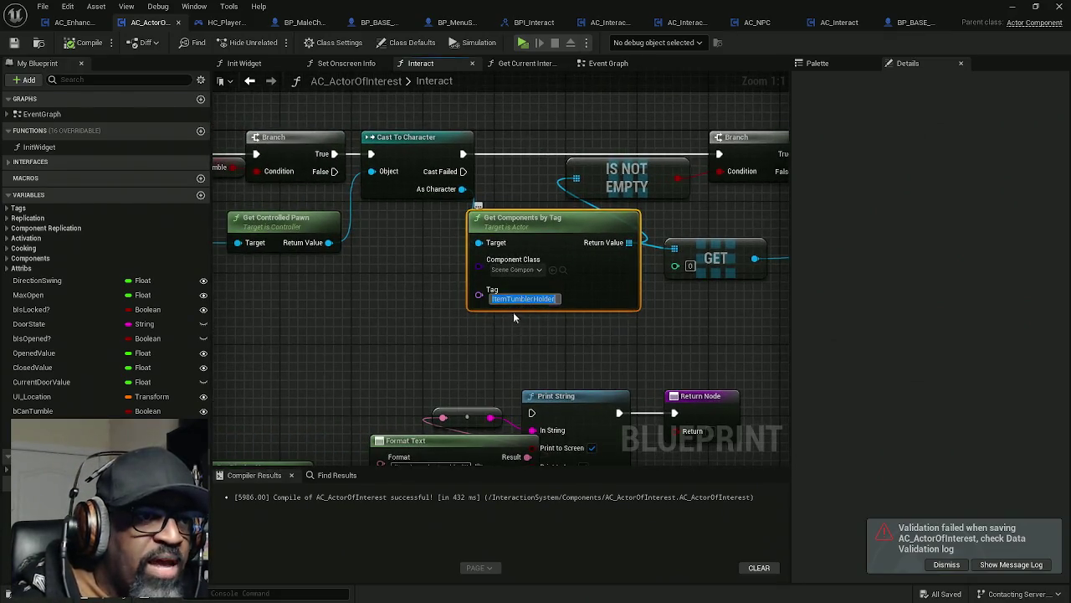
- In BP_MaleCharacterBASE, add the ItemTumblerHolder tag to the InspectActorHolder component
{"action": "left_click", "coordinate": [304, 30]}
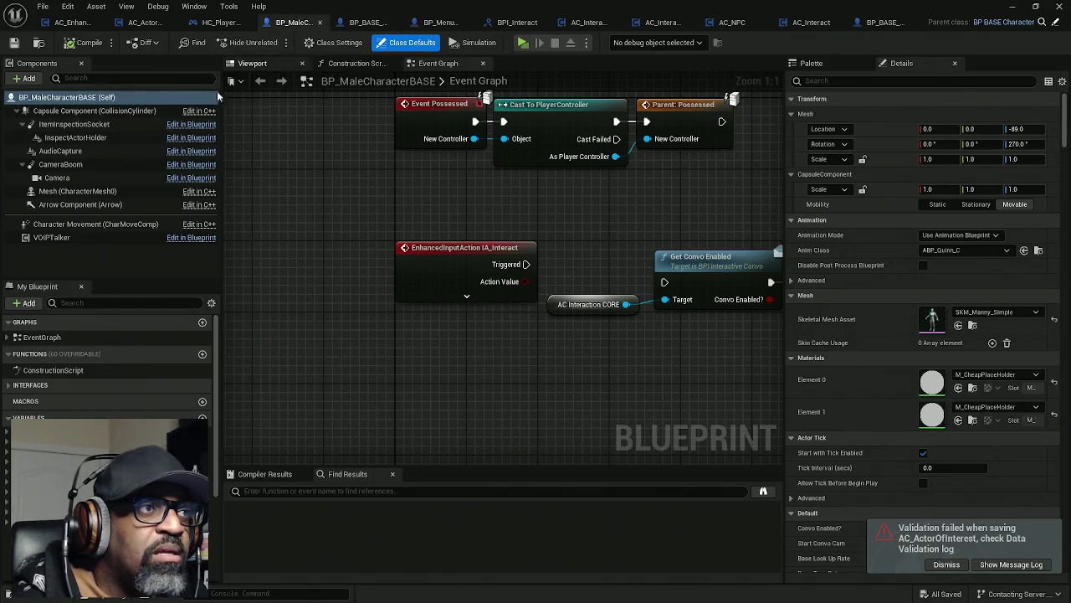
{"action": "left_click", "coordinate": [252, 62]}
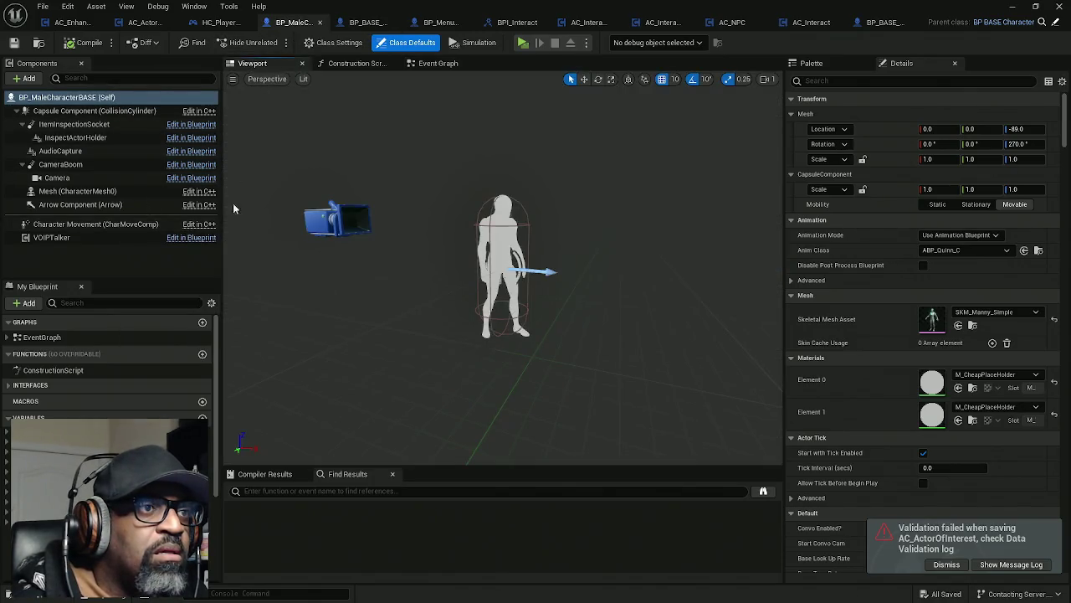
{"action": "left_click", "coordinate": [74, 137]}
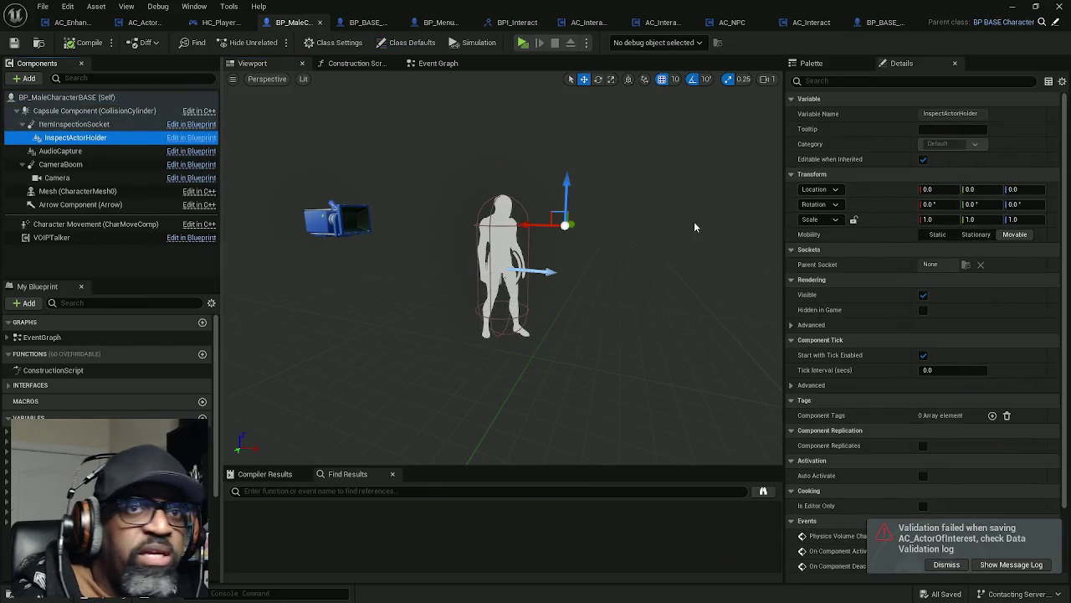
{"action": "left_click", "coordinate": [872, 81]}
{"action": "type", "text": "tag"}
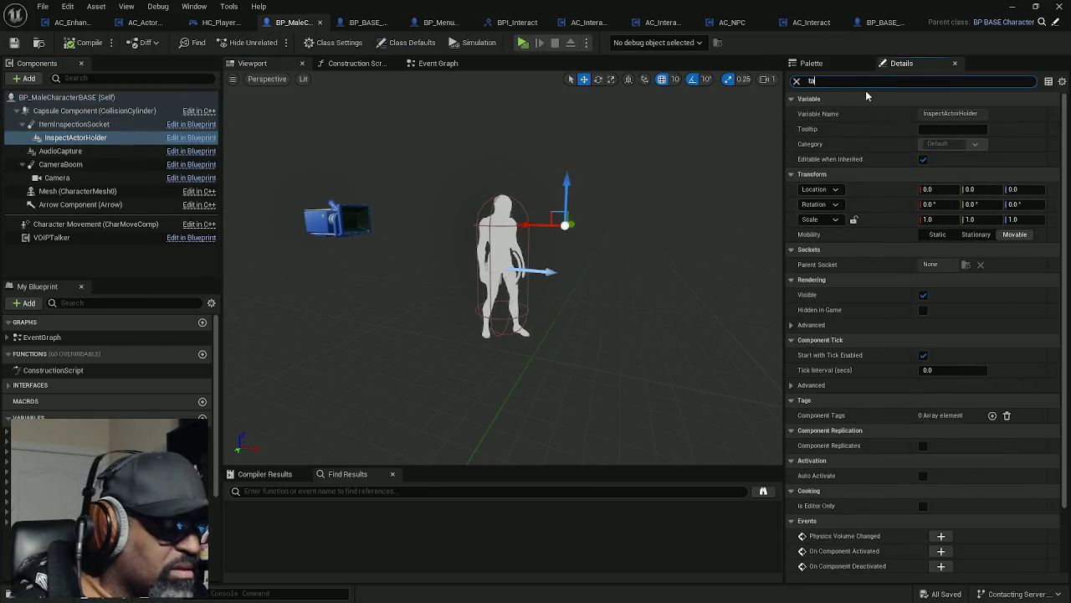
{"action": "left_click", "coordinate": [996, 114]}
{"action": "left_click", "coordinate": [951, 129]}
{"action": "type", "text": "ItemTumblerHolder"}
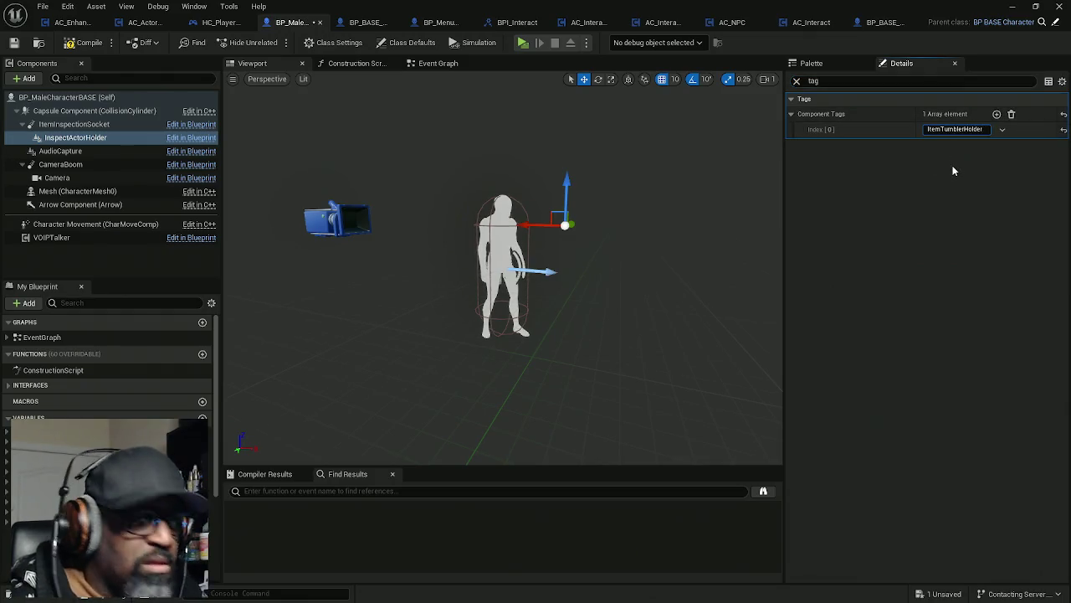
{"action": "key", "text": "Return"}
- Remove the ItemTumblerHolder tag from ItemInspectionSocket and save the character blueprint
{"action": "left_click", "coordinate": [75, 124]}
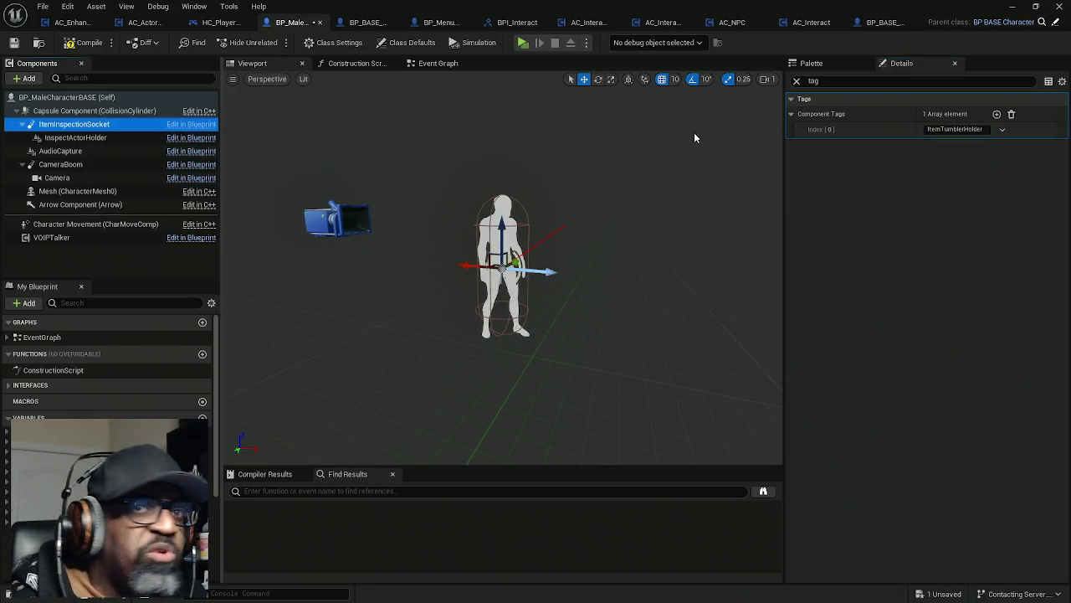
{"action": "left_click", "coordinate": [1011, 114]}
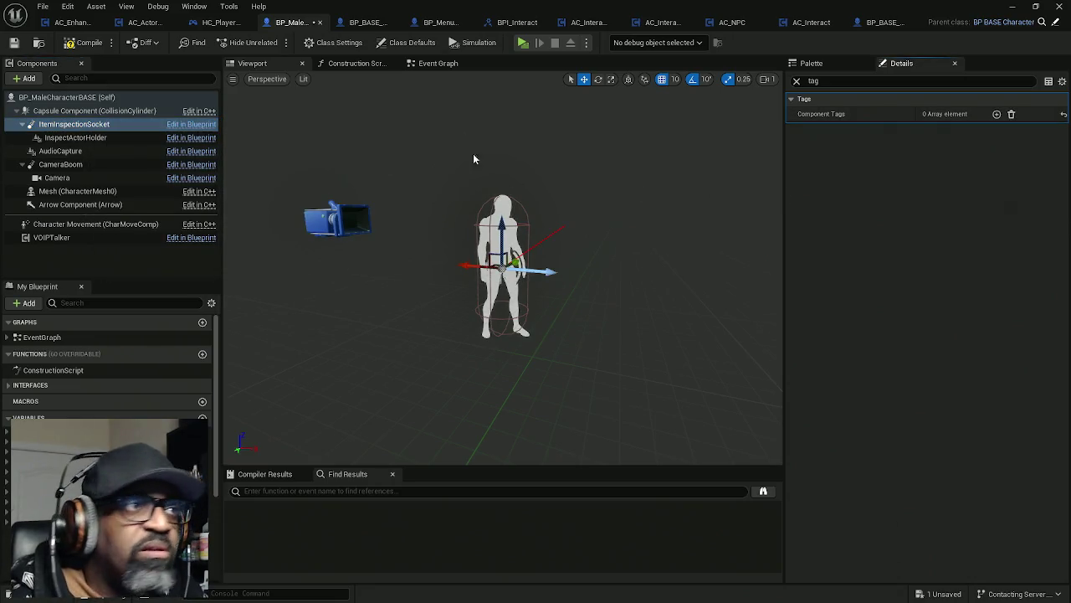
{"action": "key", "text": "ctrl+s"}
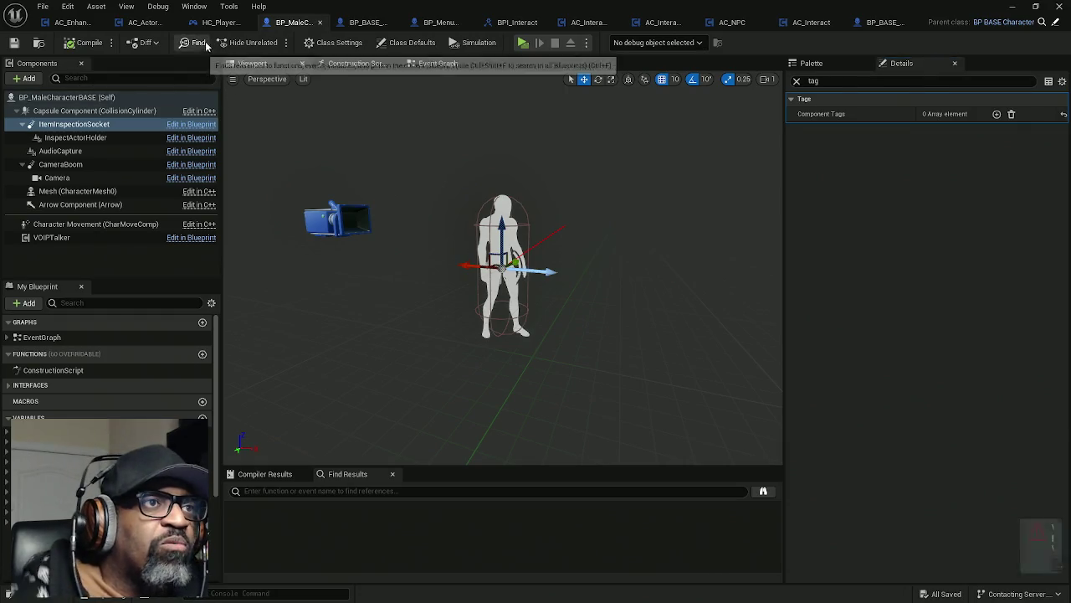
{"action": "left_click", "coordinate": [144, 22]}
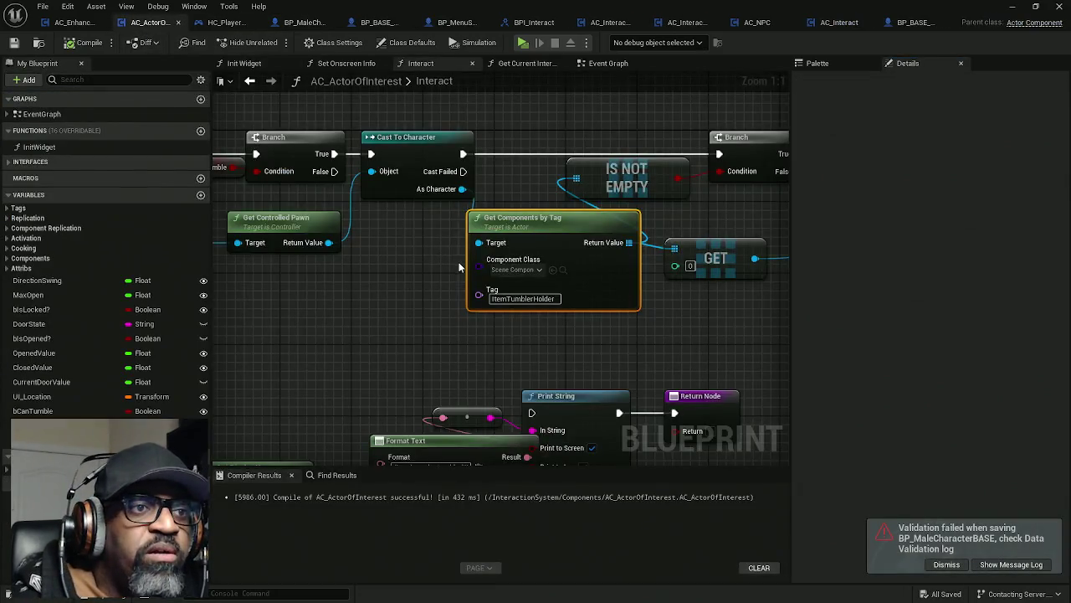
- Pan to the Attach Actor To Component node, nudge it right, and save AC_ActorOfInterest
{"action": "scroll", "coordinate": [622, 306], "scroll_direction": "up", "scroll_amount": 2}
{"action": "left_click_drag", "start_coordinate": [589, 296], "coordinate": [342, 292]}
{"action": "left_click_drag", "start_coordinate": [425, 282], "coordinate": [273, 278]}
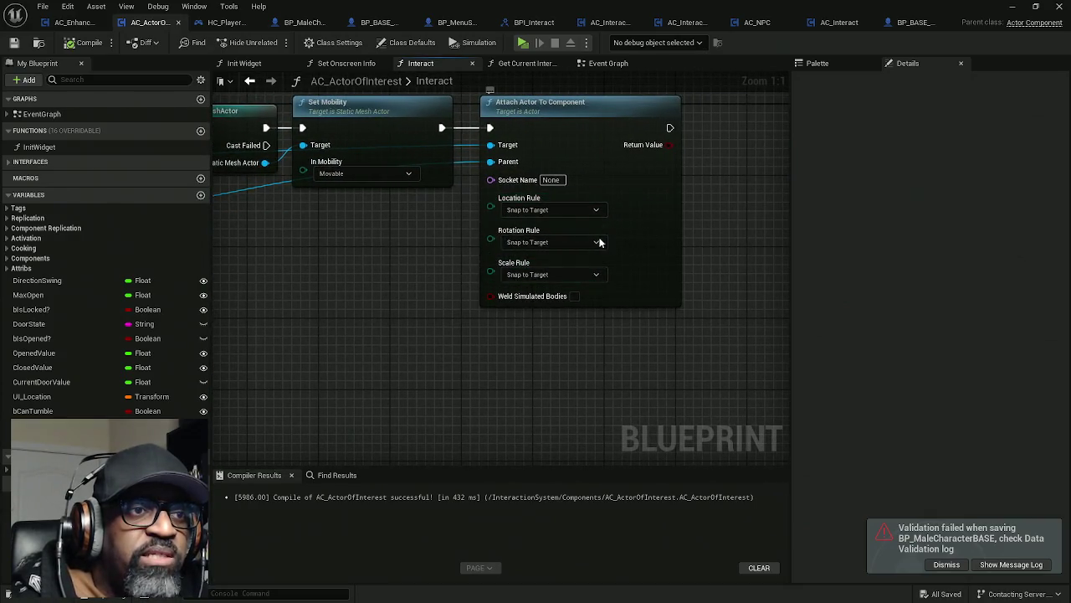
{"action": "mouse_move", "coordinate": [655, 201]}
{"action": "left_mouse_down"}
{"action": "mouse_move", "coordinate": [725, 203]}
{"action": "mouse_move", "coordinate": [751, 174]}
{"action": "mouse_move", "coordinate": [626, 178]}
{"action": "left_mouse_up"}
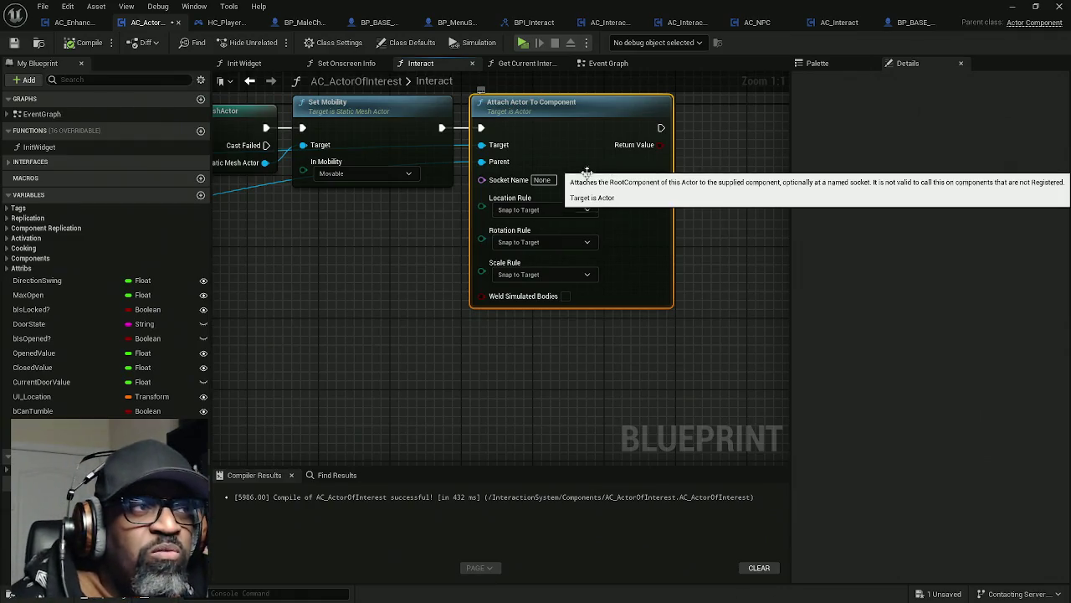
{"action": "key", "text": "ctrl+s"}
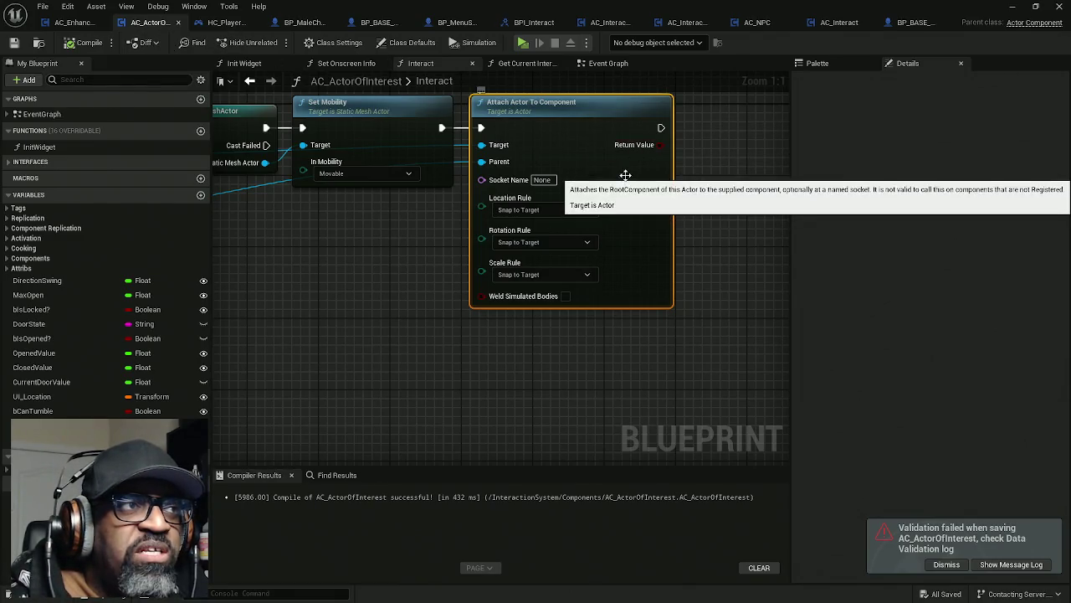
{"action": "mouse_move", "coordinate": [708, 170]}
{"action": "left_mouse_down"}
{"action": "mouse_move", "coordinate": [554, 165]}
{"action": "mouse_move", "coordinate": [545, 175]}
{"action": "left_mouse_up"}
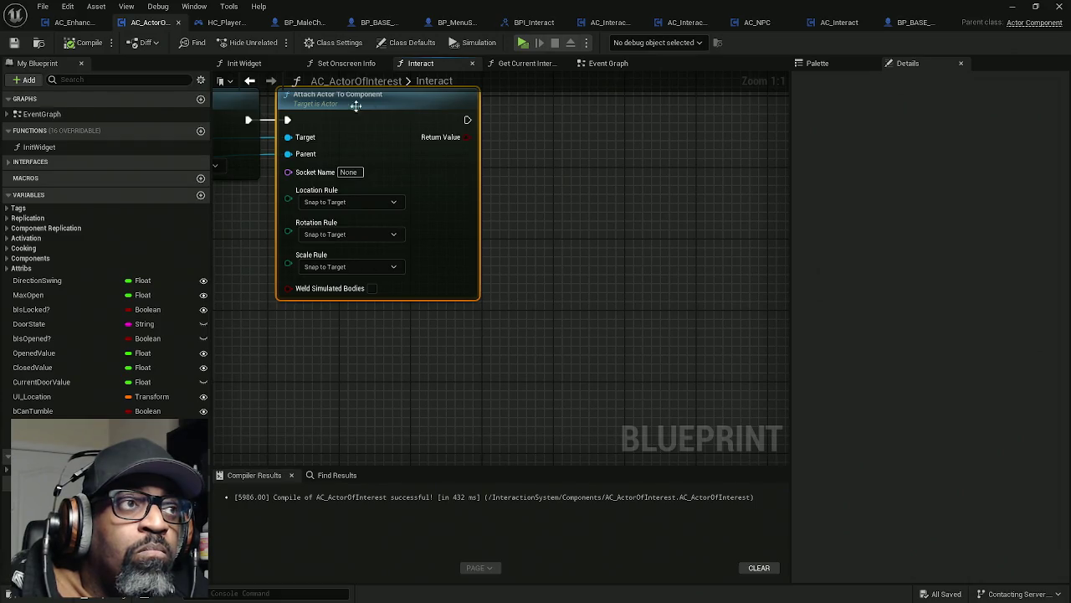
{"action": "left_click", "coordinate": [303, 26]}
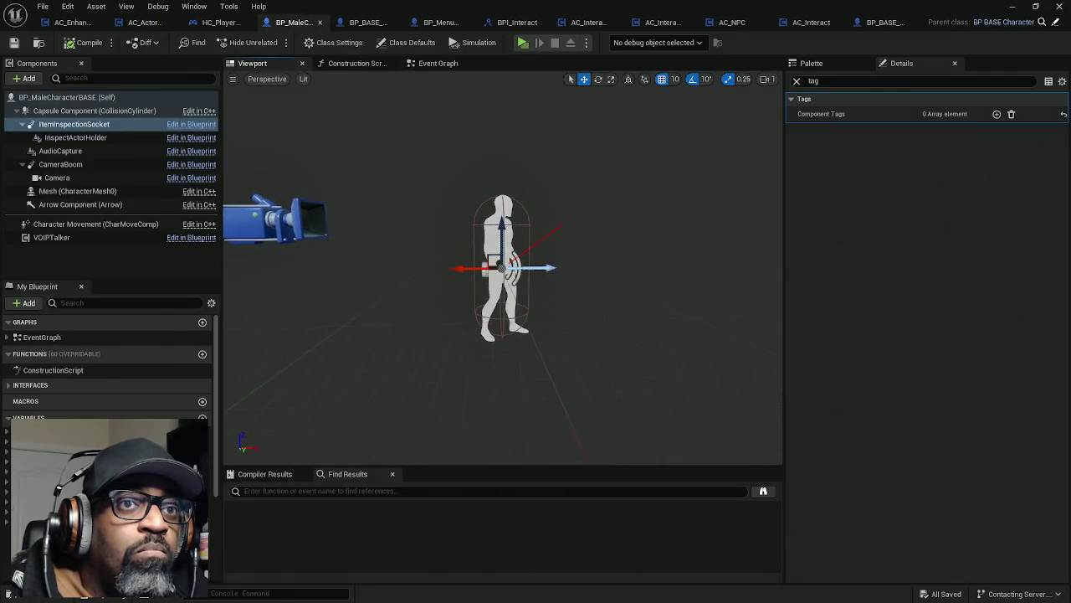
- Clear the tag filter in Details and show BP_MaleCharacterBASE's IA_Interact Event Graph logic
{"action": "left_click", "coordinate": [797, 81]}
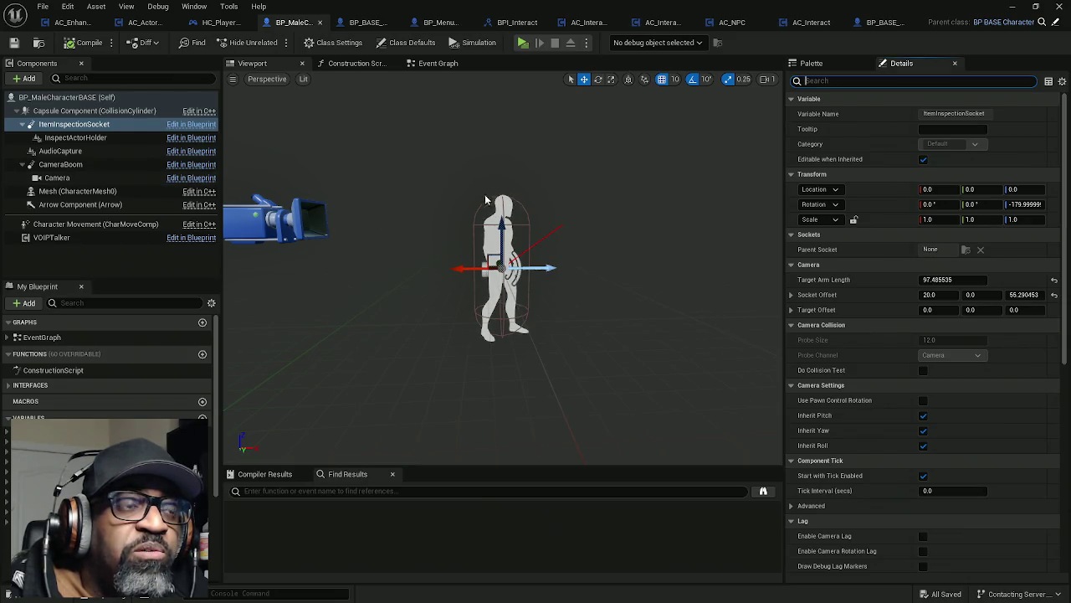
{"action": "left_click", "coordinate": [436, 65]}
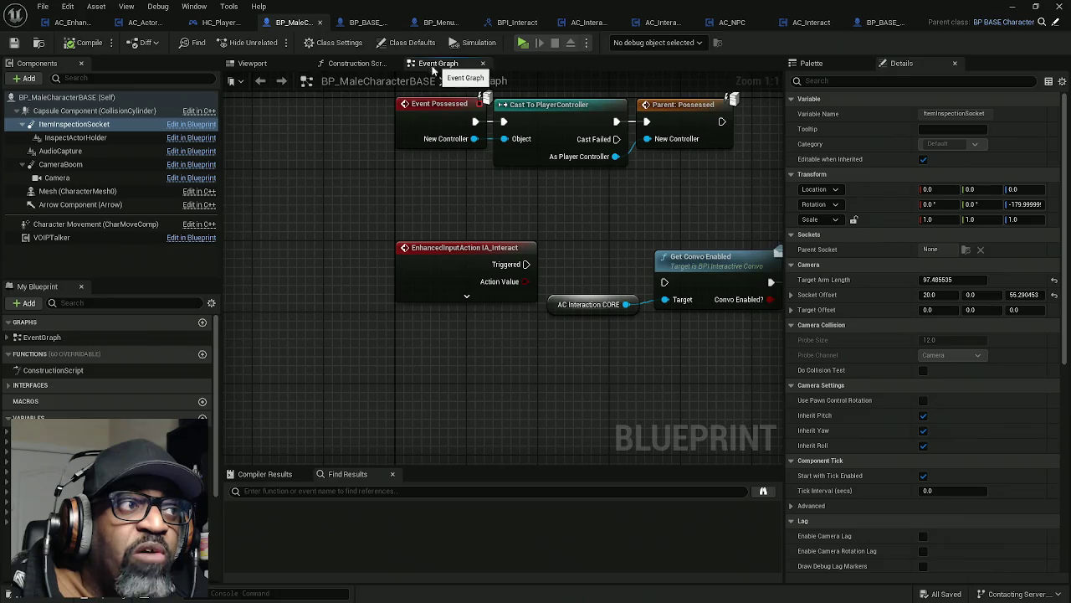
{"action": "scroll", "coordinate": [536, 167], "scroll_direction": "down", "scroll_amount": 3}
{"action": "left_click_drag", "start_coordinate": [532, 139], "coordinate": [521, 105]}
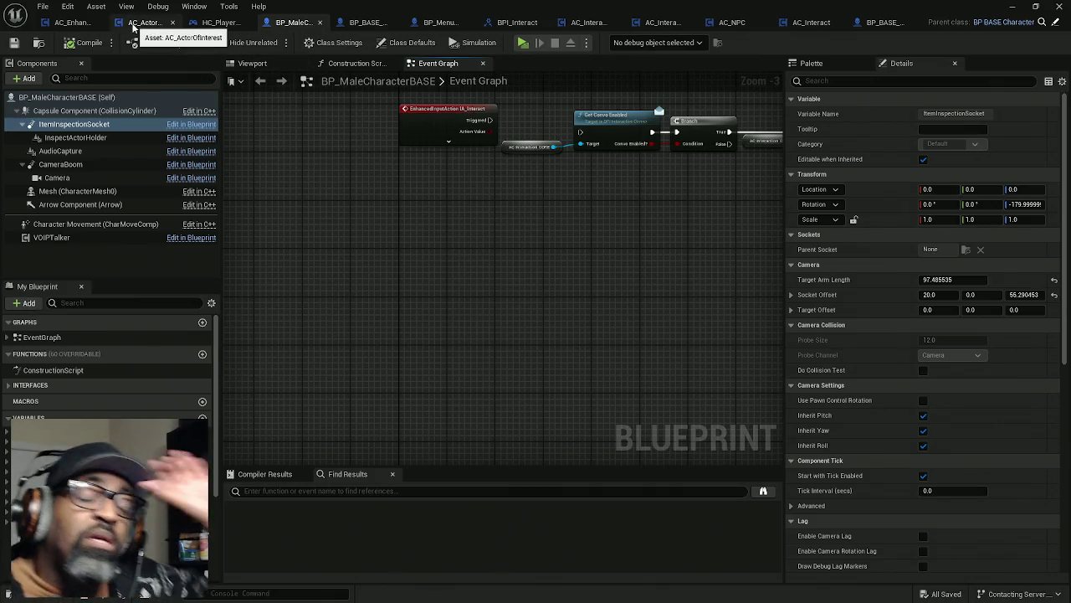
- Inspect the four nodes of HC_PlayerController's Camera Tumble State function
{"action": "left_click", "coordinate": [224, 23]}
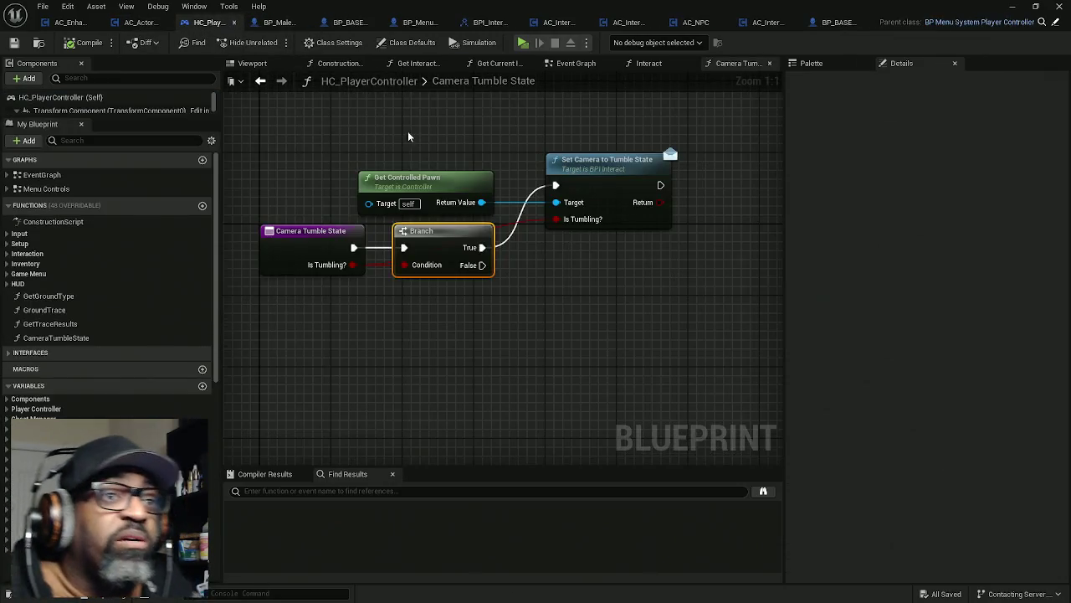
{"action": "mouse_move", "coordinate": [301, 117]}
{"action": "left_mouse_down"}
{"action": "mouse_move", "coordinate": [630, 299]}
{"action": "mouse_move", "coordinate": [612, 222]}
{"action": "left_mouse_up"}
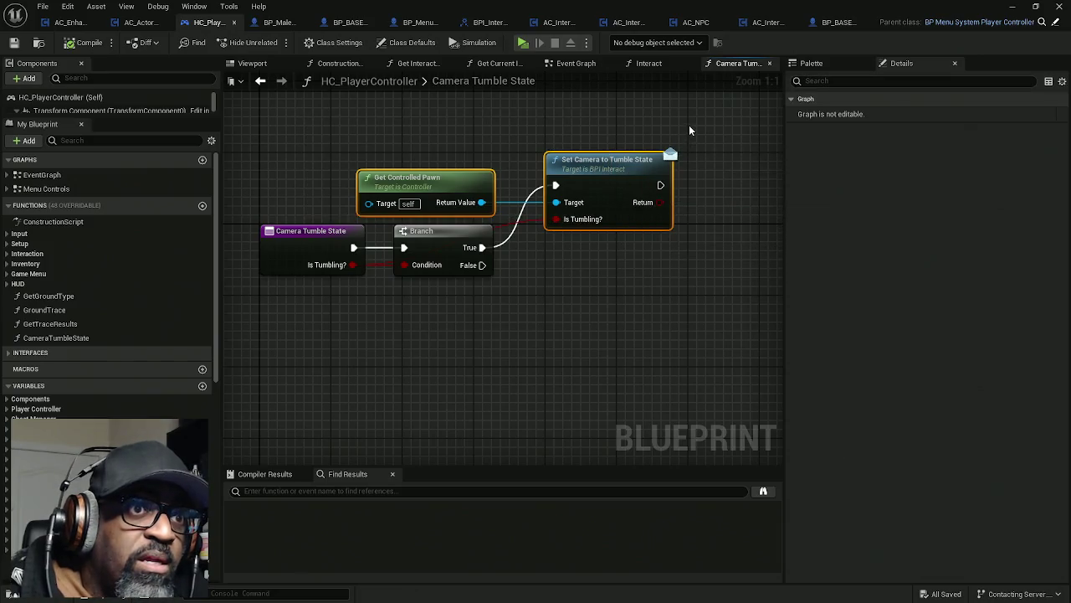
{"action": "left_click_drag", "start_coordinate": [693, 118], "coordinate": [455, 301]}
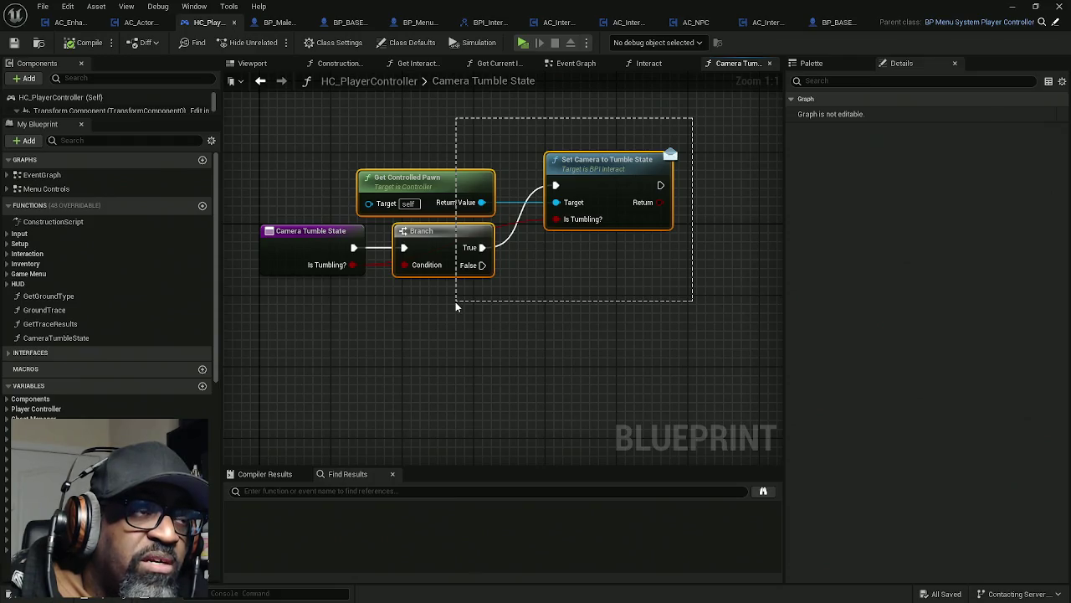
{"action": "left_click_drag", "start_coordinate": [455, 301], "coordinate": [456, 302]}
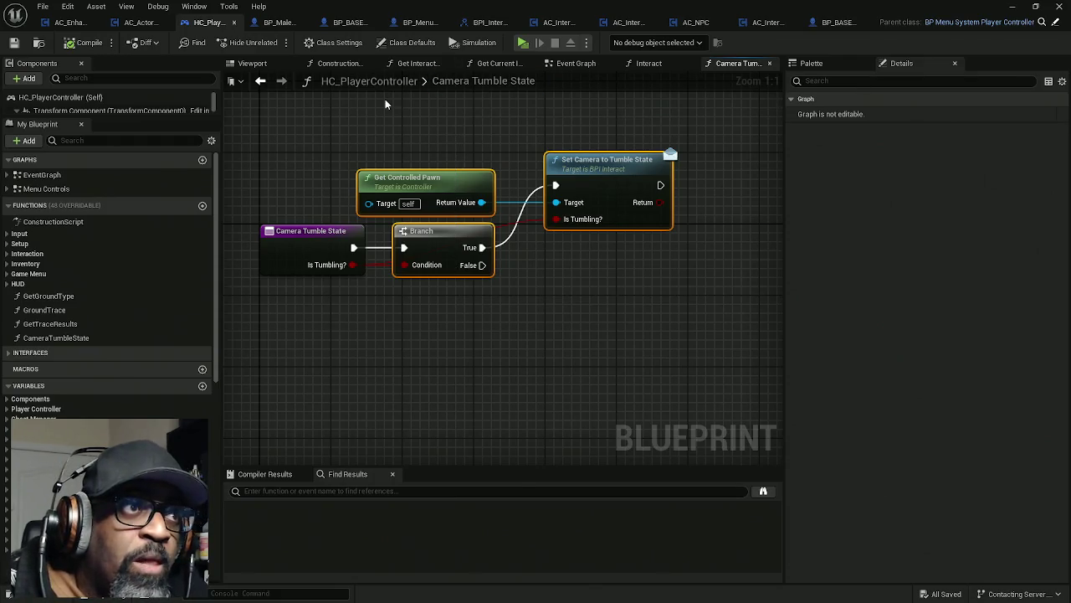
- Review AC_ActorOfInterest's Get Components by Tag logic, then open AC_EnhancedInput's Event Graph
{"action": "left_click", "coordinate": [140, 22]}
{"action": "scroll", "coordinate": [523, 165], "scroll_direction": "down", "scroll_amount": 4}
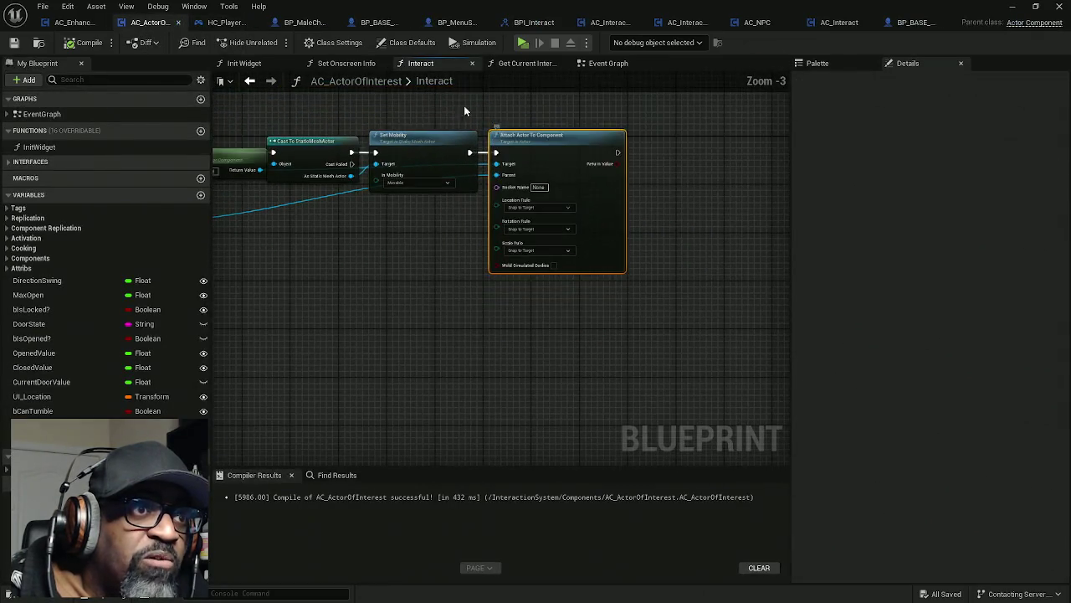
{"action": "mouse_move", "coordinate": [557, 180]}
{"action": "left_mouse_down"}
{"action": "mouse_move", "coordinate": [533, 293]}
{"action": "mouse_move", "coordinate": [646, 271]}
{"action": "mouse_move", "coordinate": [634, 262]}
{"action": "left_mouse_up"}
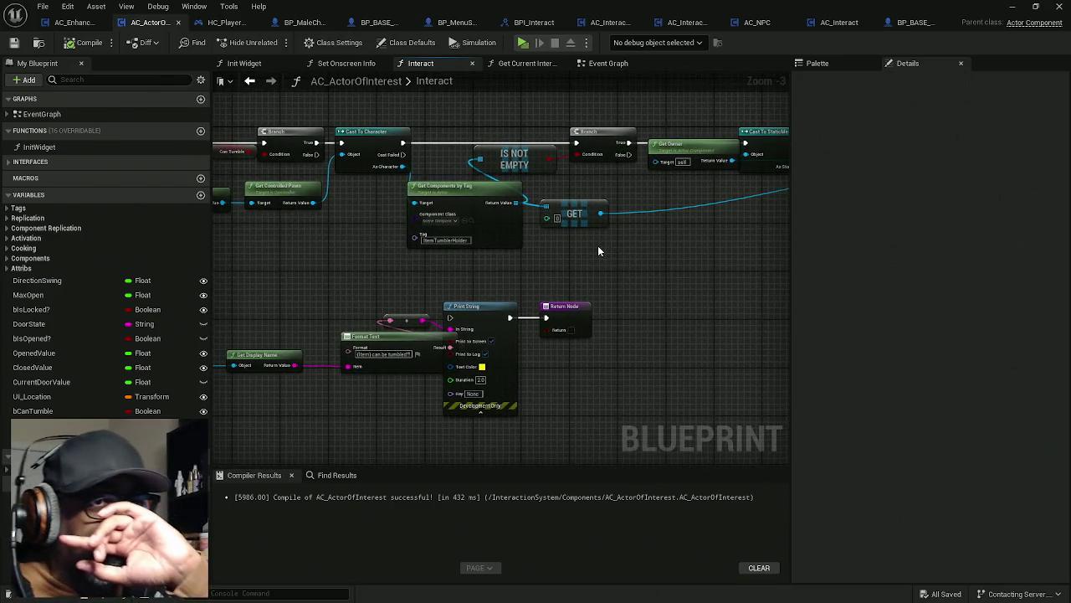
{"action": "left_click", "coordinate": [71, 22]}
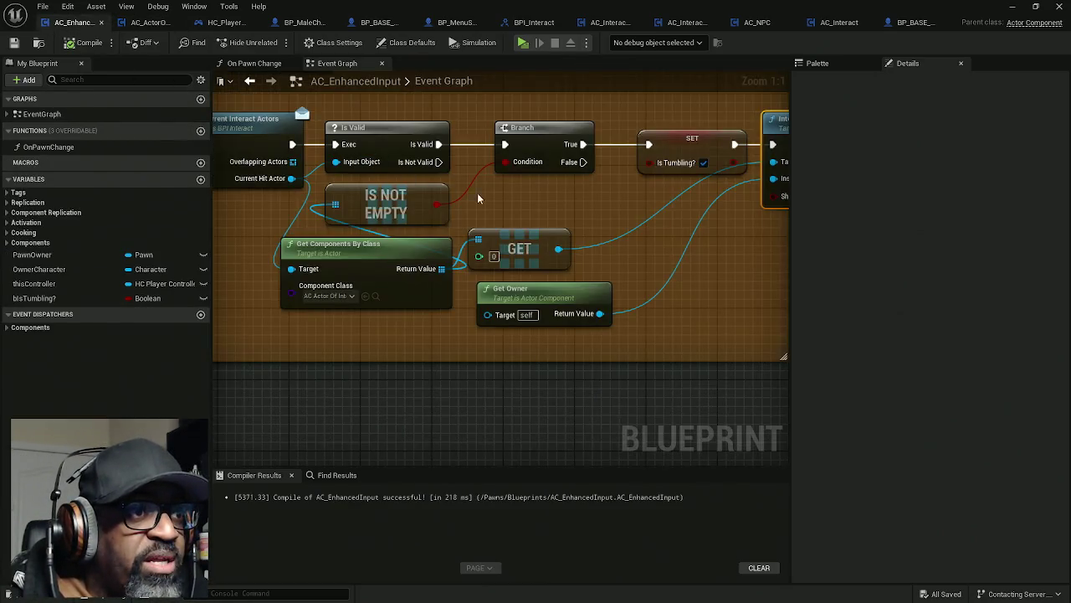
{"action": "mouse_move", "coordinate": [596, 211]}
{"action": "left_mouse_down"}
{"action": "mouse_move", "coordinate": [280, 198]}
{"action": "mouse_move", "coordinate": [481, 213]}
{"action": "mouse_move", "coordinate": [416, 211]}
{"action": "left_mouse_up"}
{"action": "mouse_move", "coordinate": [637, 106]}
{"action": "left_mouse_down"}
{"action": "mouse_move", "coordinate": [458, 163]}
{"action": "mouse_move", "coordinate": [762, 164]}
{"action": "mouse_move", "coordinate": [526, 143]}
{"action": "mouse_move", "coordinate": [380, 147]}
{"action": "left_mouse_up"}
{"action": "left_click", "coordinate": [595, 186]}
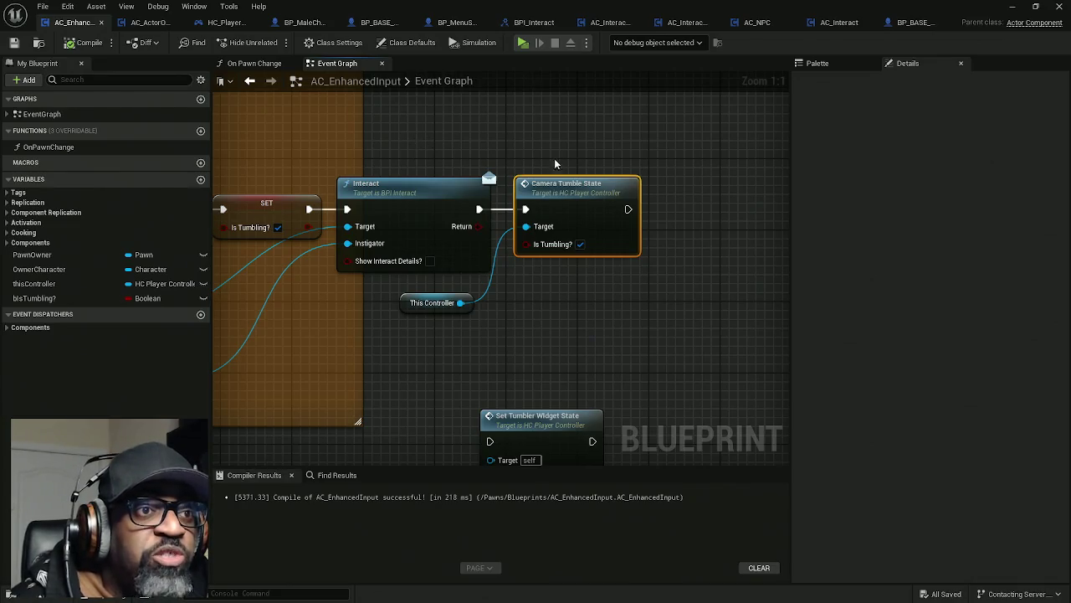
{"action": "mouse_move", "coordinate": [559, 127]}
{"action": "left_mouse_down"}
{"action": "mouse_move", "coordinate": [617, 313]}
{"action": "mouse_move", "coordinate": [675, 320]}
{"action": "left_mouse_up"}
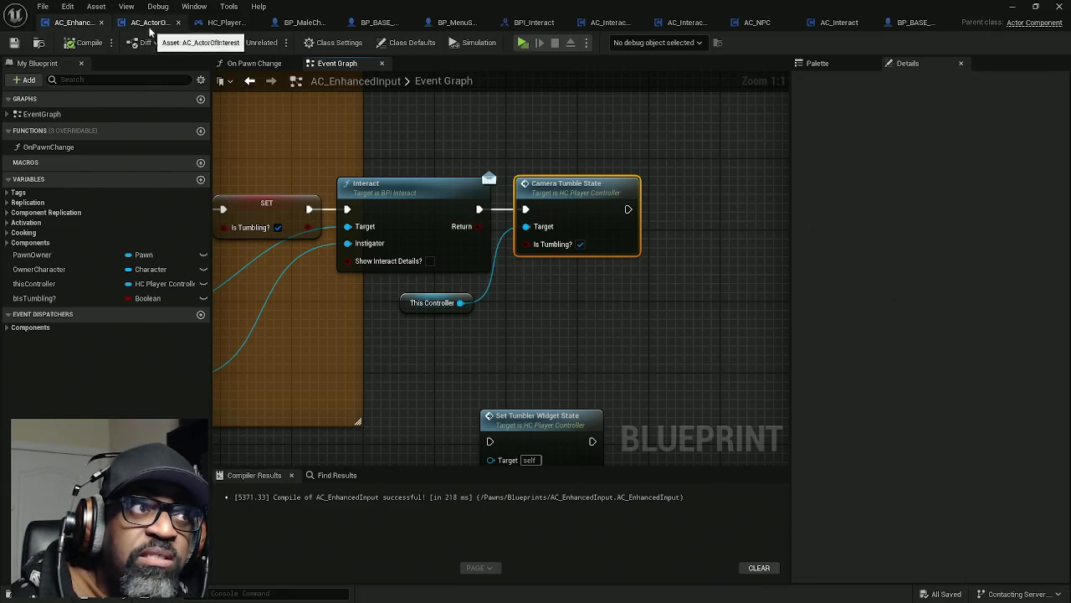
- Review Camera Tumble State's Get Controlled Pawn and Set Camera to Tumble State nodes
{"action": "left_click", "coordinate": [223, 25]}
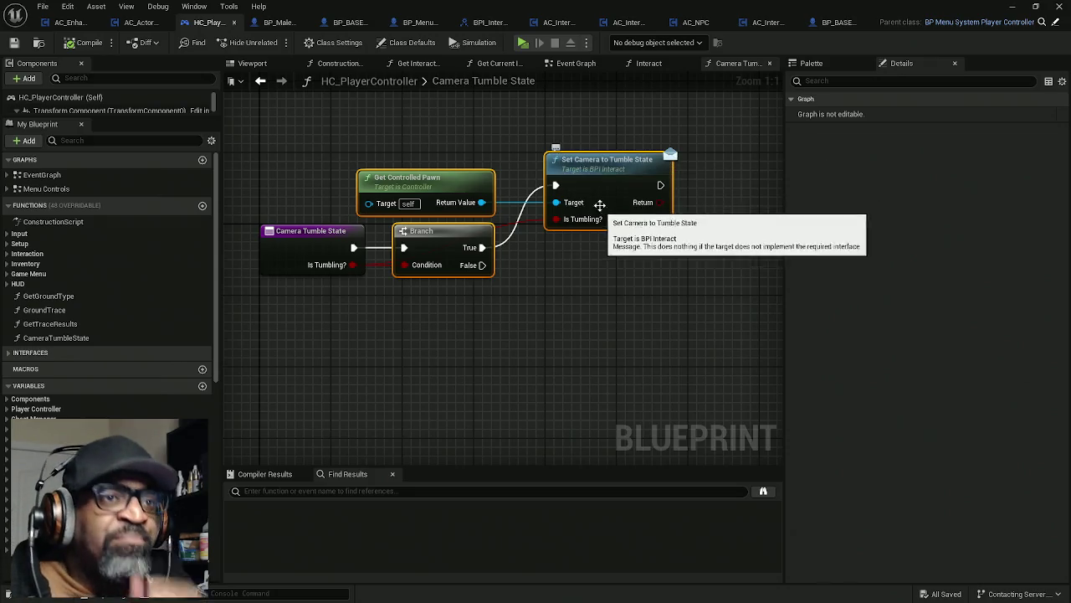
{"action": "mouse_move", "coordinate": [595, 130]}
{"action": "left_mouse_down"}
{"action": "mouse_move", "coordinate": [651, 272]}
{"action": "mouse_move", "coordinate": [690, 279]}
{"action": "left_mouse_up"}
{"action": "left_click", "coordinate": [281, 23]}
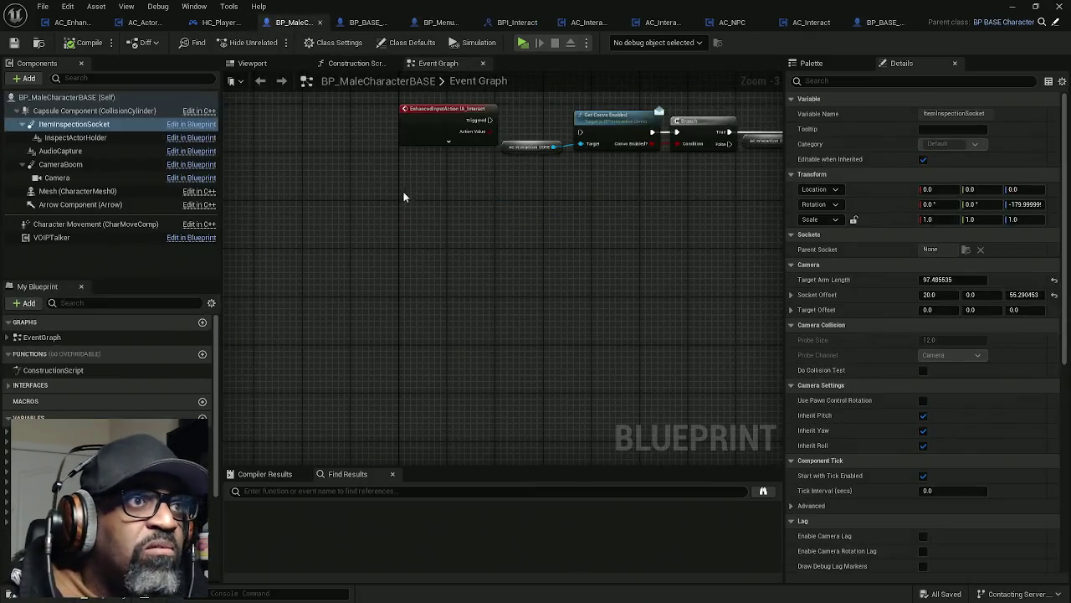
{"action": "mouse_move", "coordinate": [493, 194]}
{"action": "left_mouse_down"}
{"action": "mouse_move", "coordinate": [359, 204]}
{"action": "mouse_move", "coordinate": [440, 210]}
{"action": "left_mouse_up"}
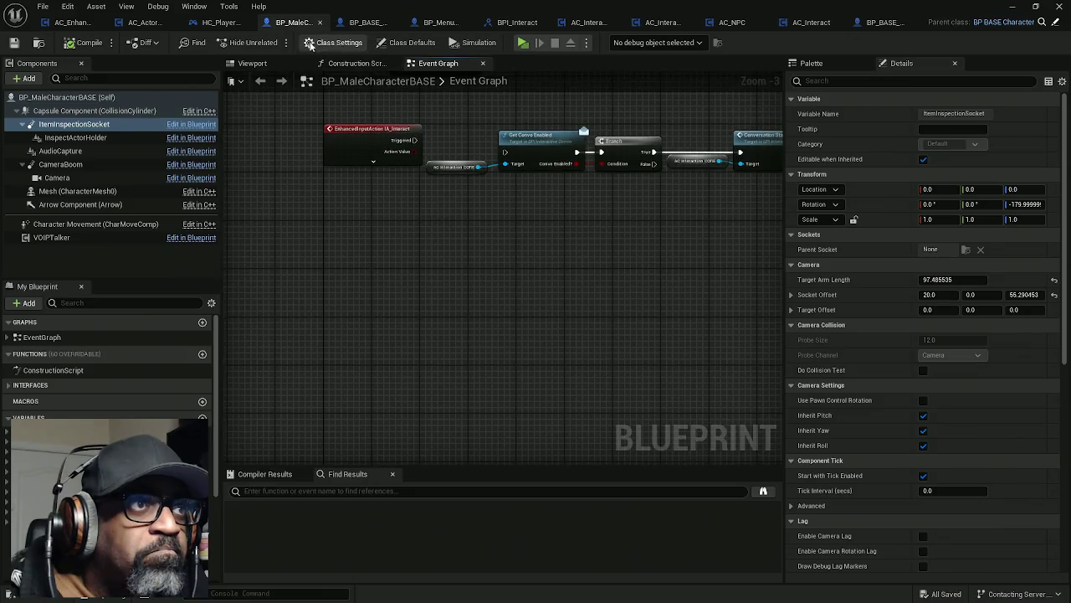
{"action": "left_click", "coordinate": [216, 24]}
{"action": "left_click_drag", "start_coordinate": [388, 129], "coordinate": [471, 196]}
{"action": "left_click", "coordinate": [595, 159]}
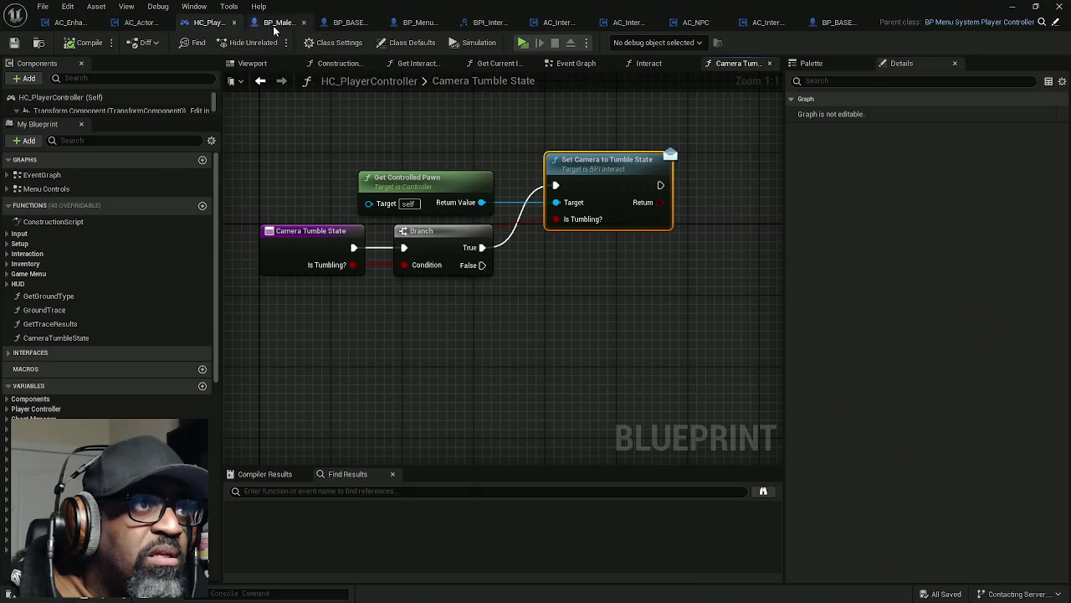
- Implement Interaction's Set Camera to Tumble State in BP_MaleCharacterBASE, move its Return Node, and save
{"action": "left_click", "coordinate": [293, 23]}
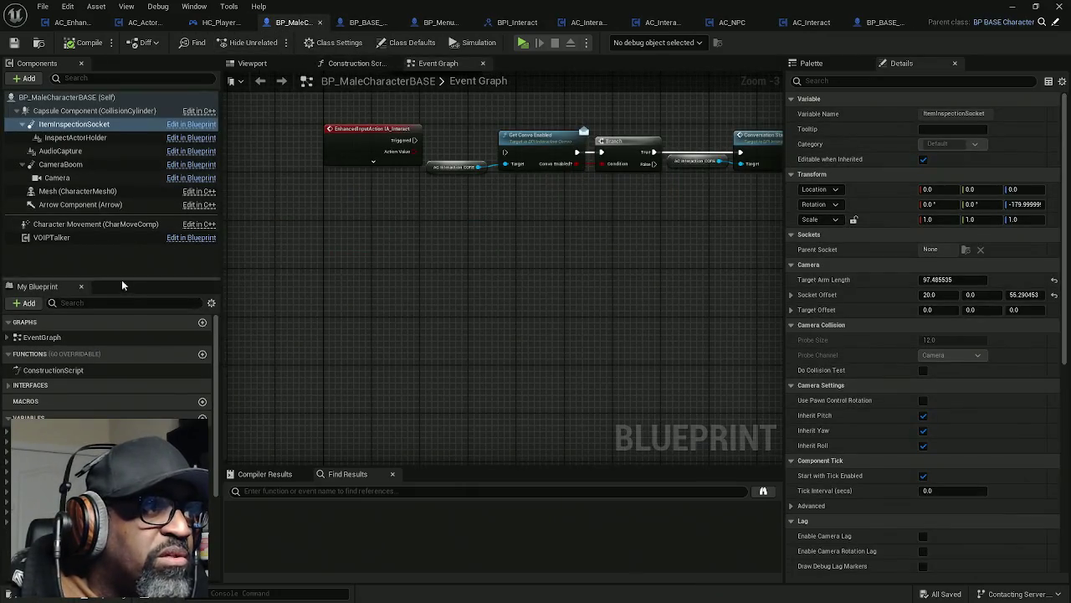
{"action": "left_click_drag", "start_coordinate": [124, 282], "coordinate": [123, 157]}
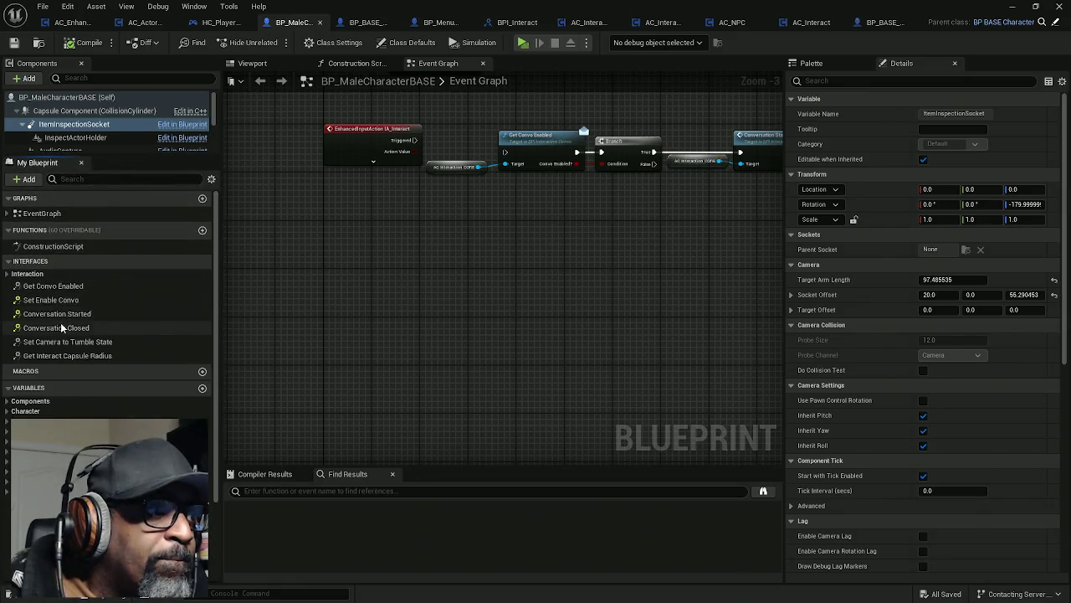
{"action": "left_click", "coordinate": [6, 274]}
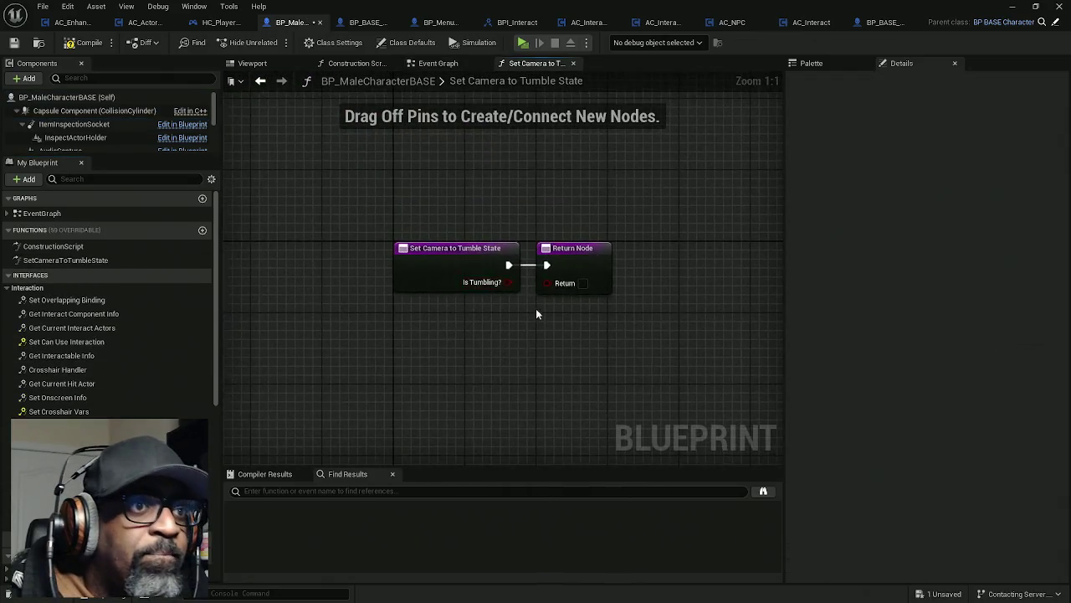
{"action": "mouse_move", "coordinate": [421, 232]}
{"action": "left_mouse_down"}
{"action": "mouse_move", "coordinate": [763, 239]}
{"action": "mouse_move", "coordinate": [739, 236]}
{"action": "left_mouse_up"}
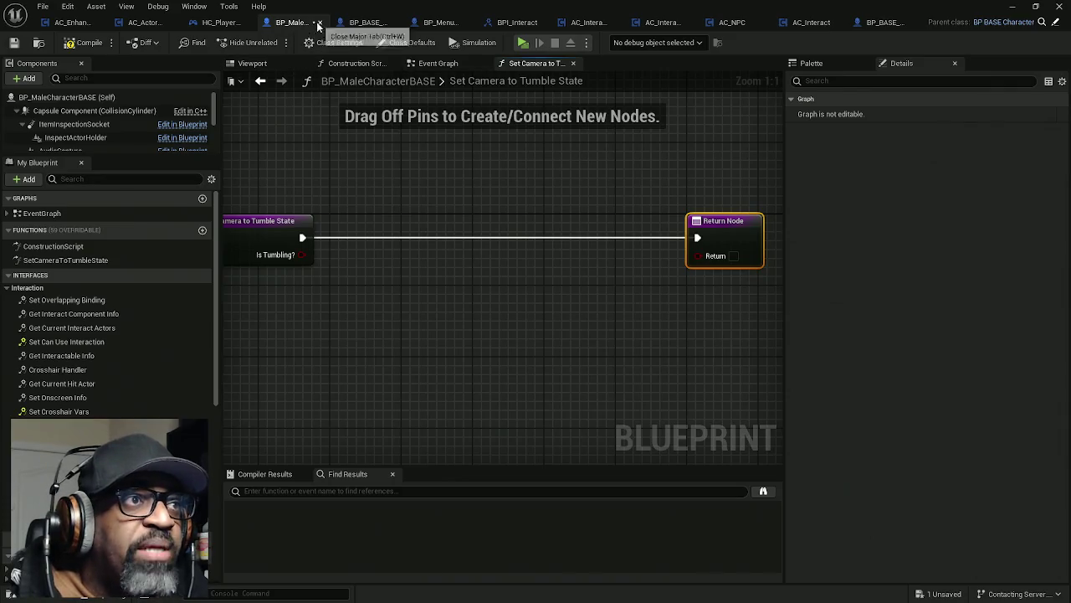
{"action": "left_click", "coordinate": [572, 63]}
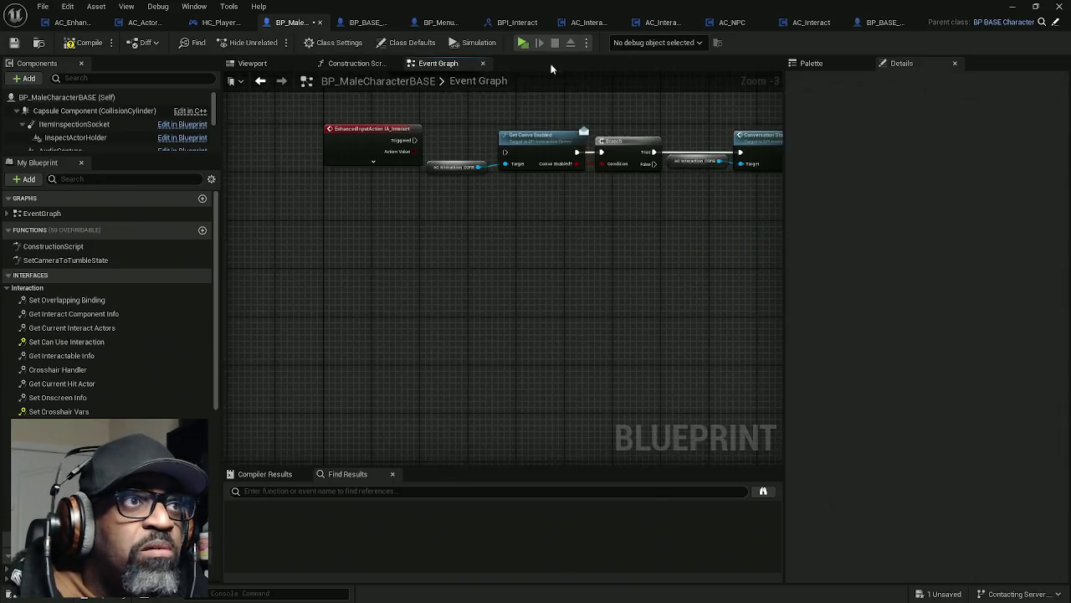
{"action": "left_click", "coordinate": [72, 42]}
- Reorder the blueprint tabs and reopen BP_BASE_Character's Set Camera to Tumble State graph
{"action": "mouse_move", "coordinate": [282, 28]}
{"action": "left_mouse_down"}
{"action": "mouse_move", "coordinate": [431, 26]}
{"action": "mouse_move", "coordinate": [381, 39]}
{"action": "left_mouse_up"}
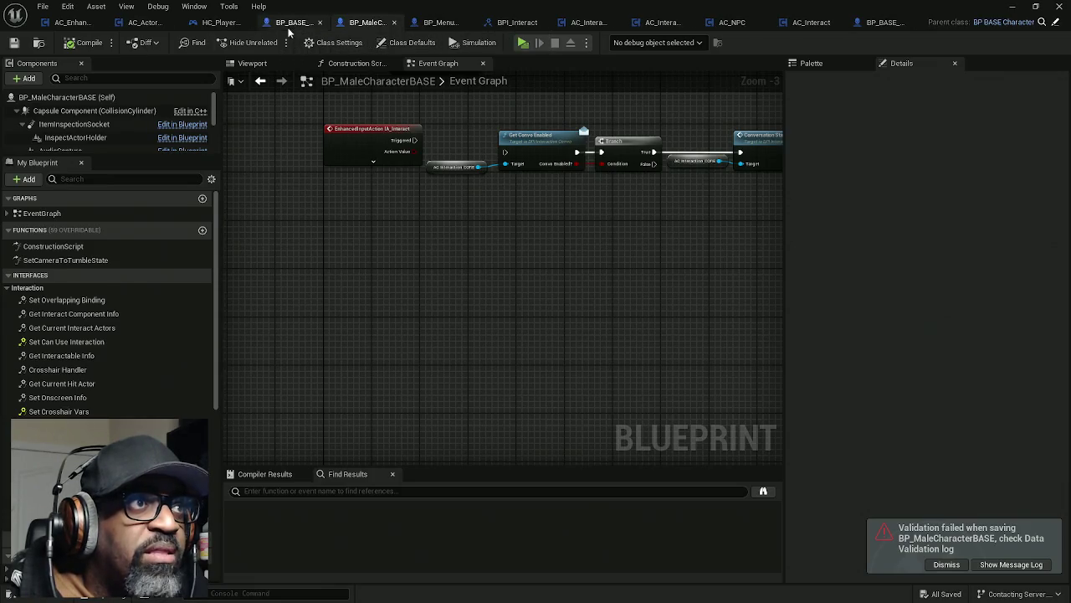
{"action": "left_click", "coordinate": [289, 22]}
{"action": "left_click", "coordinate": [533, 63]}
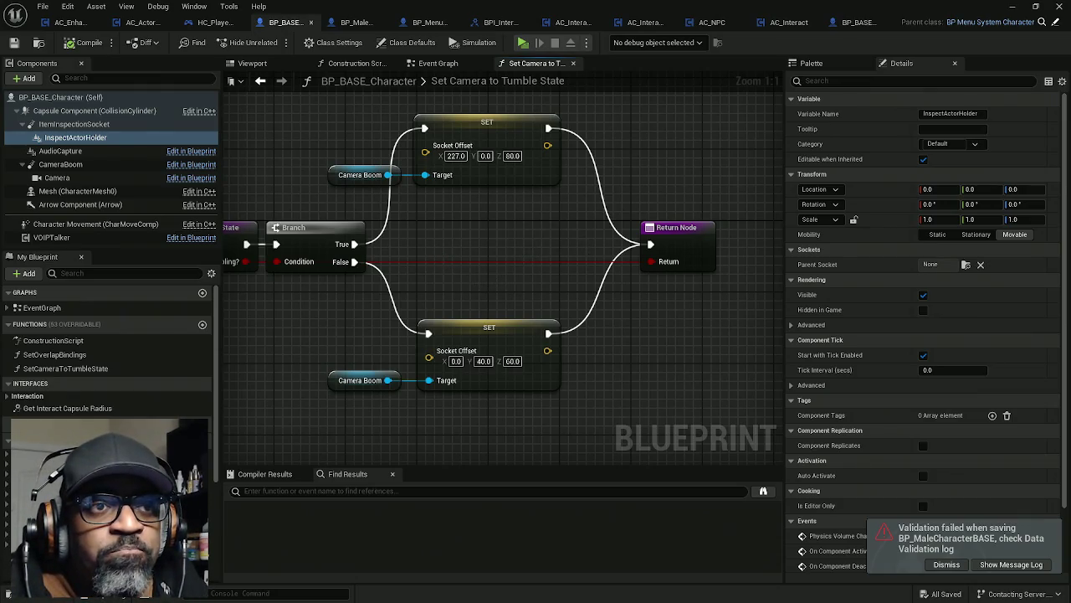
- Shift the Return Node and upper SET and Camera Boom nodes right to make room
{"action": "left_click_drag", "start_coordinate": [529, 249], "coordinate": [498, 285]}
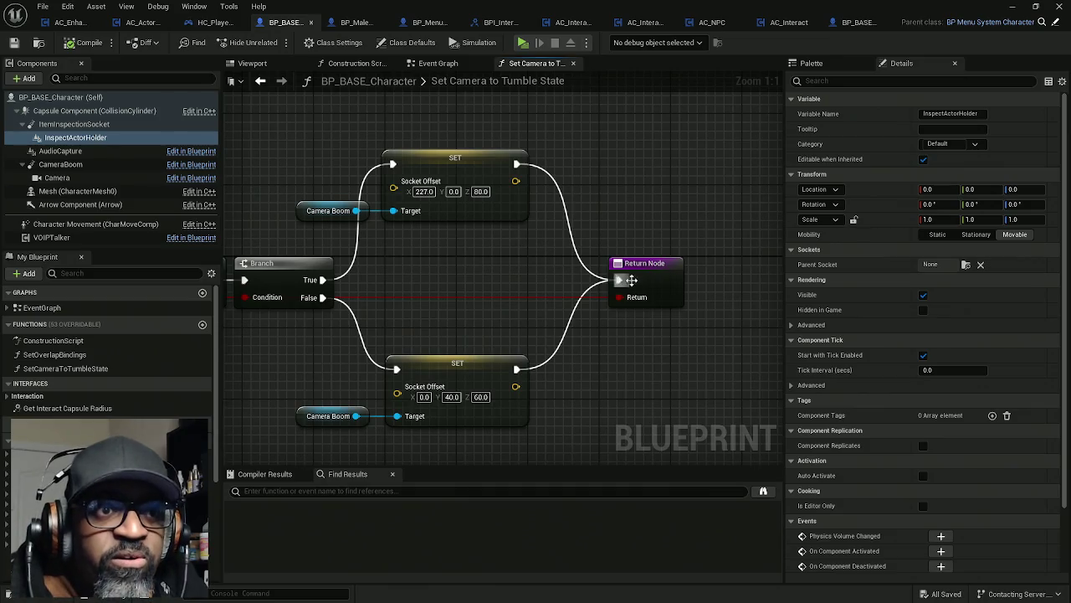
{"action": "left_click_drag", "start_coordinate": [651, 276], "coordinate": [758, 277]}
{"action": "left_click_drag", "start_coordinate": [658, 143], "coordinate": [371, 222]}
{"action": "left_click_drag", "start_coordinate": [483, 220], "coordinate": [637, 220]}
- Add an Inspect Actor Holder getter feeding a new Get Child Component node
{"action": "left_click", "coordinate": [70, 141]}
{"action": "left_click_drag", "start_coordinate": [70, 141], "coordinate": [261, 152]}
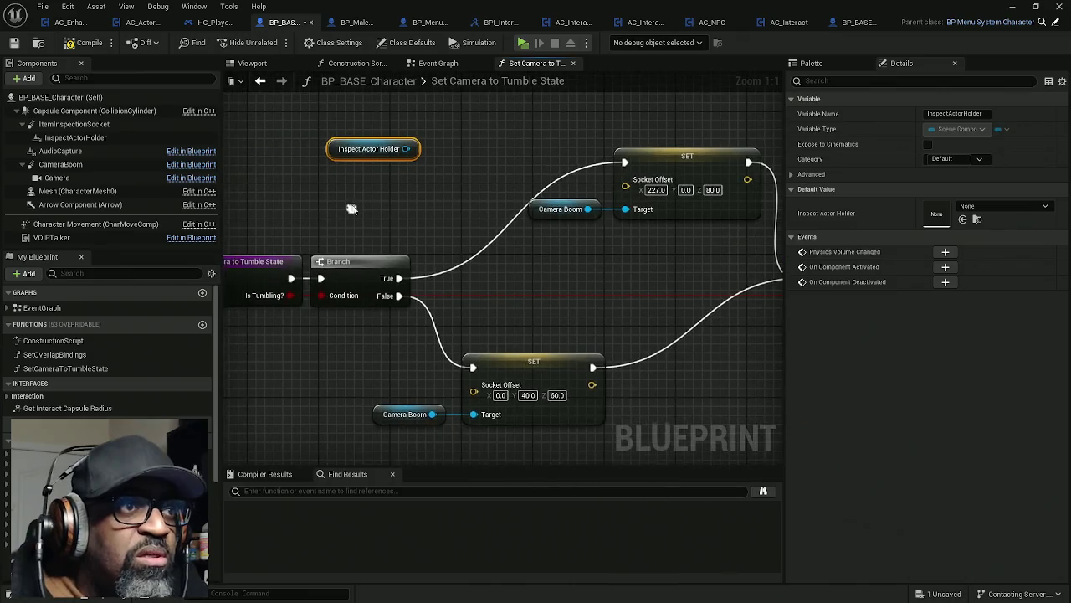
{"action": "left_click_drag", "start_coordinate": [333, 157], "coordinate": [324, 192]}
{"action": "left_click_drag", "start_coordinate": [398, 184], "coordinate": [432, 184]}
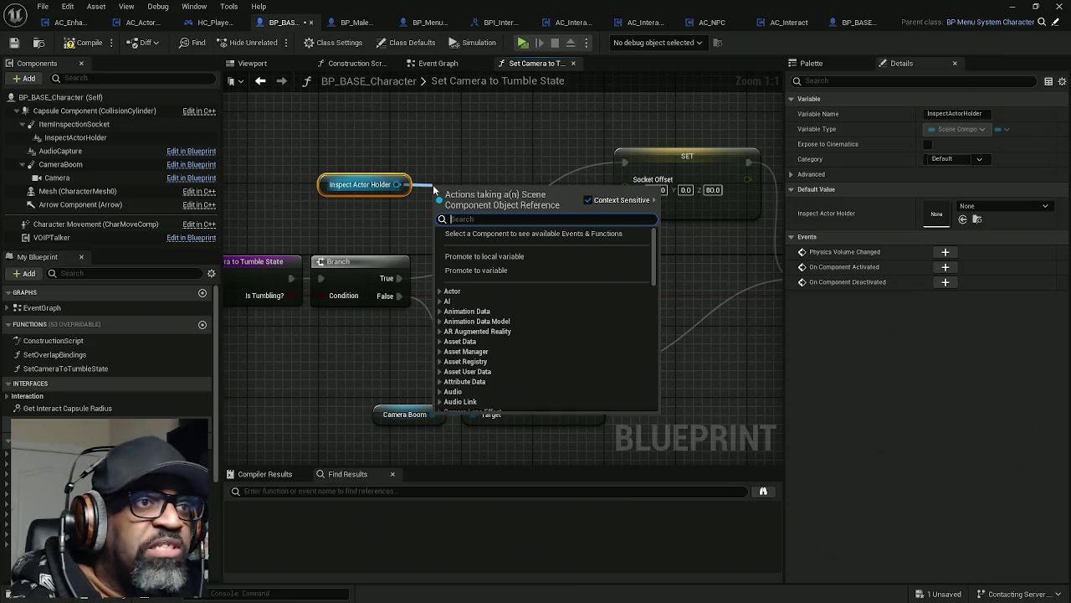
{"action": "type", "text": "get child"}
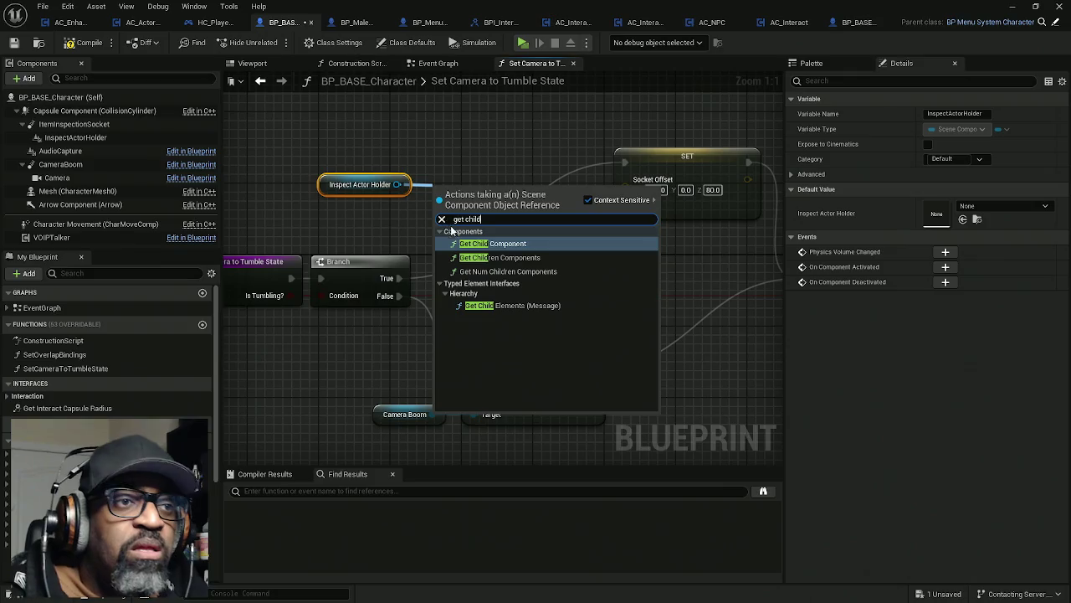
{"action": "left_click", "coordinate": [487, 244]}
{"action": "mouse_move", "coordinate": [486, 205]}
{"action": "left_mouse_down"}
{"action": "mouse_move", "coordinate": [478, 169]}
{"action": "mouse_move", "coordinate": [462, 187]}
{"action": "mouse_move", "coordinate": [385, 169]}
{"action": "left_mouse_up"}
- Tidy the layout, moving SET and Return right and the holder nodes left
{"action": "left_click_drag", "start_coordinate": [517, 172], "coordinate": [452, 212]}
{"action": "left_click", "coordinate": [500, 183]}
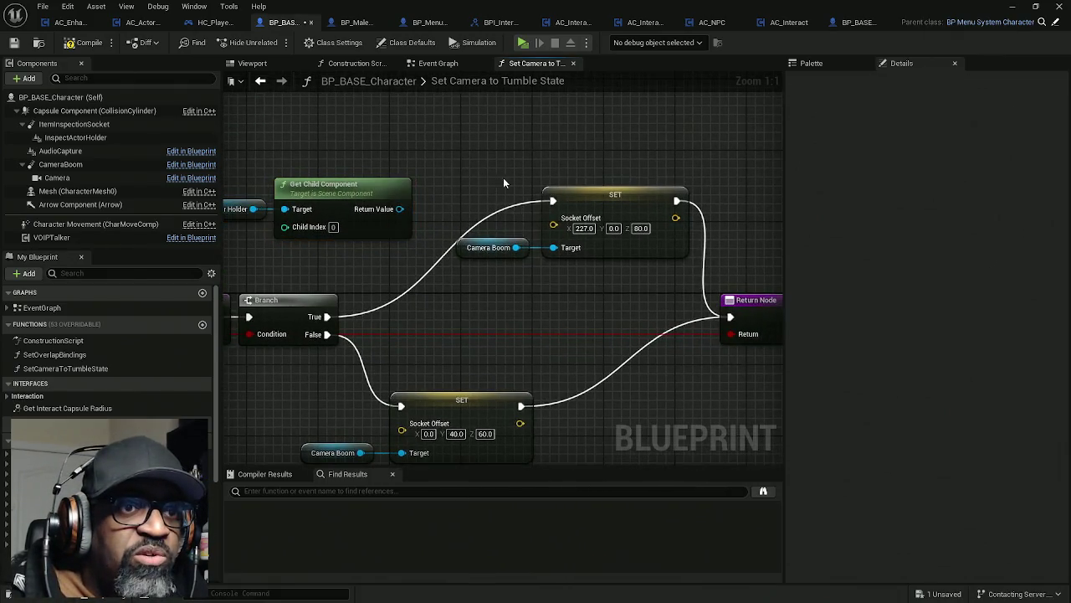
{"action": "scroll", "coordinate": [527, 178], "scroll_direction": "down", "scroll_amount": 5}
{"action": "mouse_move", "coordinate": [695, 159]}
{"action": "left_mouse_down"}
{"action": "mouse_move", "coordinate": [562, 292]}
{"action": "mouse_move", "coordinate": [510, 232]}
{"action": "mouse_move", "coordinate": [768, 236]}
{"action": "left_mouse_up"}
{"action": "left_click_drag", "start_coordinate": [459, 226], "coordinate": [576, 237]}
{"action": "scroll", "coordinate": [576, 242], "scroll_direction": "up", "scroll_amount": 6}
{"action": "mouse_move", "coordinate": [331, 132]}
{"action": "left_mouse_down"}
{"action": "mouse_move", "coordinate": [544, 220]}
{"action": "mouse_move", "coordinate": [465, 222]}
{"action": "mouse_move", "coordinate": [539, 188]}
{"action": "left_mouse_up"}
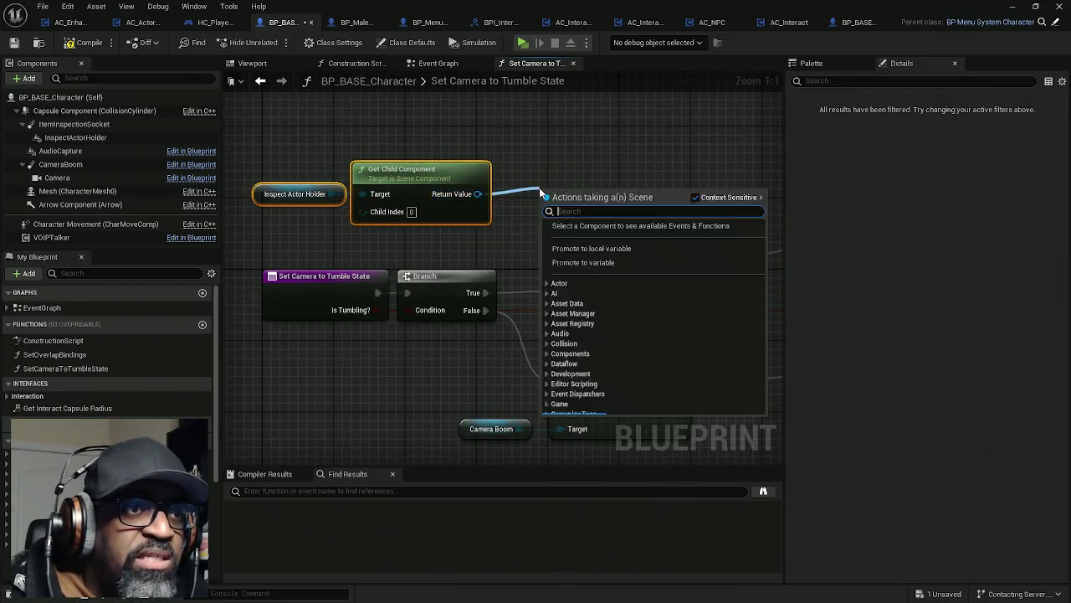
- Add an Is Valid check on Get Child Component's return value, run from the Branch's True exec
{"action": "type", "text": "is valid"}
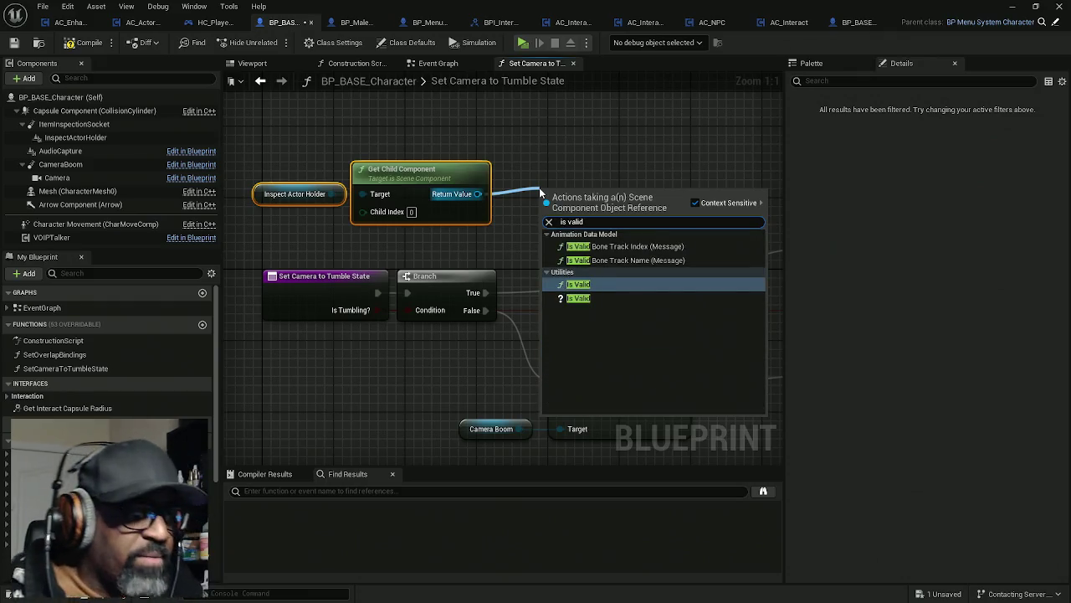
{"action": "left_click", "coordinate": [578, 298]}
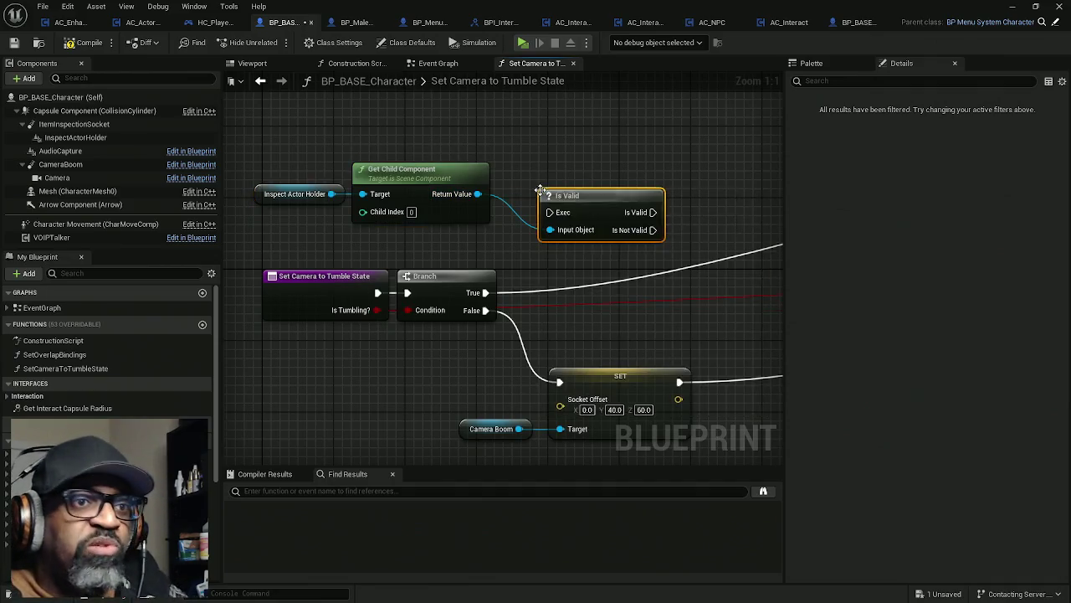
{"action": "mouse_move", "coordinate": [486, 292]}
{"action": "left_mouse_down"}
{"action": "mouse_move", "coordinate": [575, 185]}
{"action": "mouse_move", "coordinate": [547, 182]}
{"action": "left_mouse_up"}
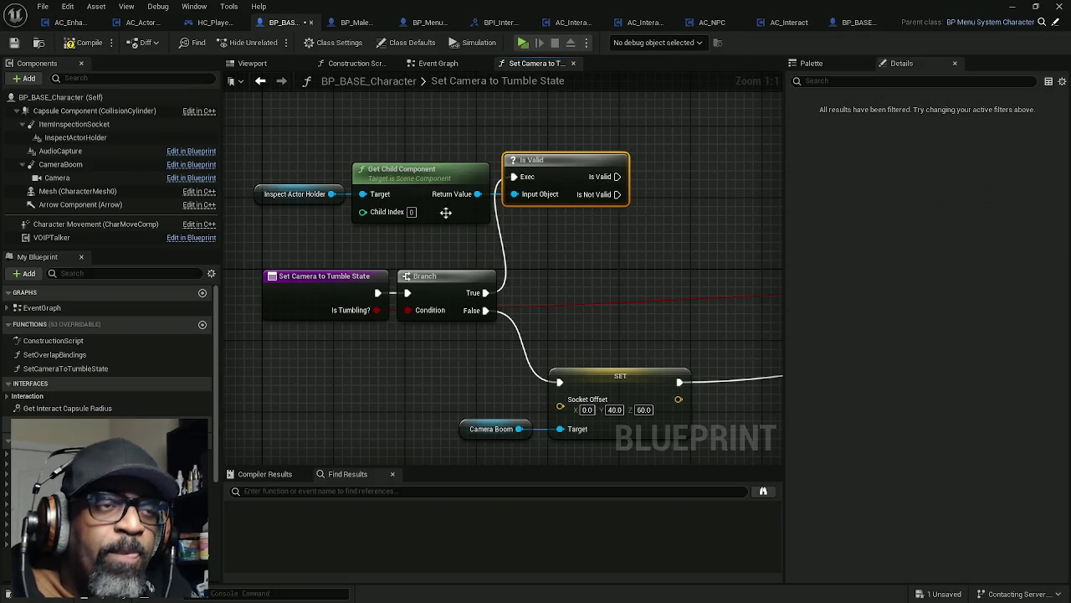
{"action": "left_click_drag", "start_coordinate": [268, 109], "coordinate": [590, 218]}
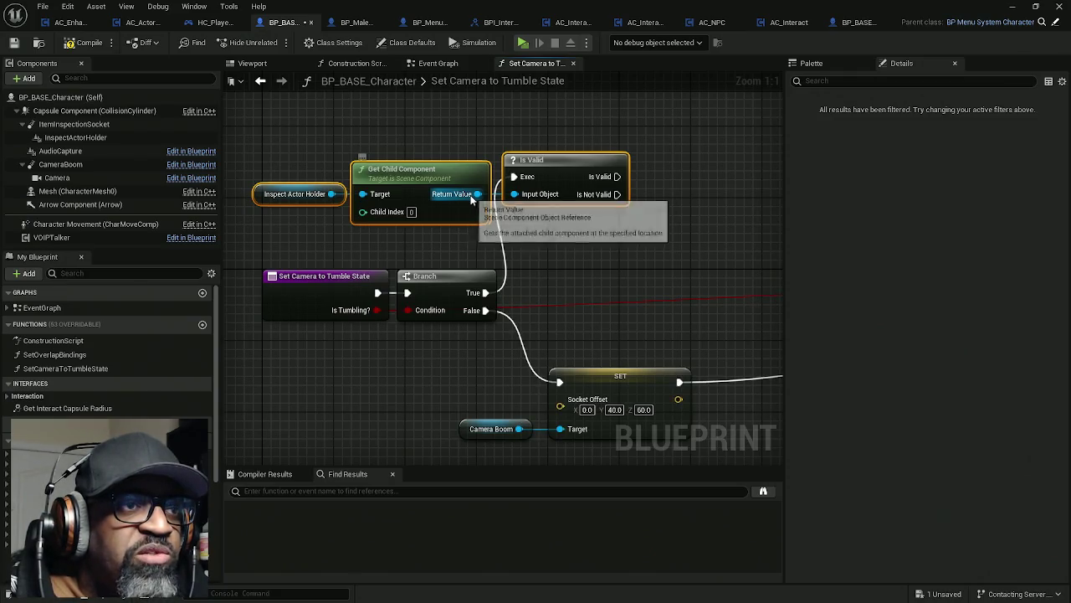
{"action": "left_click_drag", "start_coordinate": [476, 195], "coordinate": [640, 227]}
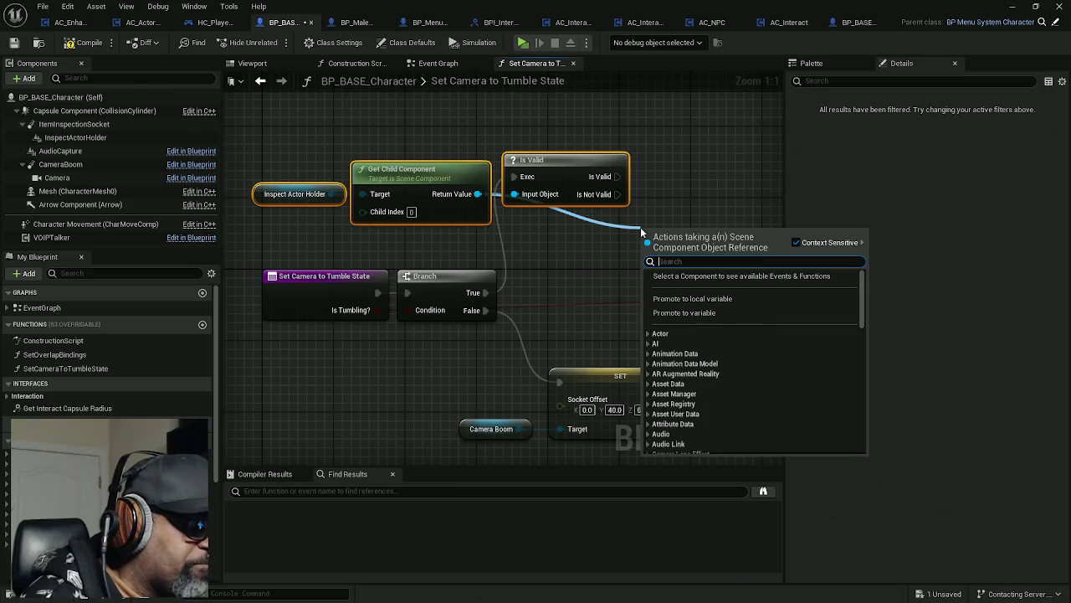
- Attach a Get Component Bounds node to the child component's Return Value and position it
{"action": "type", "text": "exten"}
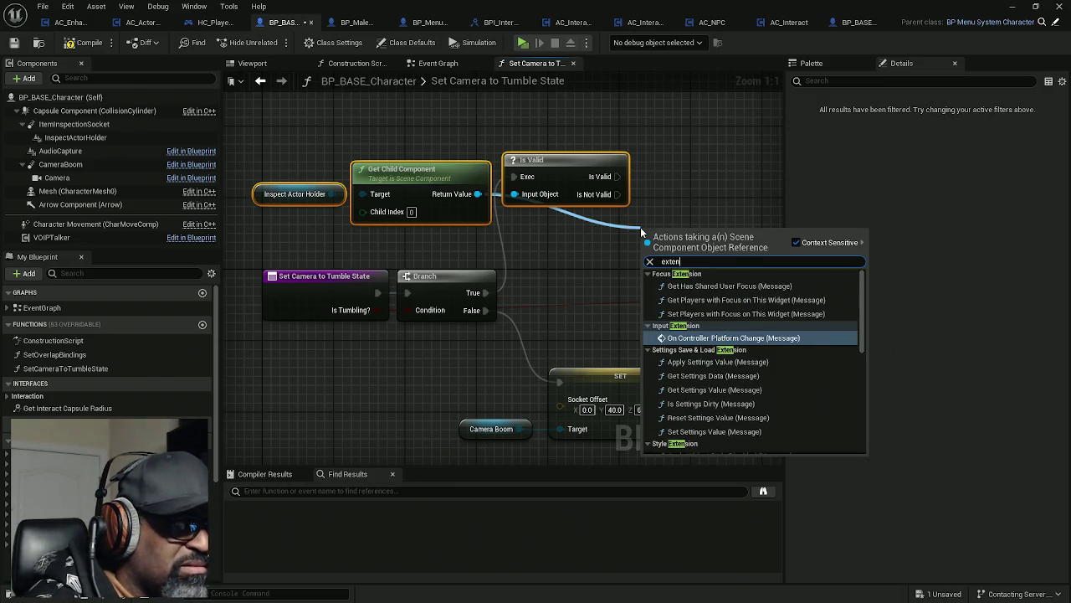
{"action": "key", "text": "BackSpace"}
{"action": "key", "text": "BackSpace"}
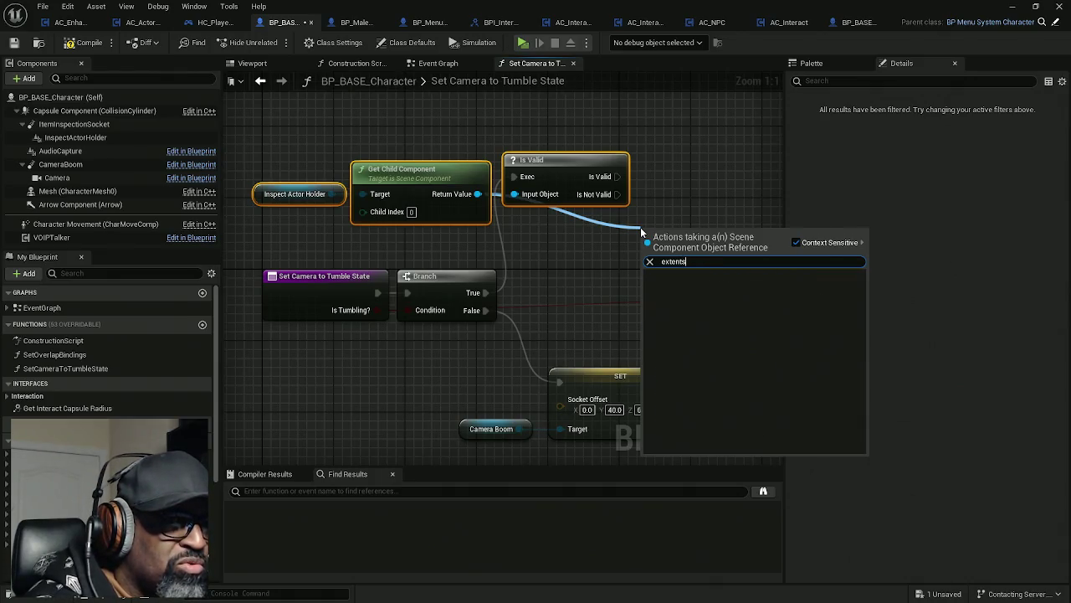
{"action": "key", "text": "BackSpace"}
{"action": "key", "text": "BackSpace"}
{"action": "key", "text": "BackSpace"}
{"action": "type", "text": "bounds"}
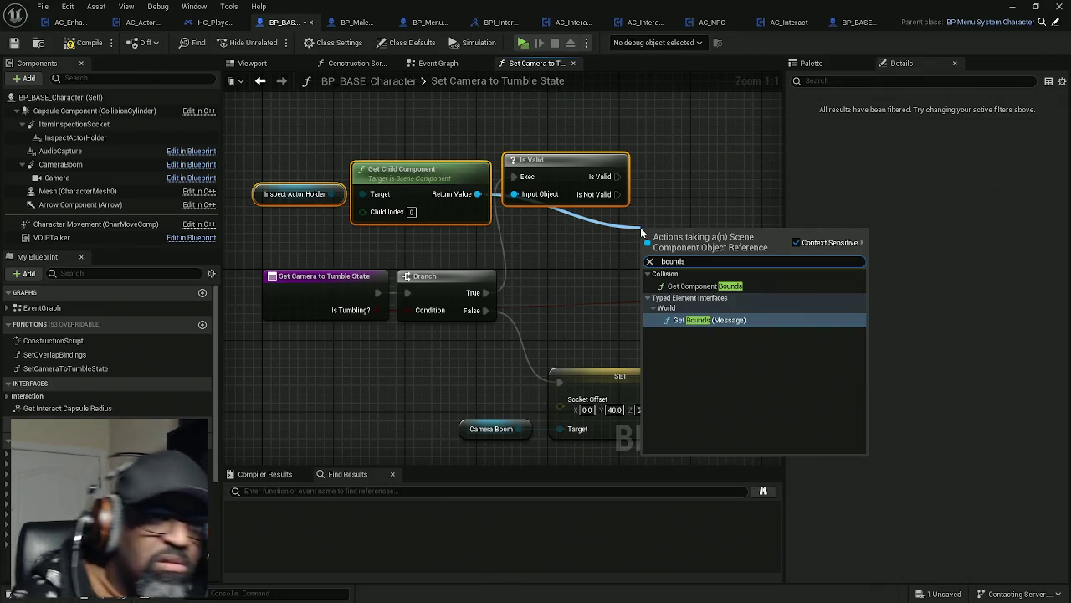
{"action": "left_click", "coordinate": [682, 285]}
{"action": "left_click_drag", "start_coordinate": [680, 277], "coordinate": [564, 269]}
{"action": "left_click_drag", "start_coordinate": [668, 235], "coordinate": [588, 237]}
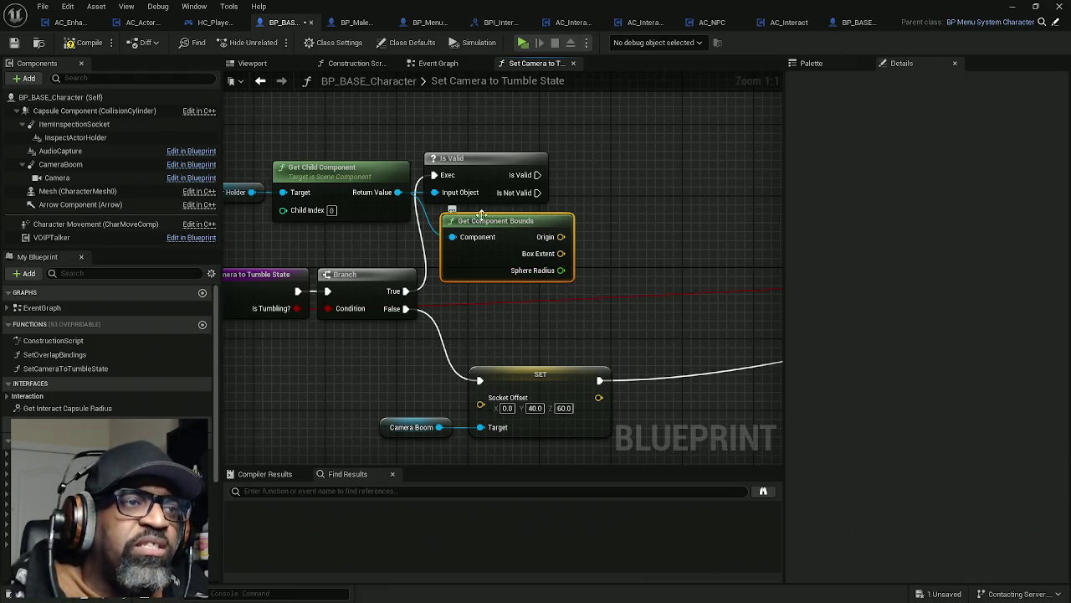
{"action": "left_click_drag", "start_coordinate": [398, 192], "coordinate": [598, 196]}
- Add a Set Relative Location node for the child, executed when Is Valid passes
{"action": "type", "text": "set rela"}
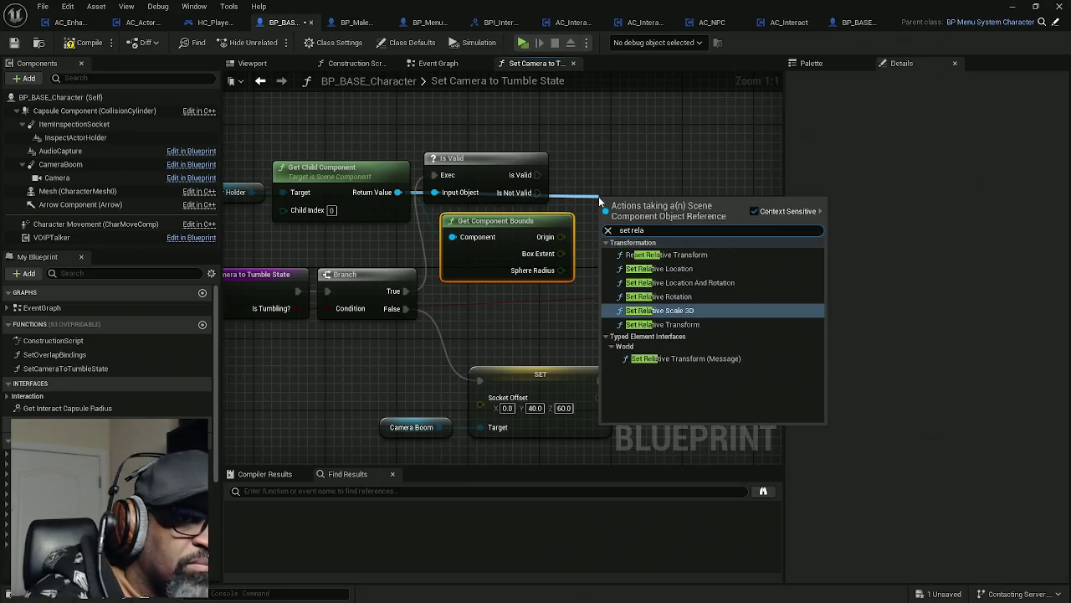
{"action": "left_click", "coordinate": [674, 268]}
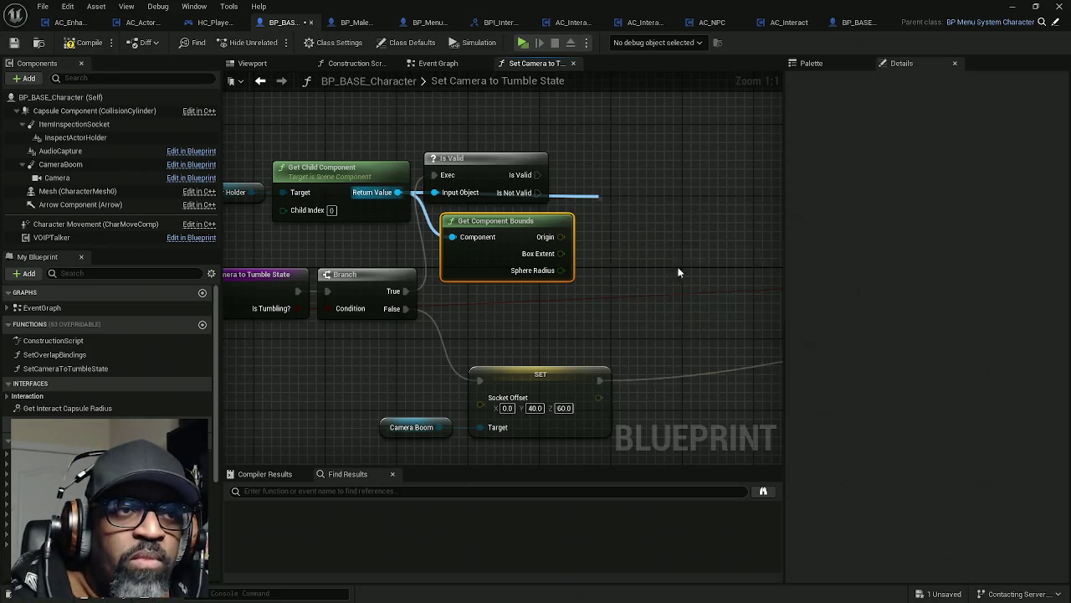
{"action": "mouse_move", "coordinate": [628, 213]}
{"action": "left_mouse_down"}
{"action": "mouse_move", "coordinate": [534, 235]}
{"action": "mouse_move", "coordinate": [587, 193]}
{"action": "mouse_move", "coordinate": [427, 188]}
{"action": "left_mouse_up"}
{"action": "mouse_move", "coordinate": [543, 181]}
{"action": "left_mouse_down"}
{"action": "mouse_move", "coordinate": [569, 172]}
{"action": "mouse_move", "coordinate": [692, 184]}
{"action": "left_mouse_up"}
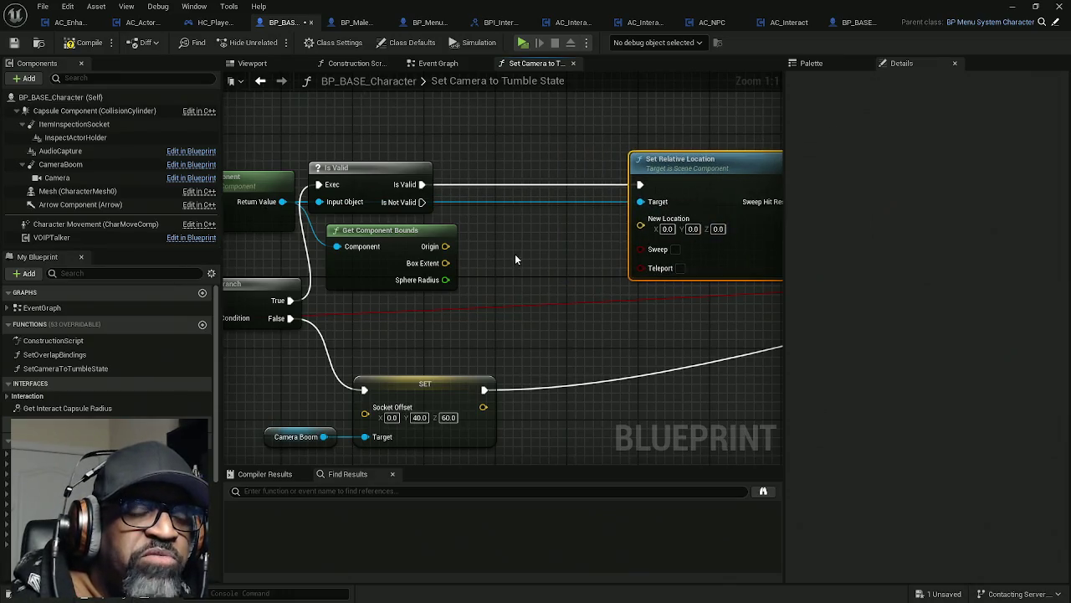
{"action": "left_click_drag", "start_coordinate": [514, 253], "coordinate": [492, 240]}
- Feed Origin minus Box Extent from the bounds node into New Location
{"action": "left_click_drag", "start_coordinate": [419, 232], "coordinate": [473, 230]}
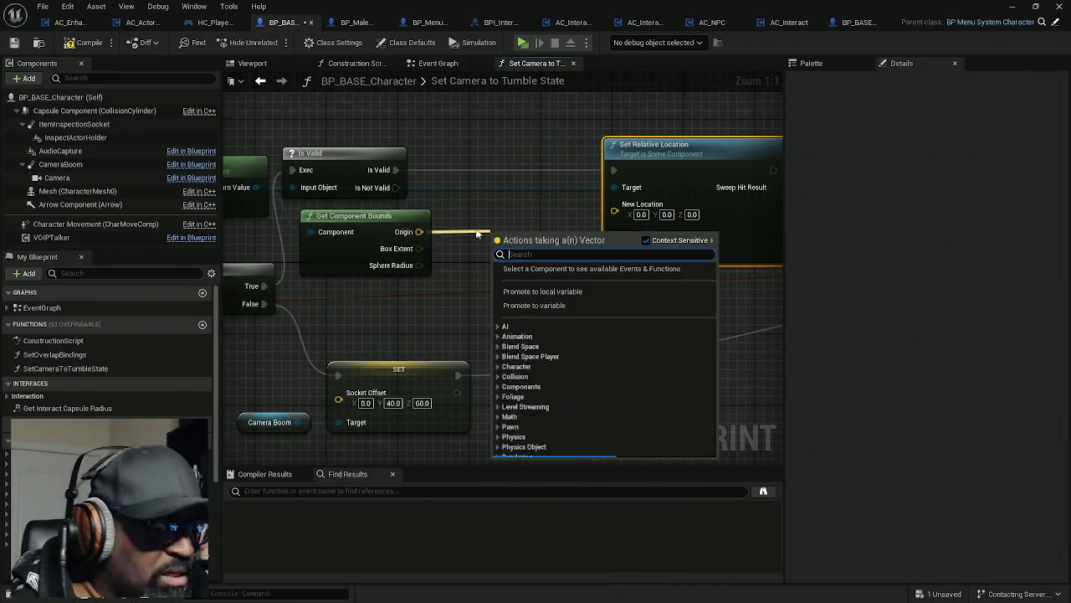
{"action": "type", "text": "-"}
{"action": "left_click", "coordinate": [538, 293]}
{"action": "mouse_move", "coordinate": [537, 239]}
{"action": "left_mouse_down"}
{"action": "mouse_move", "coordinate": [503, 233]}
{"action": "mouse_move", "coordinate": [408, 253]}
{"action": "left_mouse_up"}
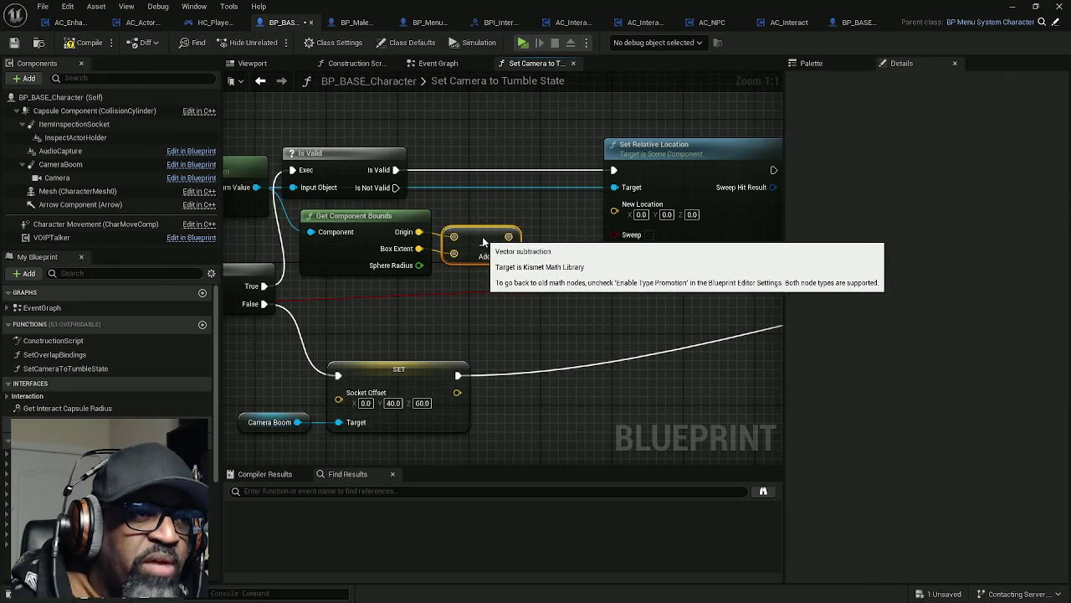
{"action": "left_click_drag", "start_coordinate": [483, 242], "coordinate": [428, 220]}
{"action": "key", "text": "q"}
{"action": "left_click_drag", "start_coordinate": [509, 238], "coordinate": [616, 211]}
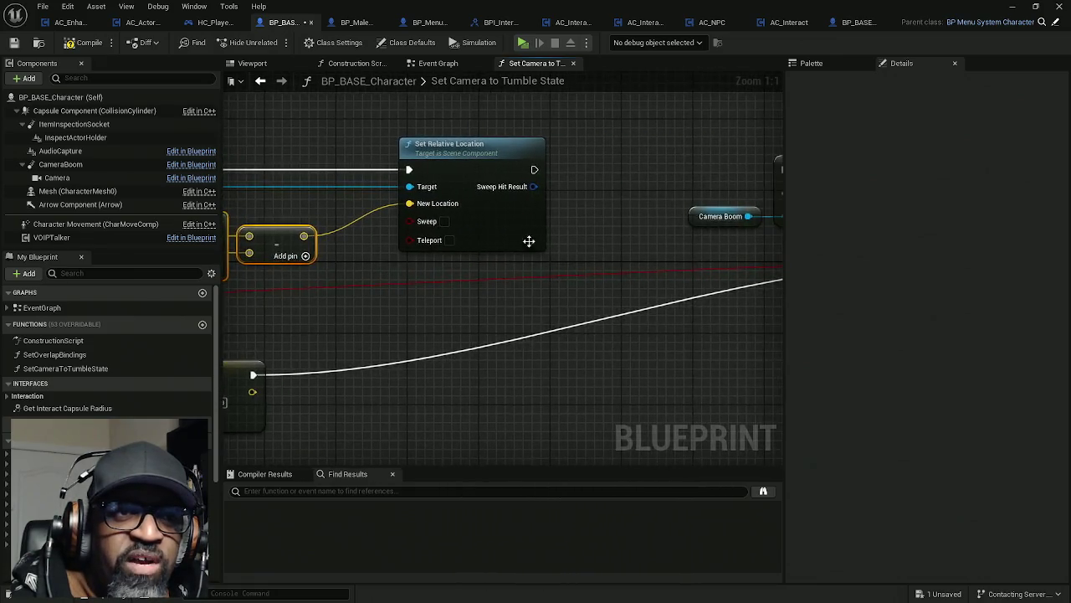
- Chain Set Relative Location into the camera offset SET, then compile and save
{"action": "left_click_drag", "start_coordinate": [473, 256], "coordinate": [339, 272]}
{"action": "left_click_drag", "start_coordinate": [400, 185], "coordinate": [650, 185]}
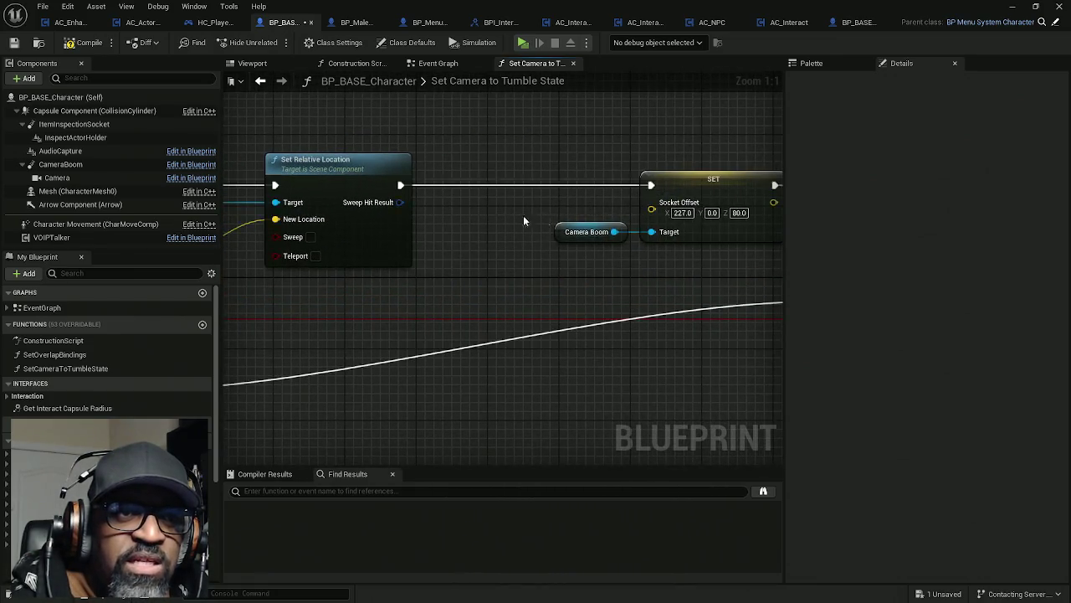
{"action": "left_click", "coordinate": [84, 42]}
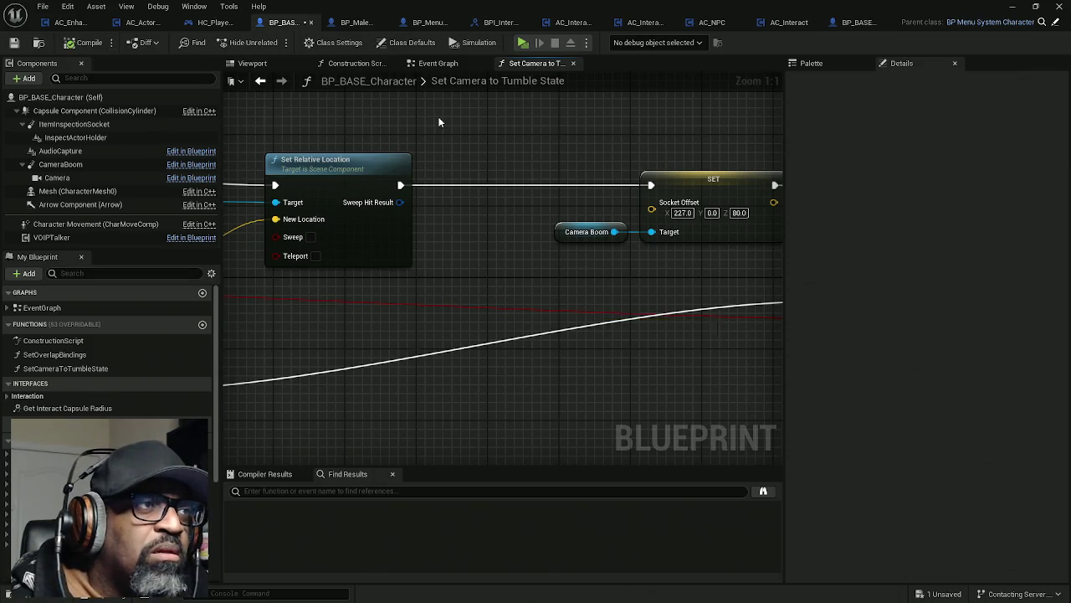
{"action": "scroll", "coordinate": [584, 116], "scroll_direction": "down", "scroll_amount": 3}
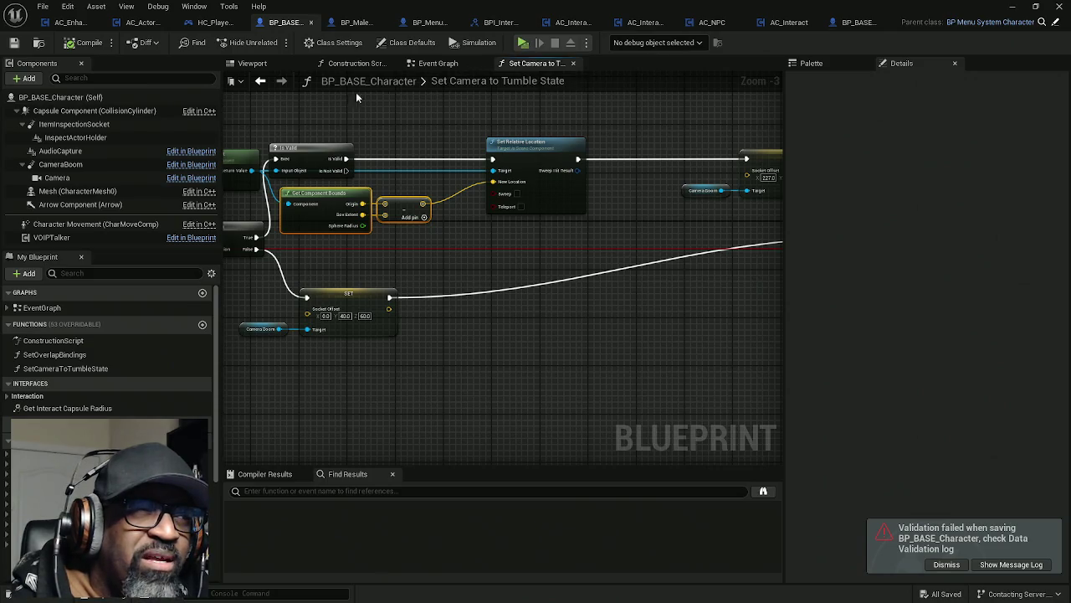
- Review the Set Mobility and Attach Actor To Component nodes in AC_ActorOfInterest
{"action": "left_click", "coordinate": [74, 22]}
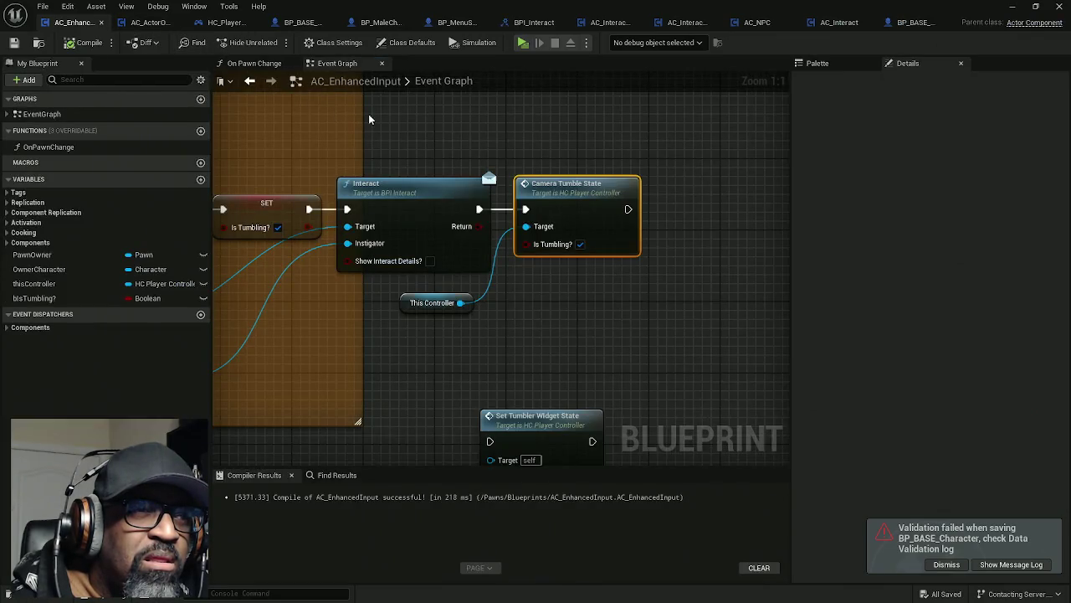
{"action": "left_click", "coordinate": [149, 22]}
{"action": "left_click_drag", "start_coordinate": [649, 215], "coordinate": [340, 220]}
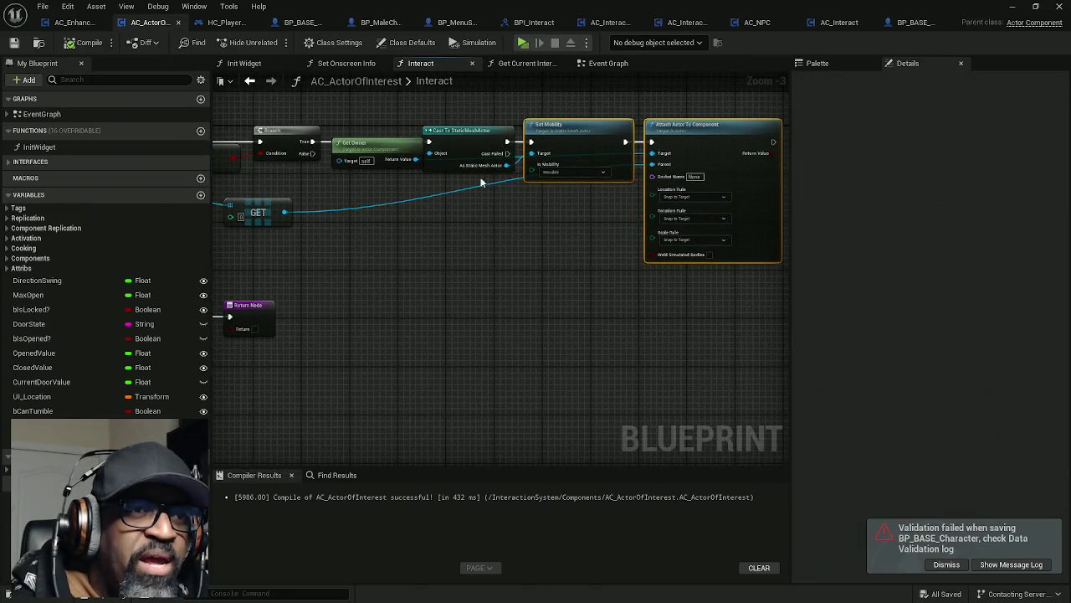
{"action": "left_click", "coordinate": [668, 124]}
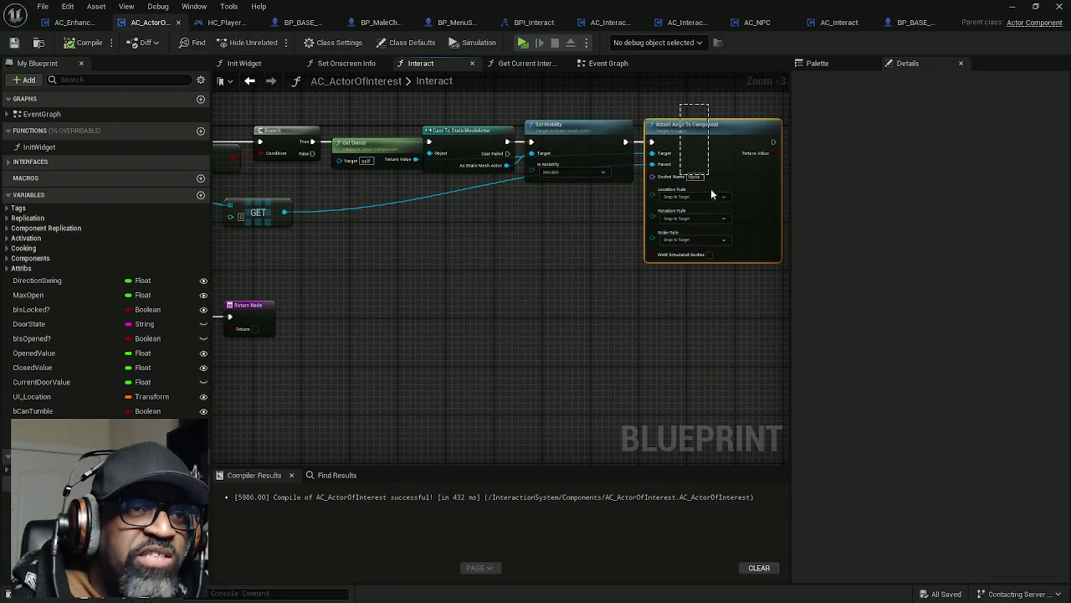
- Check HC_PlayerController, return to BP_BASE_Character, and launch the standalone game preview
{"action": "left_click", "coordinate": [222, 22]}
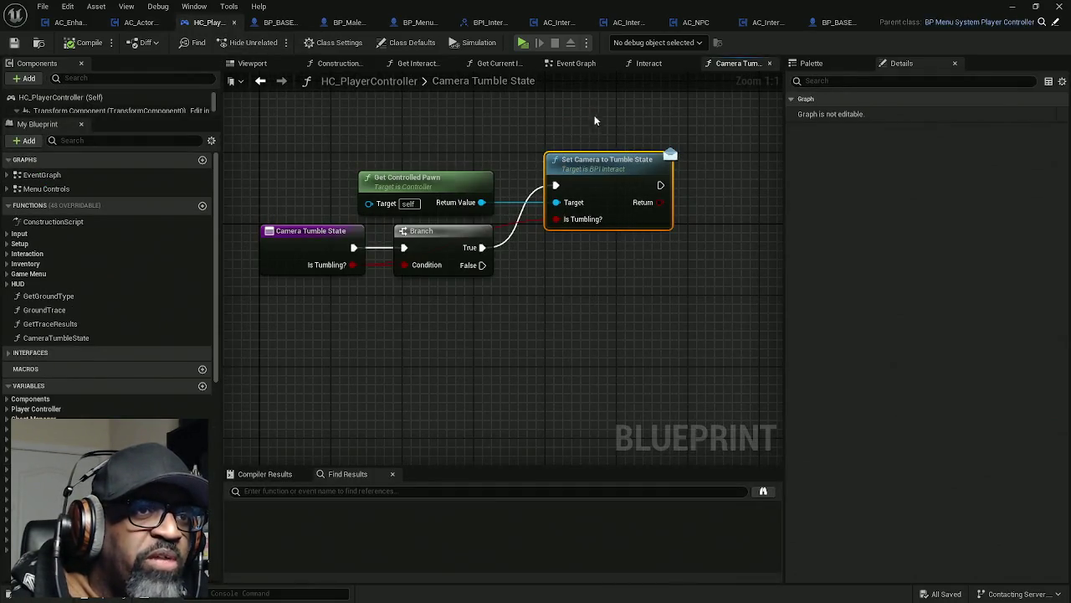
{"action": "left_click", "coordinate": [280, 22]}
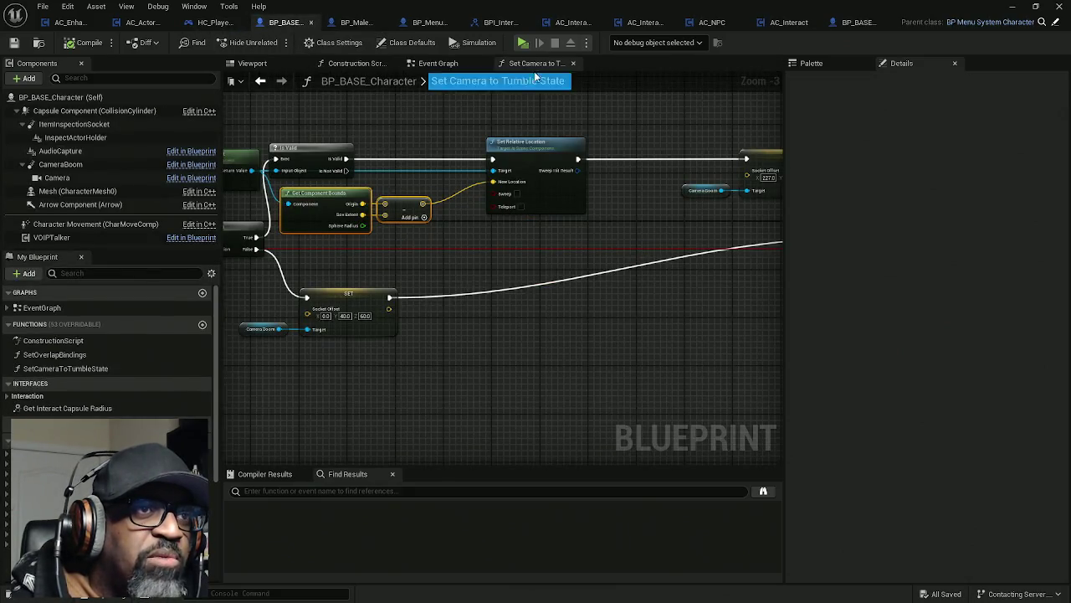
{"action": "scroll", "coordinate": [466, 145], "scroll_direction": "down", "scroll_amount": 4}
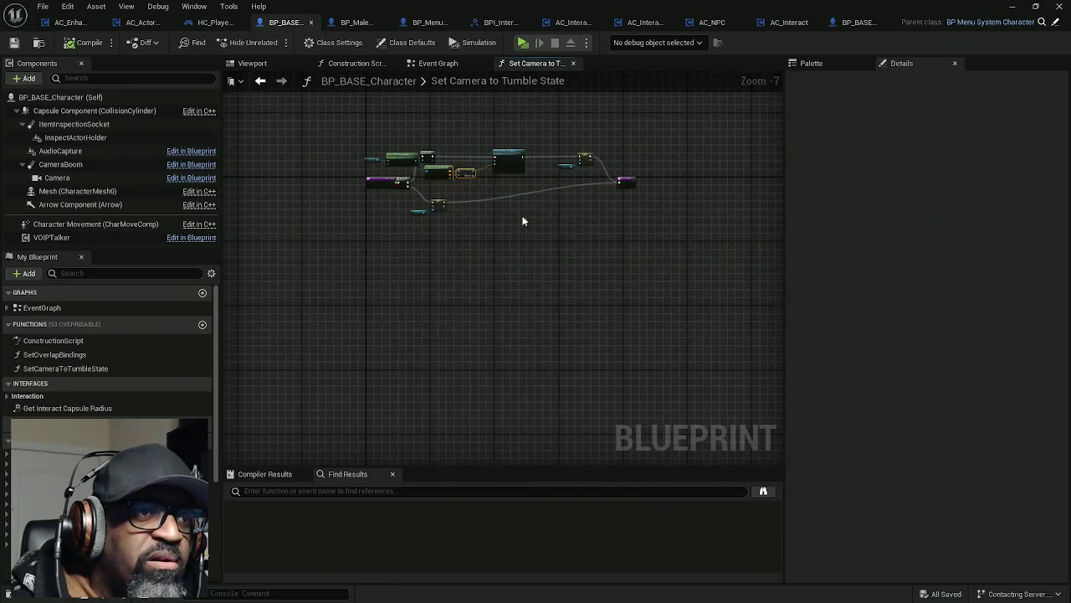
{"action": "scroll", "coordinate": [543, 221], "scroll_direction": "up", "scroll_amount": 4}
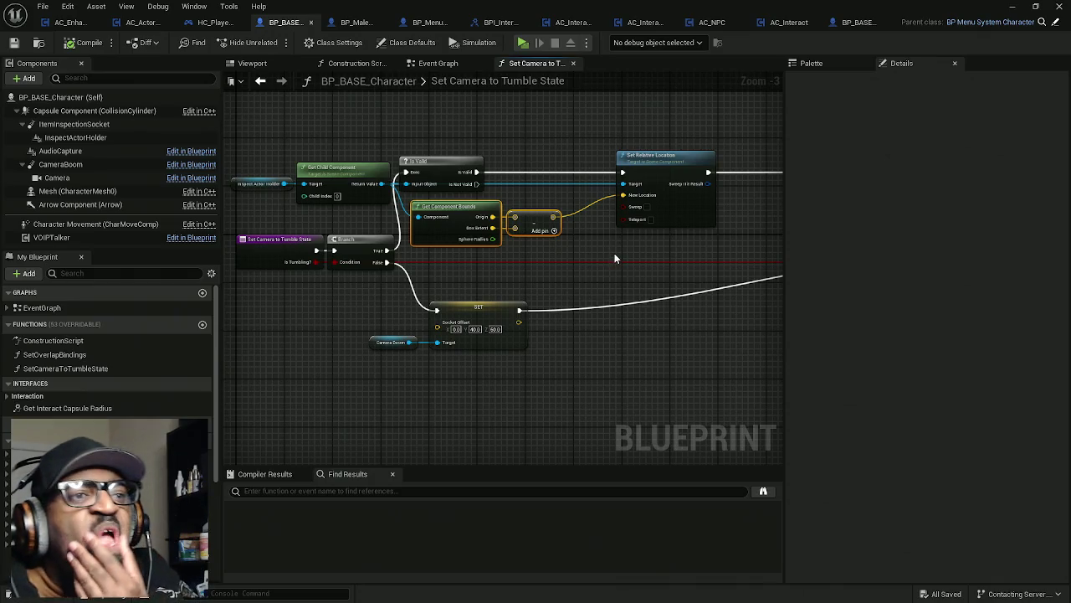
{"action": "left_click", "coordinate": [523, 43]}
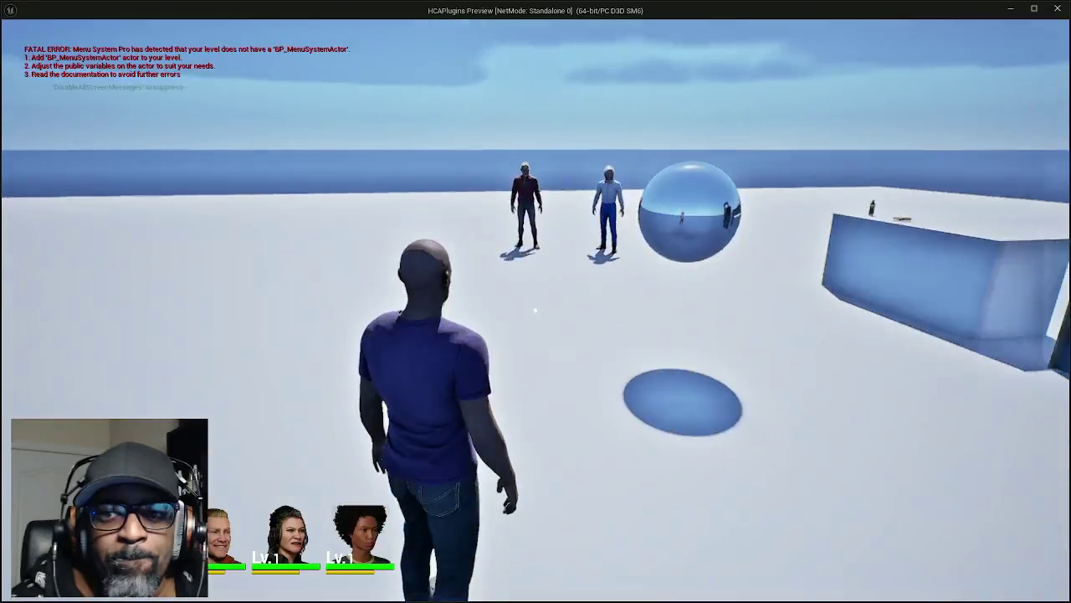
- Walk the character to the soda bottle on the counter, then exit the preview
{"action": "key", "text": "w"}
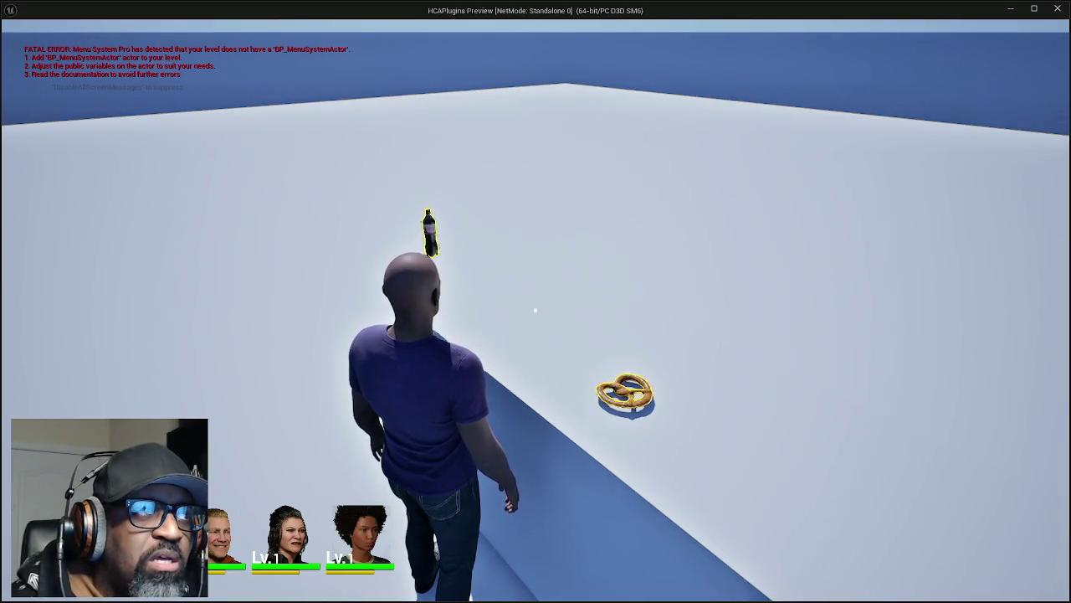
{"action": "key", "text": "Escape"}
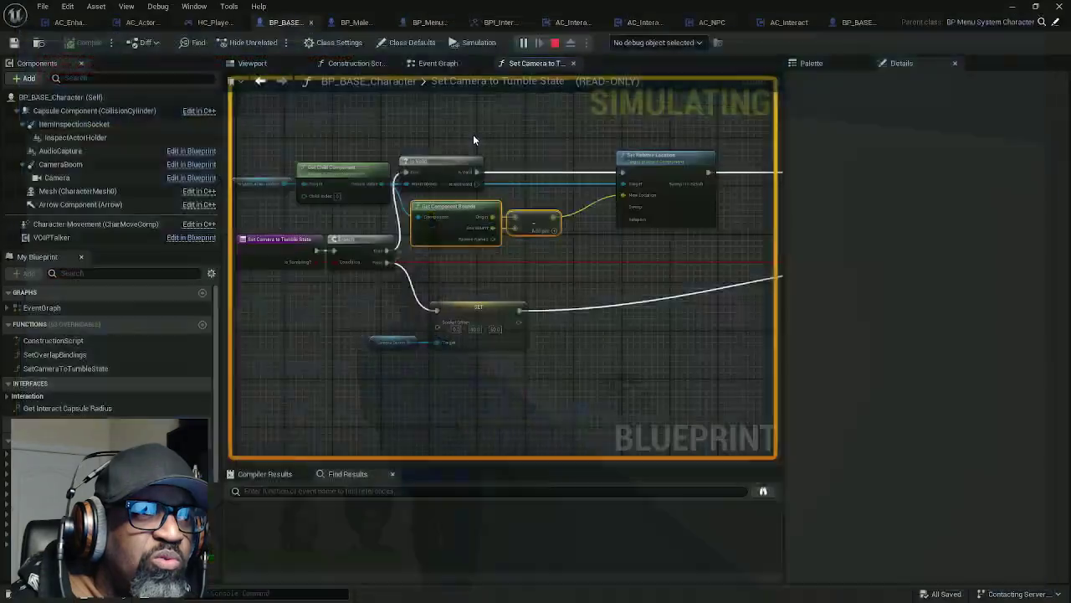
- Add a breakpoint on the Is Valid node, then switch to the BP_MaleCharacterBASE blueprint
{"action": "scroll", "coordinate": [468, 138], "scroll_direction": "down", "scroll_amount": 2}
{"action": "scroll", "coordinate": [410, 156], "scroll_direction": "up", "scroll_amount": 3}
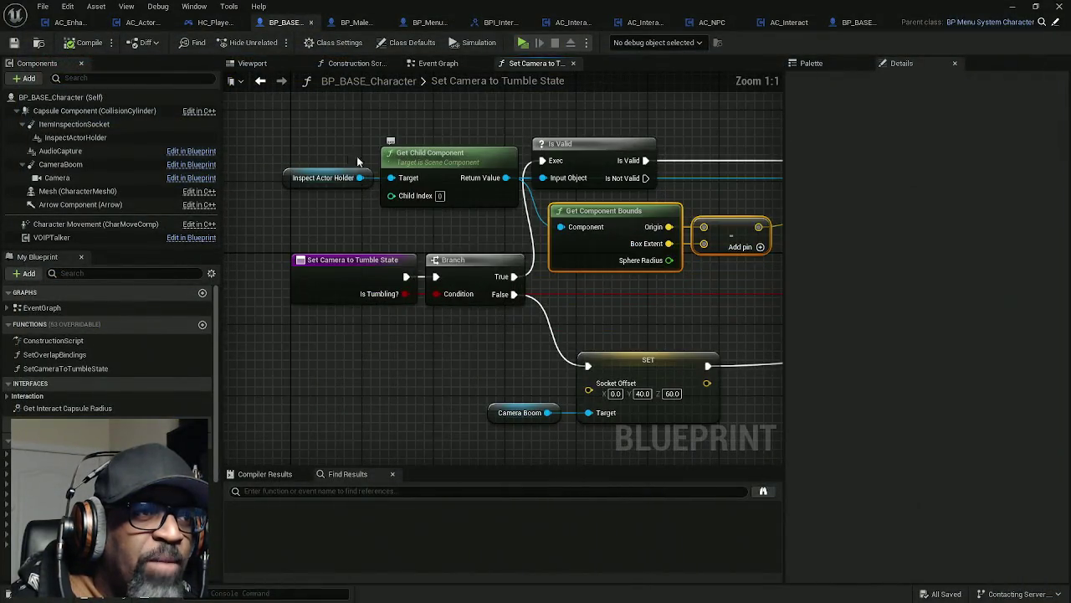
{"action": "mouse_move", "coordinate": [320, 127]}
{"action": "left_mouse_down"}
{"action": "mouse_move", "coordinate": [447, 223]}
{"action": "mouse_move", "coordinate": [492, 238]}
{"action": "mouse_move", "coordinate": [439, 218]}
{"action": "mouse_move", "coordinate": [483, 235]}
{"action": "left_mouse_up"}
{"action": "left_click_drag", "start_coordinate": [293, 134], "coordinate": [469, 230]}
{"action": "left_click_drag", "start_coordinate": [318, 121], "coordinate": [495, 240]}
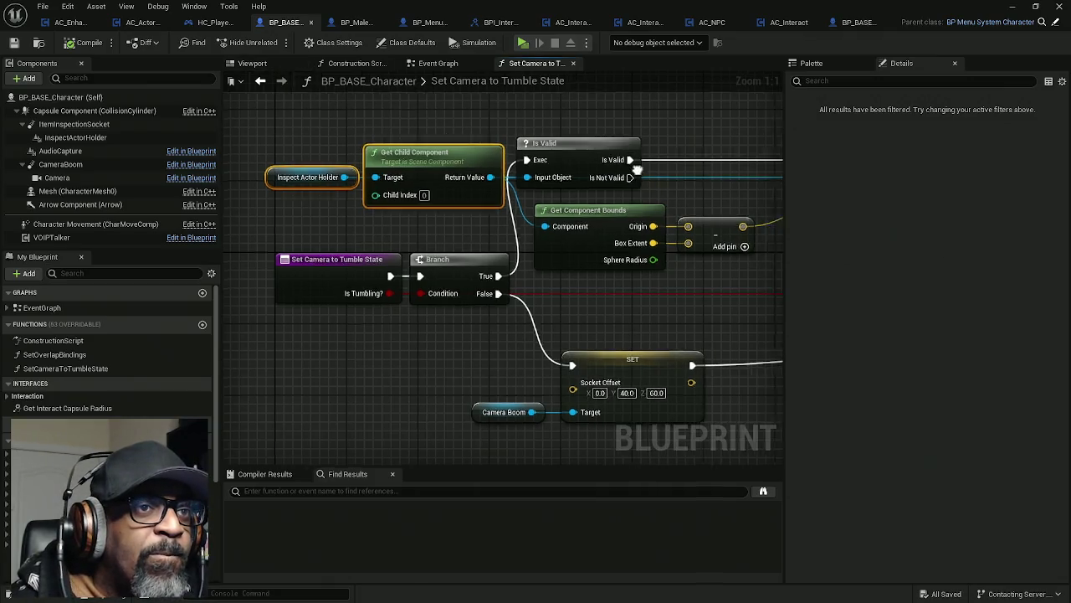
{"action": "right_click", "coordinate": [466, 148]}
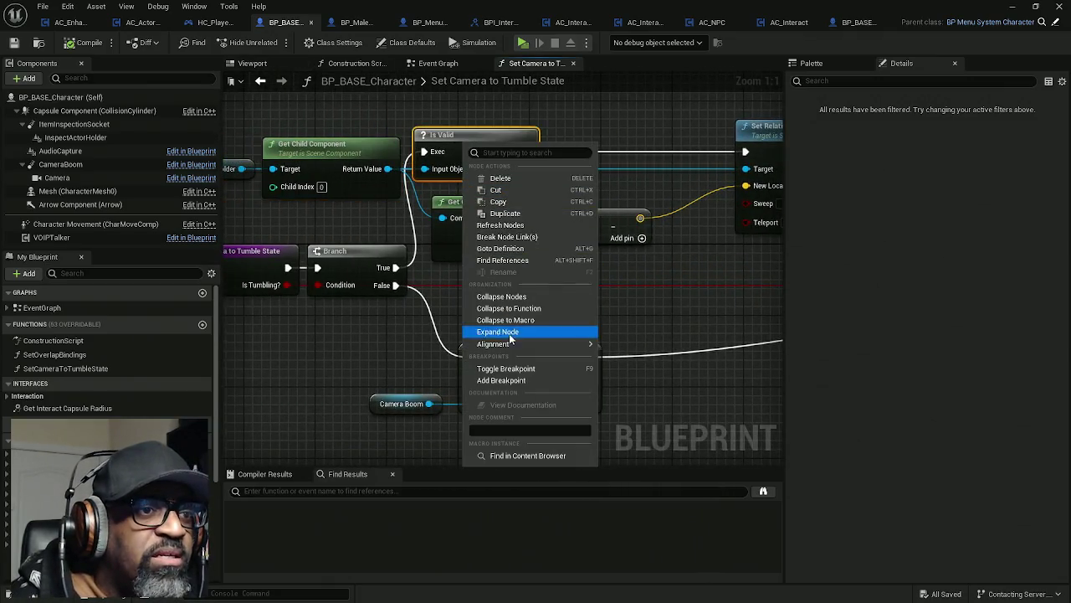
{"action": "left_click", "coordinate": [502, 380]}
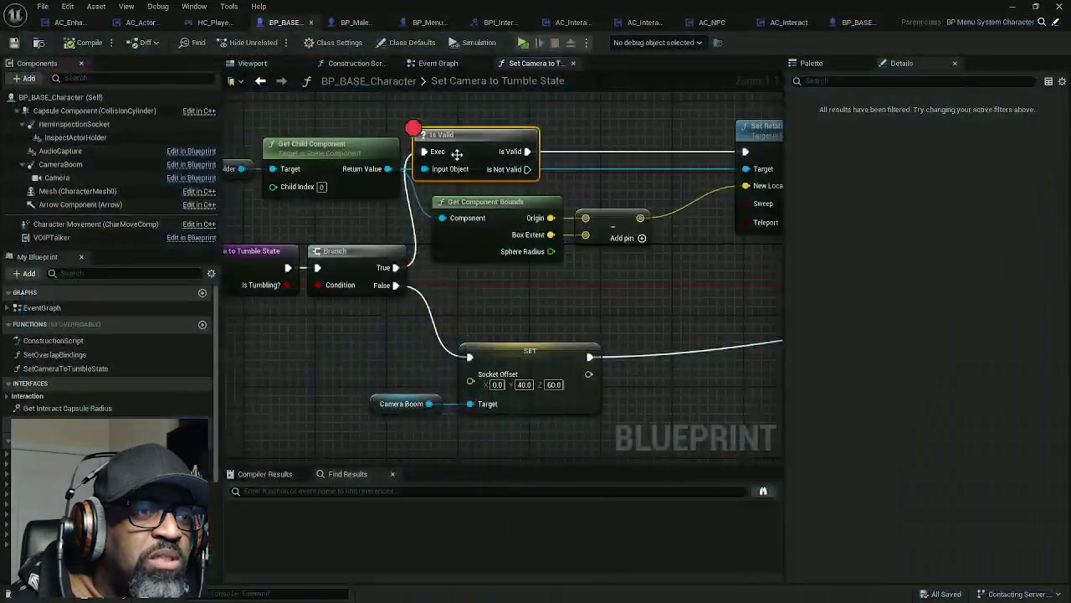
{"action": "mouse_move", "coordinate": [343, 199]}
{"action": "left_mouse_down"}
{"action": "mouse_move", "coordinate": [495, 185]}
{"action": "mouse_move", "coordinate": [482, 187]}
{"action": "left_mouse_up"}
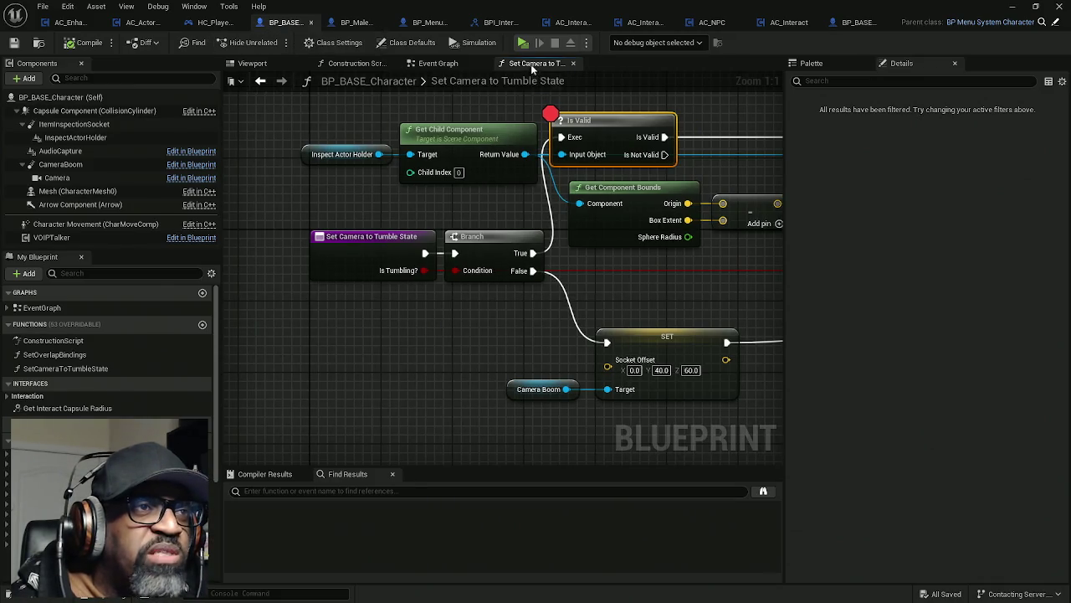
{"action": "left_click", "coordinate": [364, 22]}
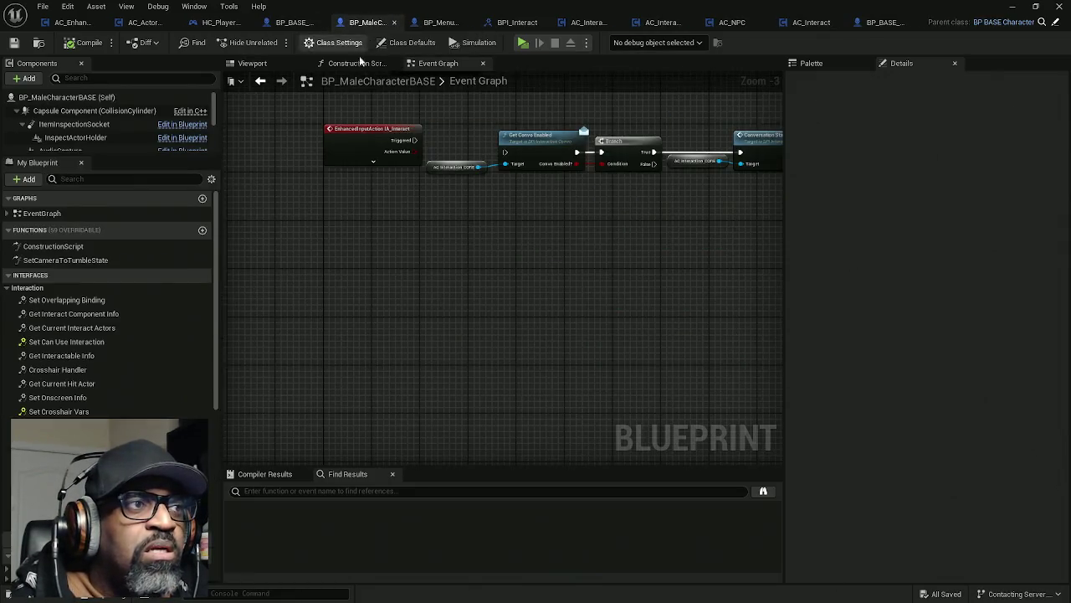
- Delete BP_MaleCharacterBASE's SetCameraToTumbleState function, then compile and save
{"action": "left_click", "coordinate": [57, 261]}
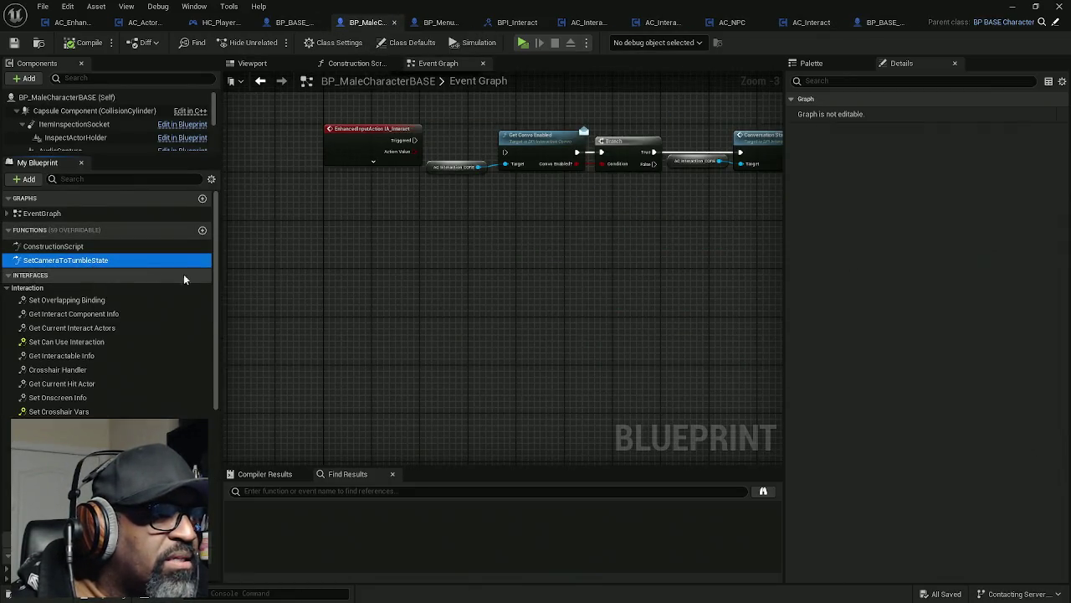
{"action": "key", "text": "Delete"}
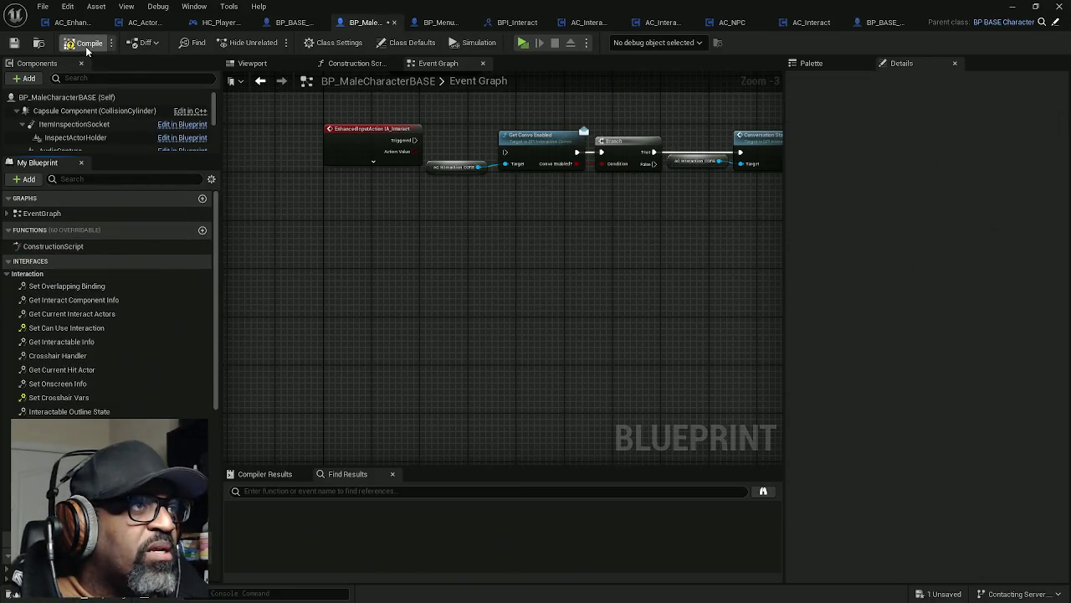
{"action": "left_click", "coordinate": [85, 46]}
{"action": "key", "text": "ctrl+s"}
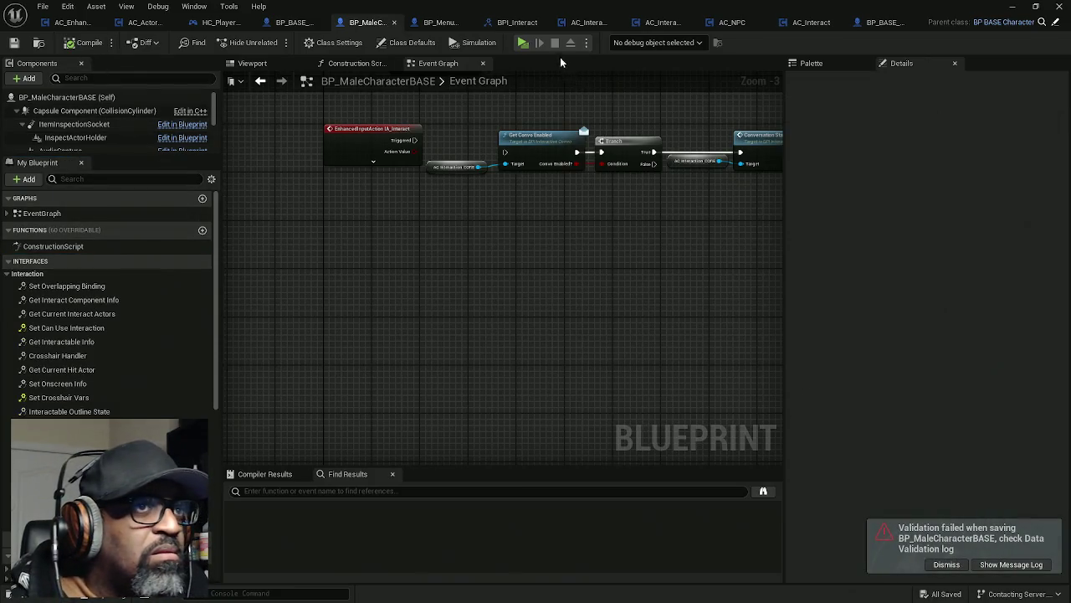
- Play, walk to the counter and interact until the Is Valid breakpoint pauses execution
{"action": "left_click", "coordinate": [527, 50]}
{"action": "key", "text": "w"}
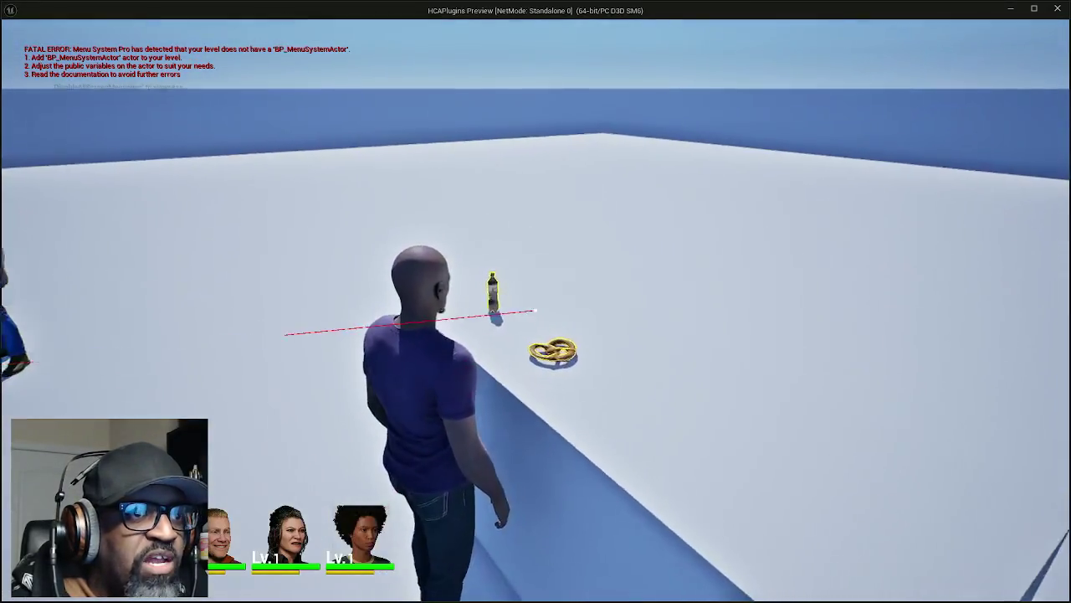
{"action": "key", "text": "Escape"}
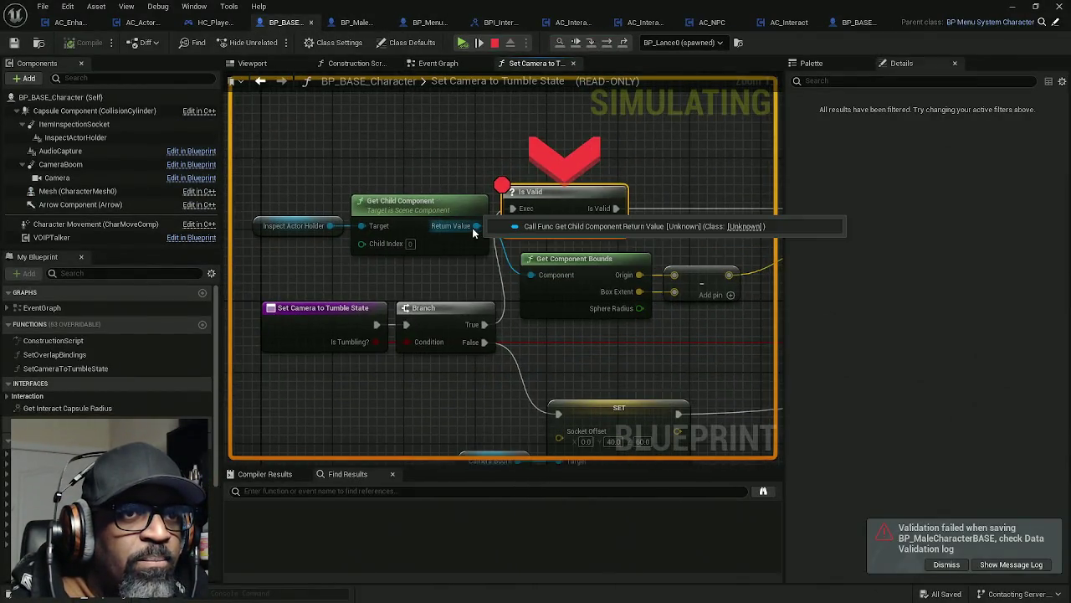
- Read the paused debug values of Inspect Actor Holder, expanding its Component Tags
{"action": "mouse_move", "coordinate": [329, 225]}
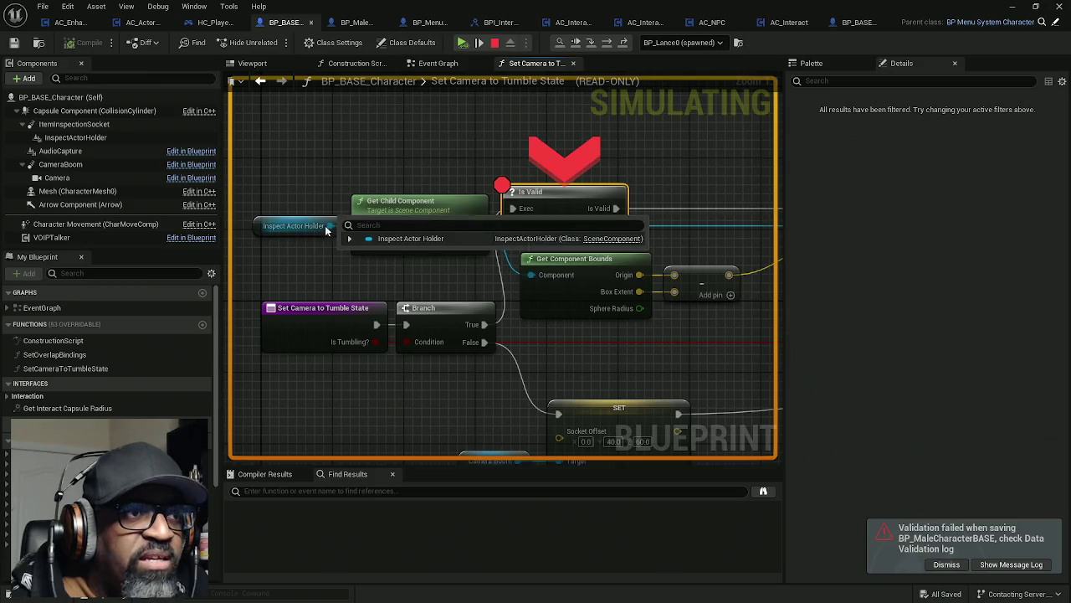
{"action": "left_click", "coordinate": [350, 239]}
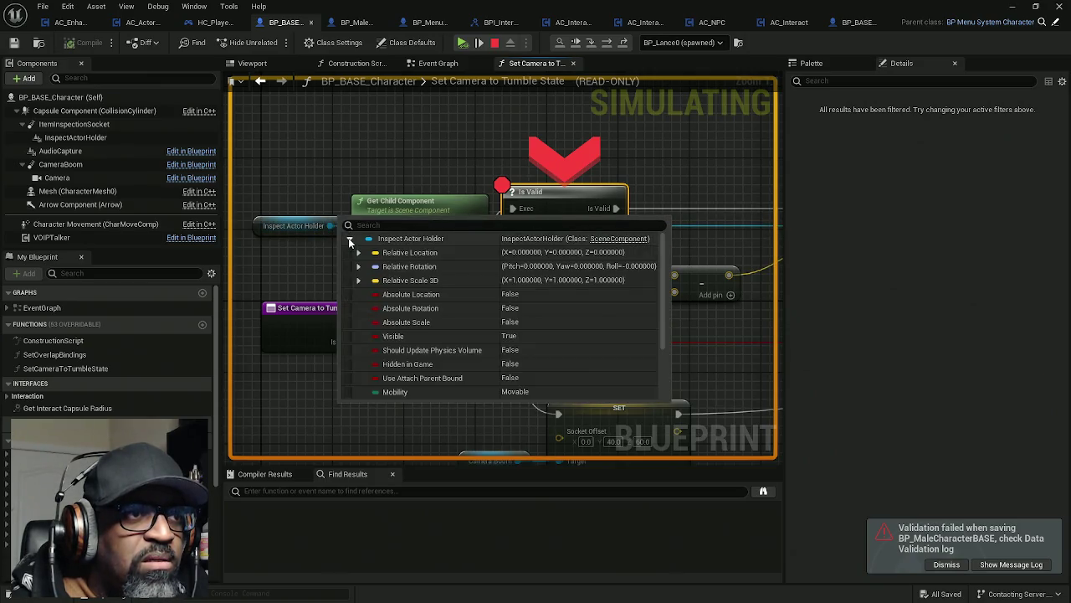
{"action": "scroll", "coordinate": [360, 273], "scroll_direction": "down", "scroll_amount": 5}
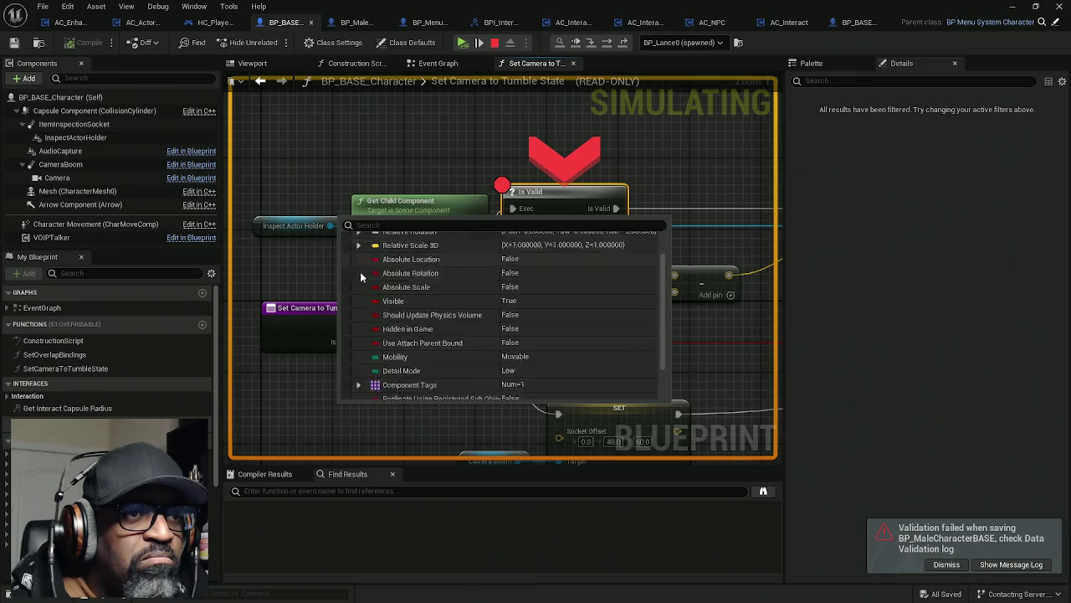
{"action": "left_click", "coordinate": [360, 336]}
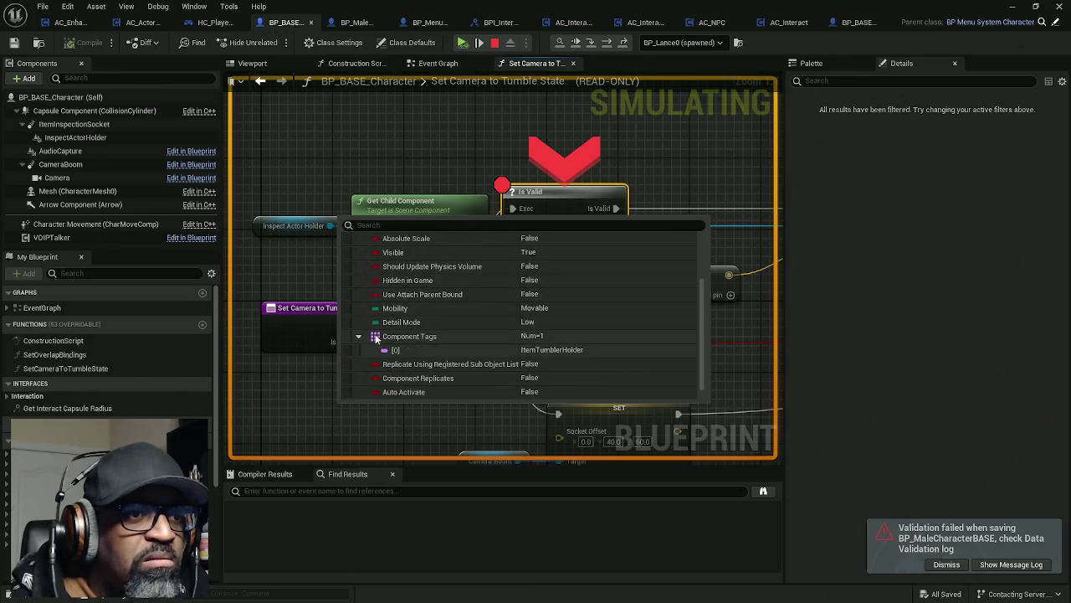
{"action": "left_click_drag", "start_coordinate": [399, 148], "coordinate": [357, 144]}
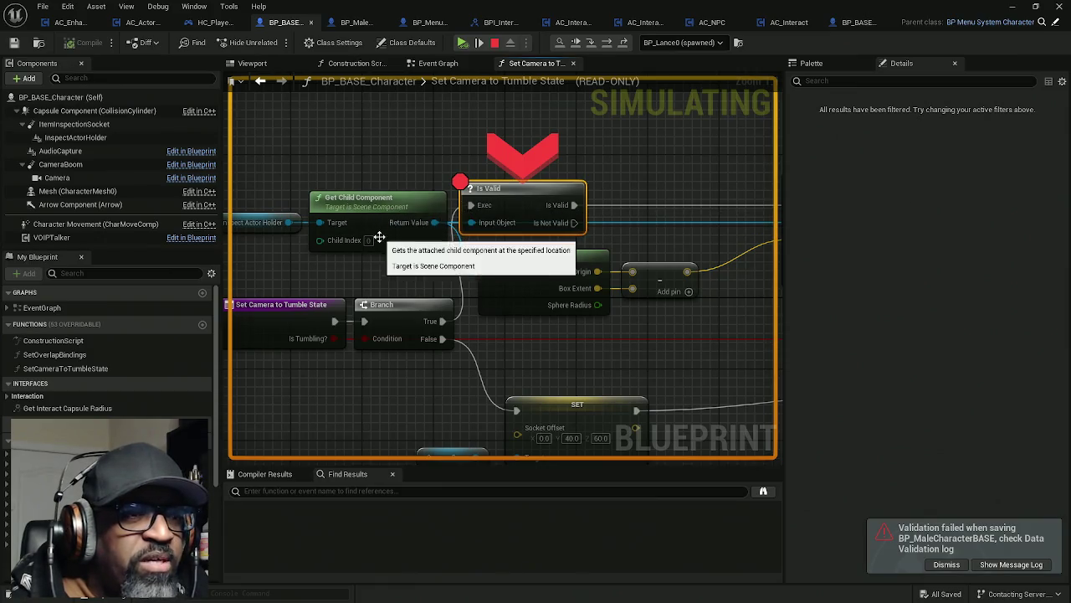
{"action": "mouse_move", "coordinate": [368, 248]}
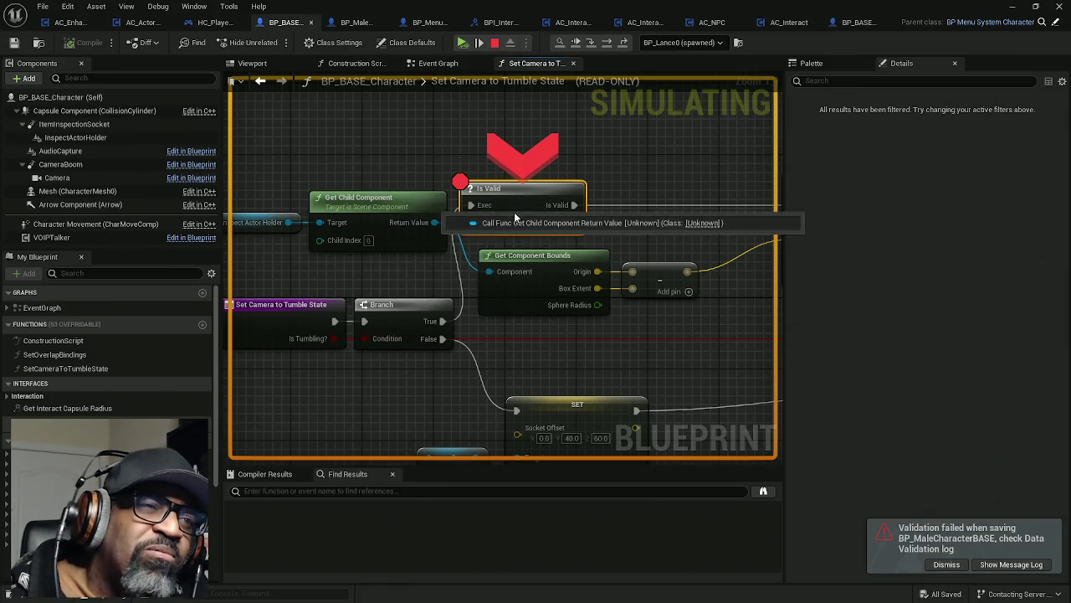
- Revisit the Is Valid node's actions near Set Relative Location, then switch windows with Alt+Tab
{"action": "left_click_drag", "start_coordinate": [530, 195], "coordinate": [417, 193]}
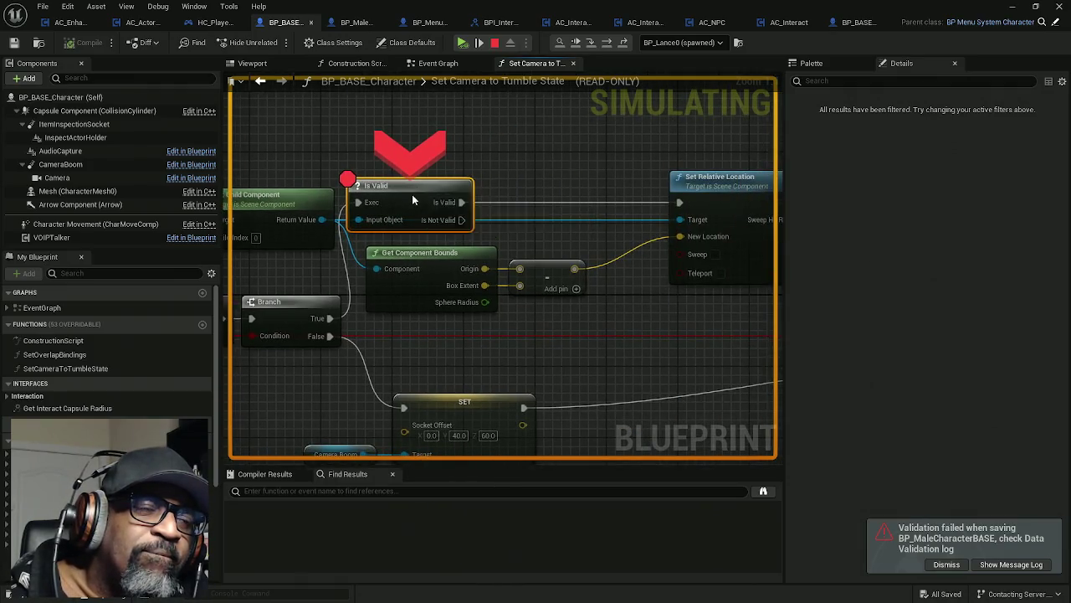
{"action": "right_click", "coordinate": [417, 194]}
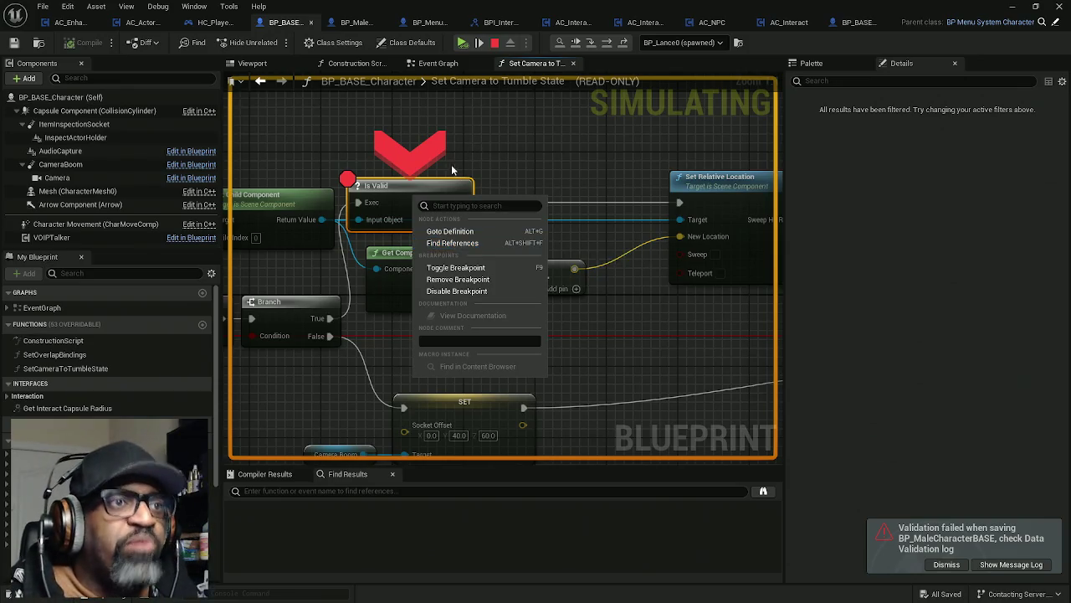
{"action": "right_click", "coordinate": [399, 185]}
{"action": "left_click", "coordinate": [462, 265]}
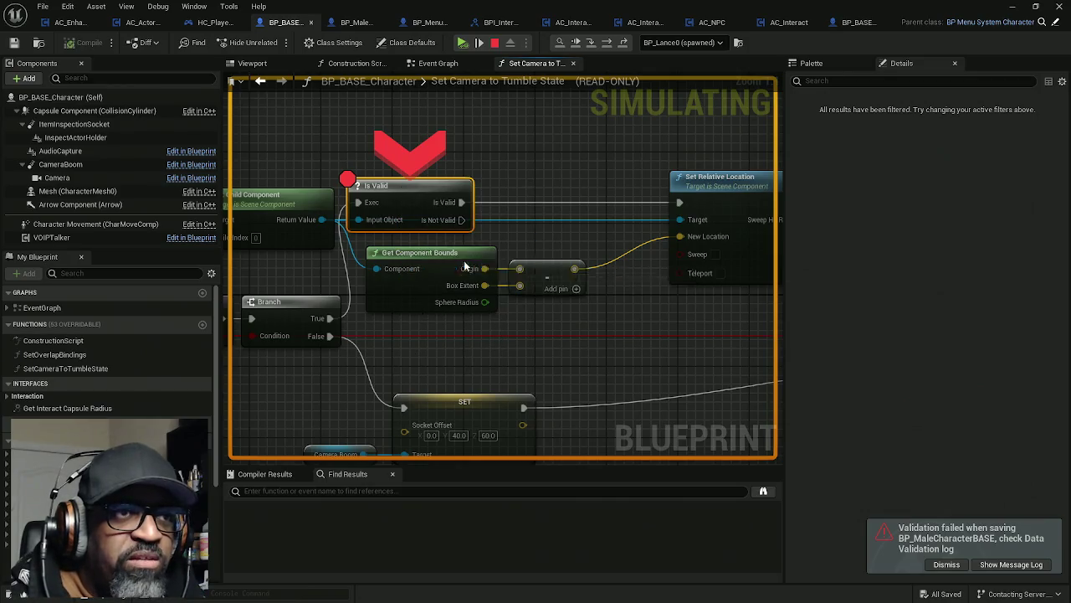
{"action": "key", "text": "alt+Tab"}
{"action": "key", "text": "alt+Tab"}
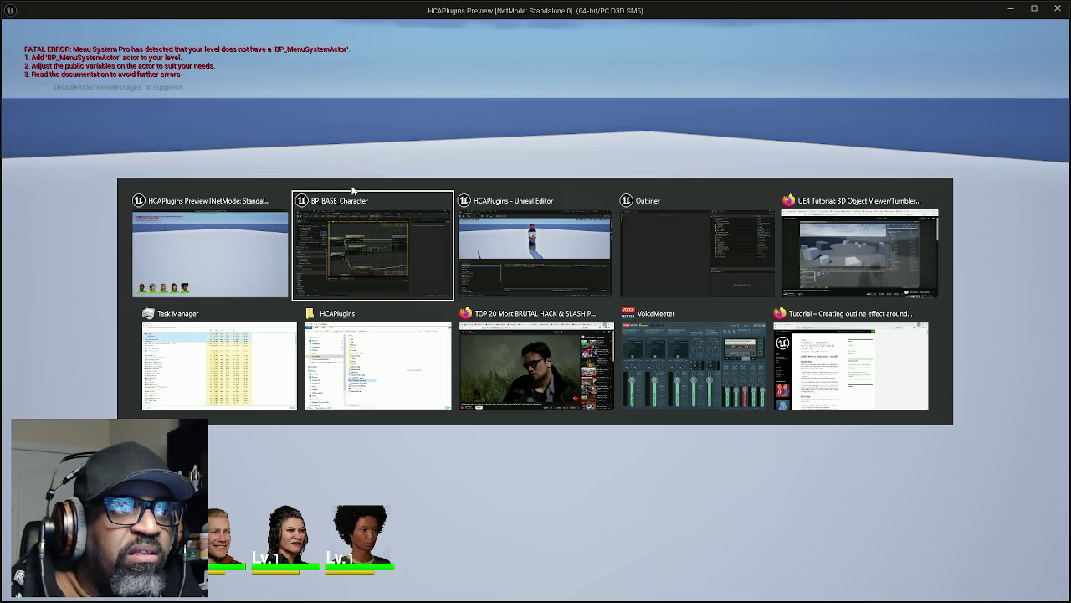
- Inspect BP_Lance0's InspectActorHolder component in the level, then return to the tumble-state graph
{"action": "key", "text": "alt+Tab"}
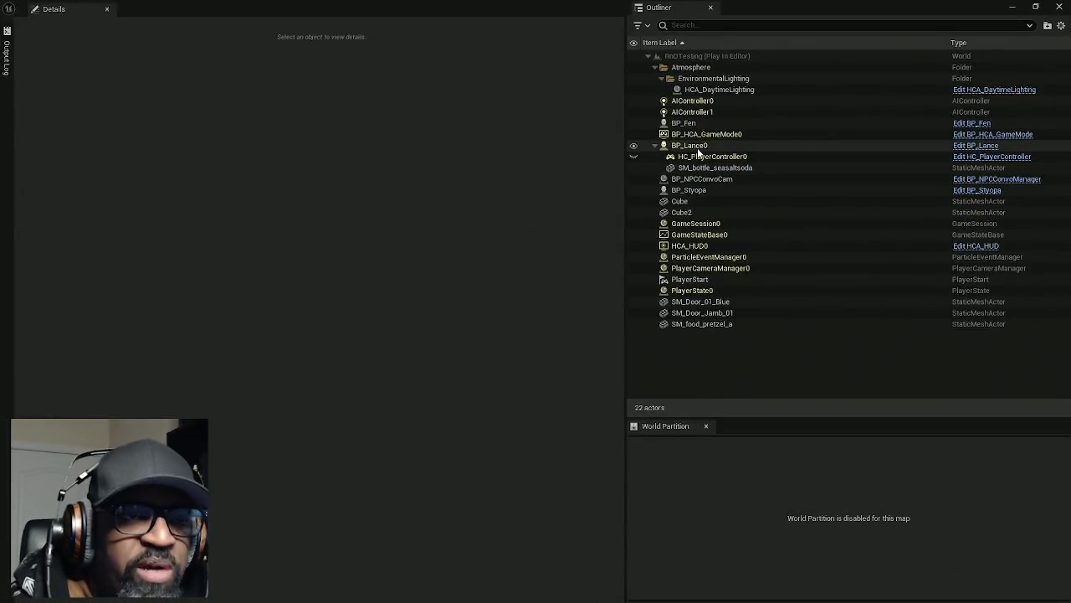
{"action": "left_click", "coordinate": [707, 147]}
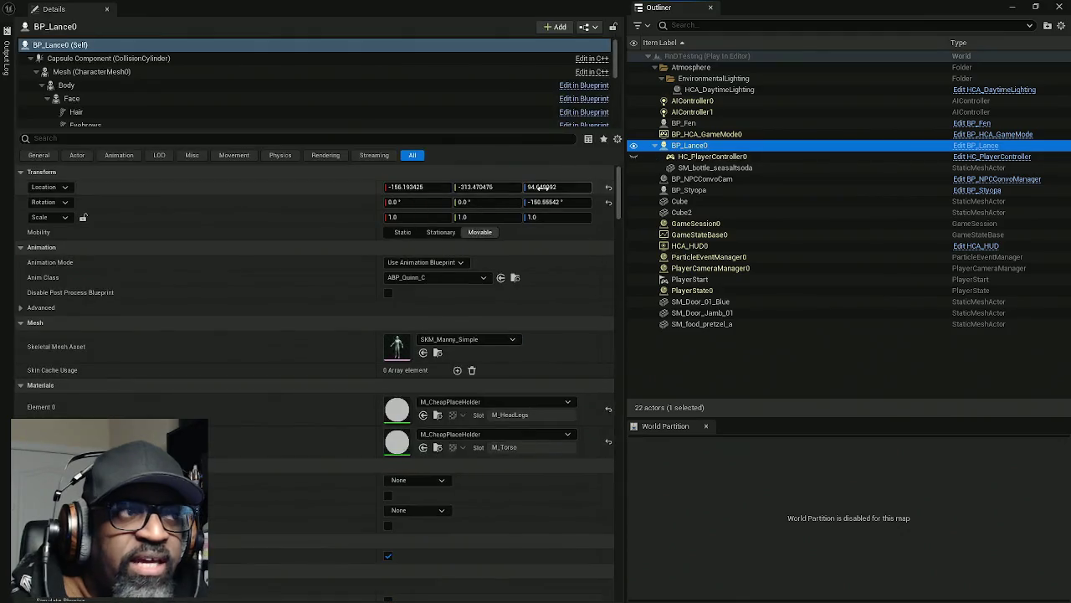
{"action": "left_click", "coordinate": [127, 131]}
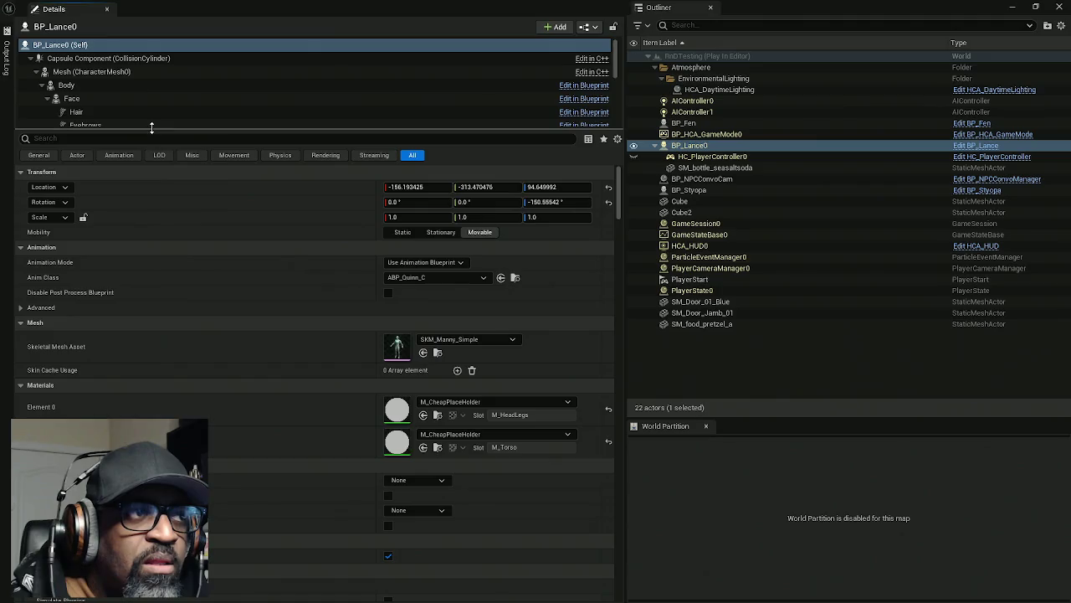
{"action": "mouse_move", "coordinate": [151, 131]}
{"action": "left_mouse_down"}
{"action": "mouse_move", "coordinate": [160, 232]}
{"action": "mouse_move", "coordinate": [143, 255]}
{"action": "left_mouse_up"}
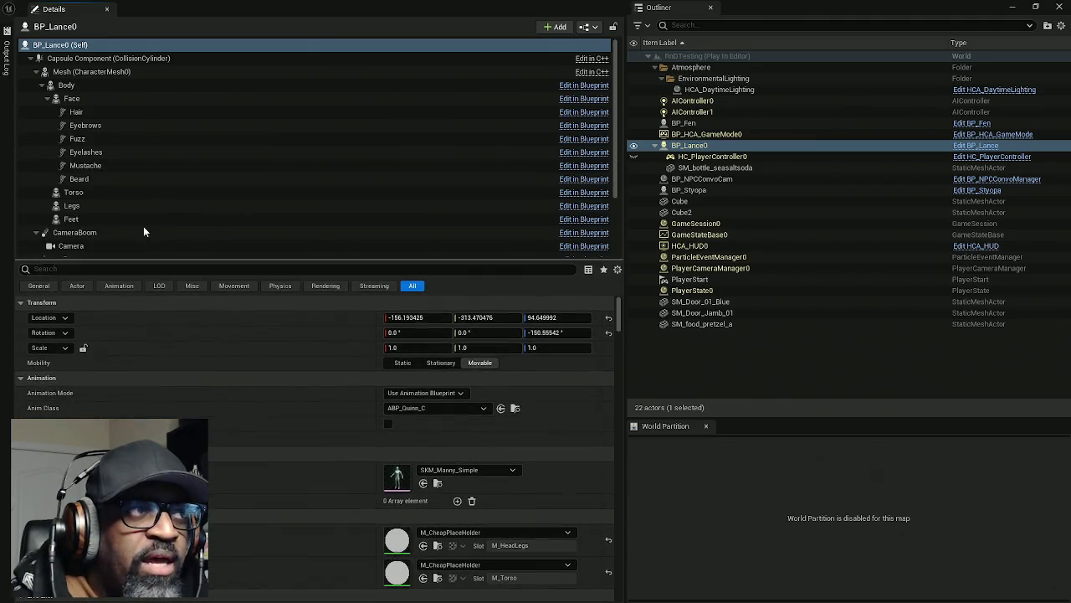
{"action": "left_click", "coordinate": [36, 72]}
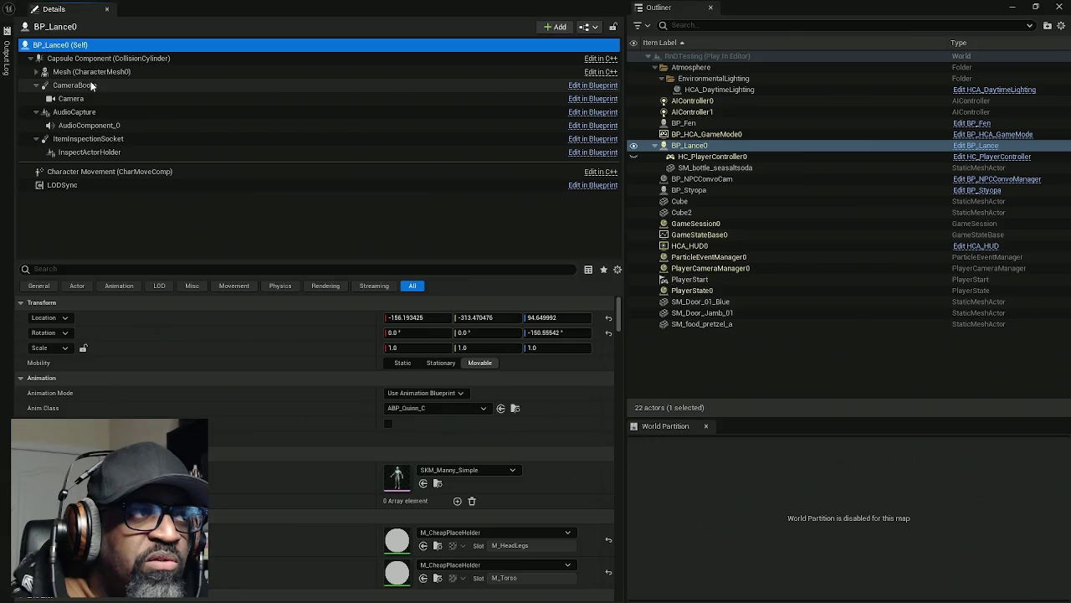
{"action": "left_click", "coordinate": [76, 139]}
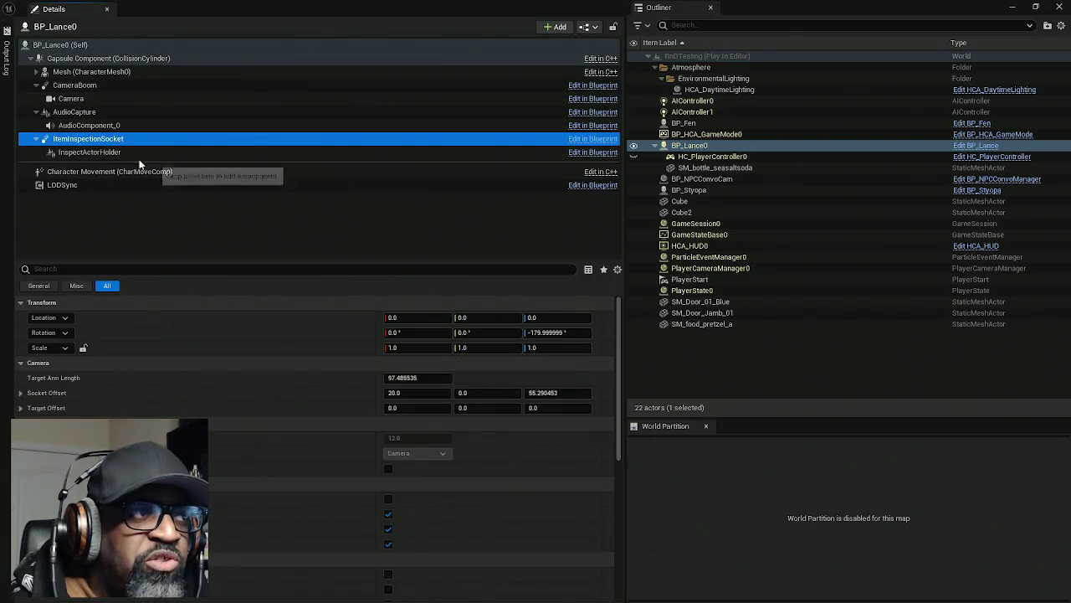
{"action": "left_click", "coordinate": [117, 152]}
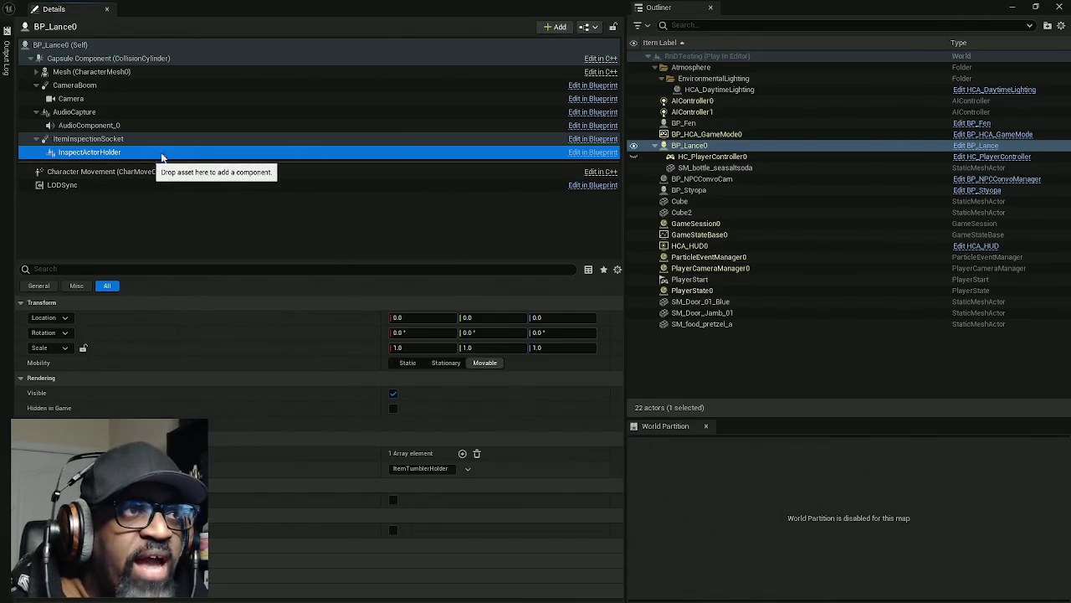
{"action": "left_click", "coordinate": [593, 125]}
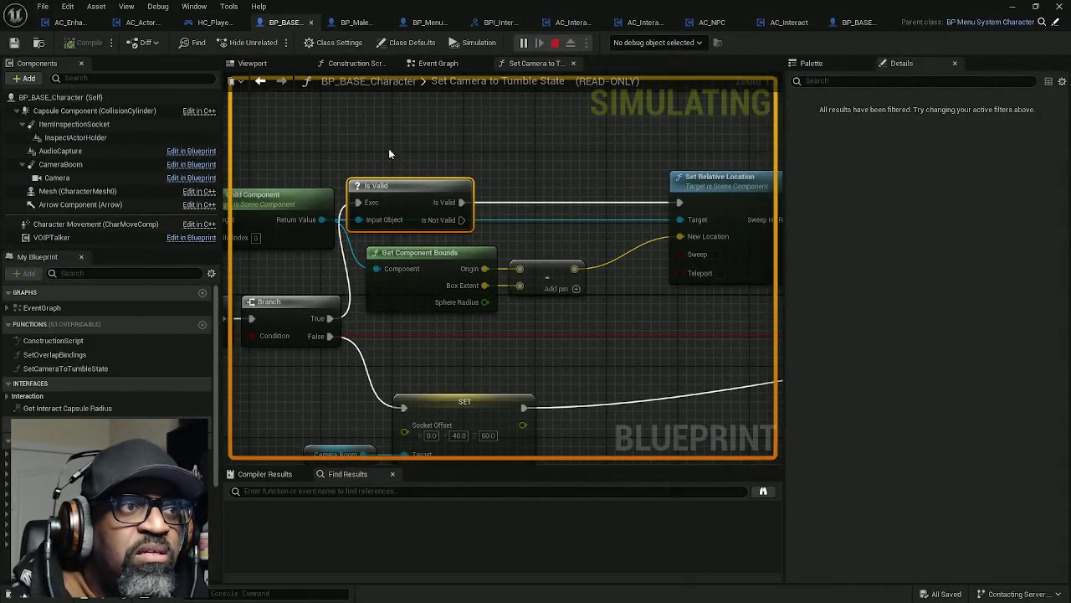
- Stop play and place a Get Attached Actors node from the Palette's 'attached' search
{"action": "key", "text": "Escape"}
{"action": "mouse_move", "coordinate": [431, 137]}
{"action": "left_mouse_down"}
{"action": "mouse_move", "coordinate": [569, 123]}
{"action": "mouse_move", "coordinate": [491, 124]}
{"action": "left_mouse_up"}
{"action": "left_click", "coordinate": [873, 278]}
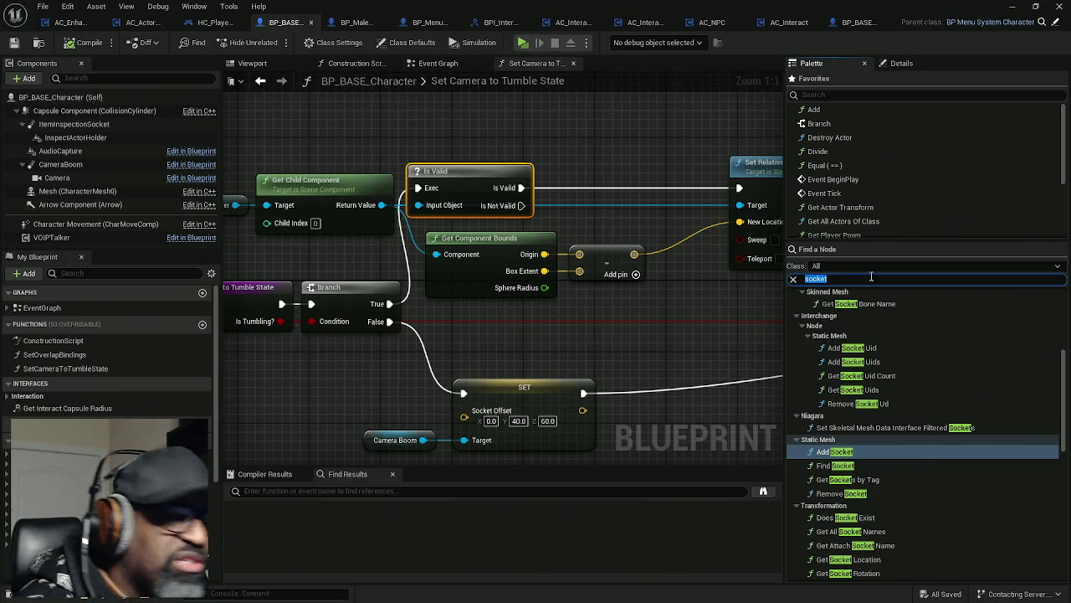
{"action": "type", "text": "atta"}
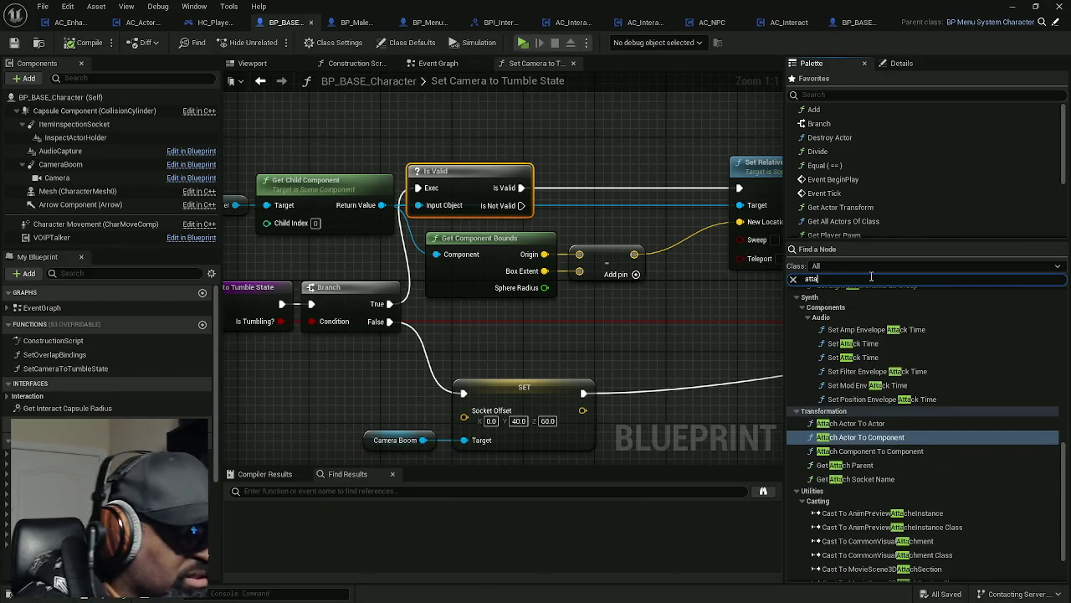
{"action": "type", "text": "tch"}
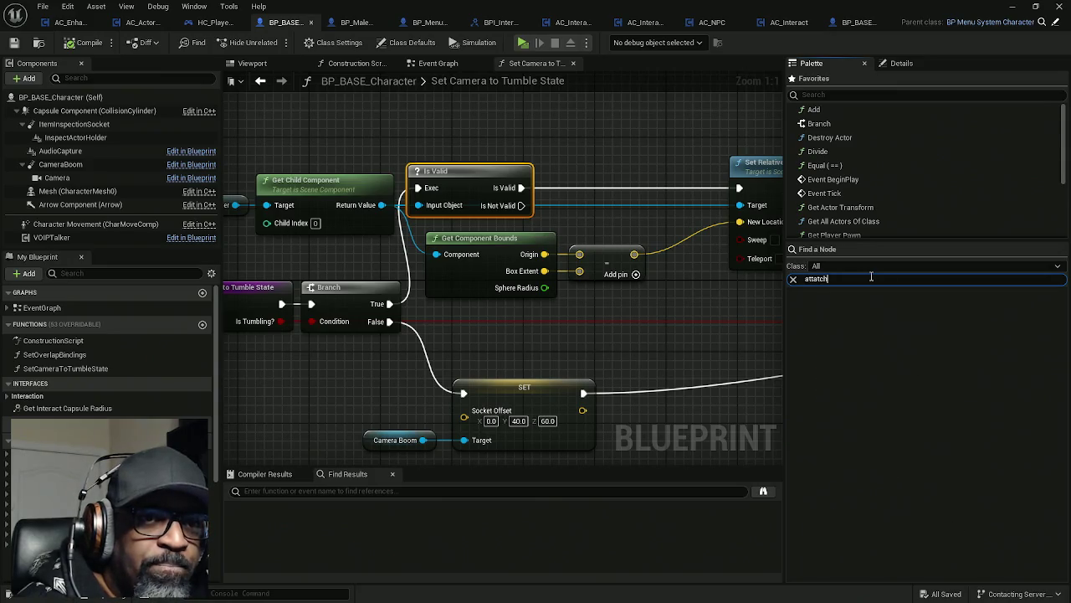
{"action": "key", "text": "BackSpace"}
{"action": "key", "text": "BackSpace"}
{"action": "key", "text": "BackSpace"}
{"action": "type", "text": "c"}
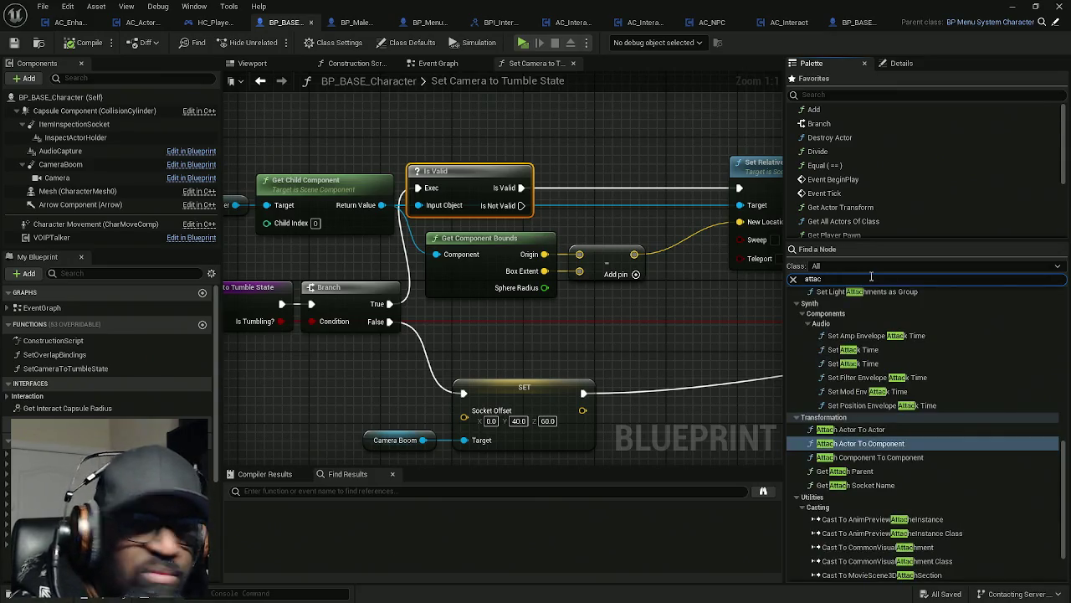
{"action": "type", "text": "h"}
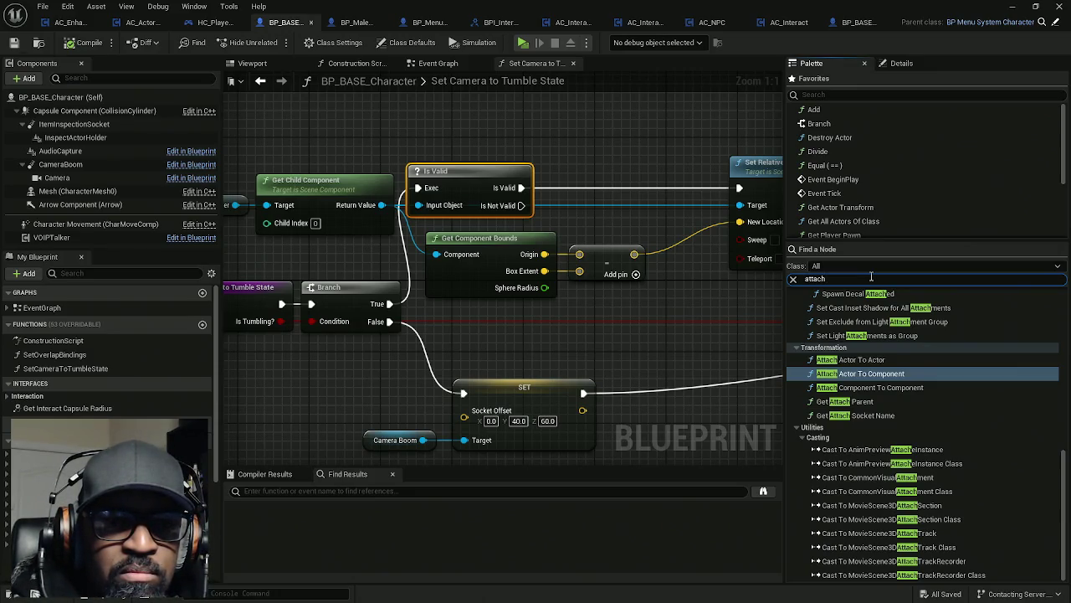
{"action": "type", "text": "ed"}
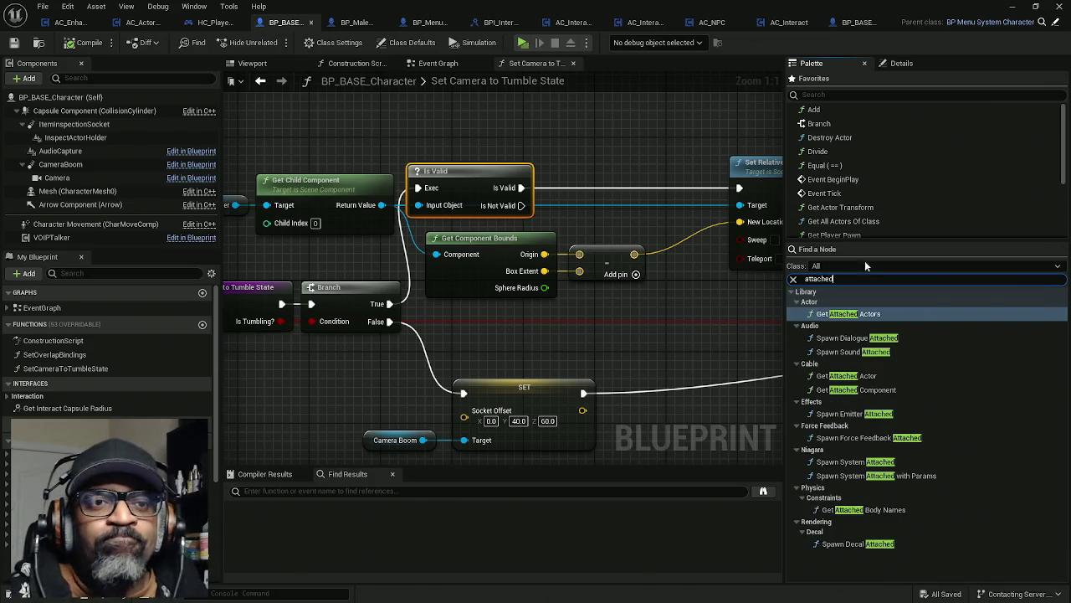
{"action": "mouse_move", "coordinate": [841, 313]}
{"action": "left_mouse_down"}
{"action": "mouse_move", "coordinate": [650, 189]}
{"action": "mouse_move", "coordinate": [399, 119]}
{"action": "left_mouse_up"}
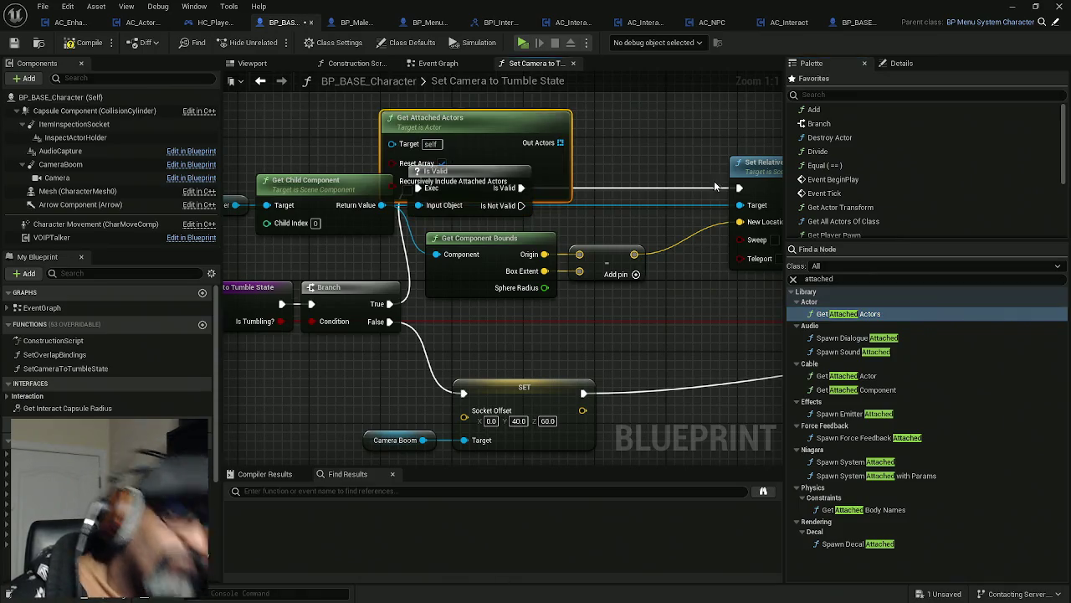
- Delete Get Child Component and Is Valid, and slide Get Attached Actors into their place
{"action": "mouse_move", "coordinate": [491, 139]}
{"action": "left_mouse_down"}
{"action": "mouse_move", "coordinate": [451, 101]}
{"action": "mouse_move", "coordinate": [480, 113]}
{"action": "mouse_move", "coordinate": [478, 132]}
{"action": "left_mouse_up"}
{"action": "mouse_move", "coordinate": [554, 205]}
{"action": "left_mouse_down"}
{"action": "mouse_move", "coordinate": [574, 231]}
{"action": "mouse_move", "coordinate": [661, 222]}
{"action": "mouse_move", "coordinate": [503, 251]}
{"action": "mouse_move", "coordinate": [281, 259]}
{"action": "mouse_move", "coordinate": [356, 260]}
{"action": "left_mouse_up"}
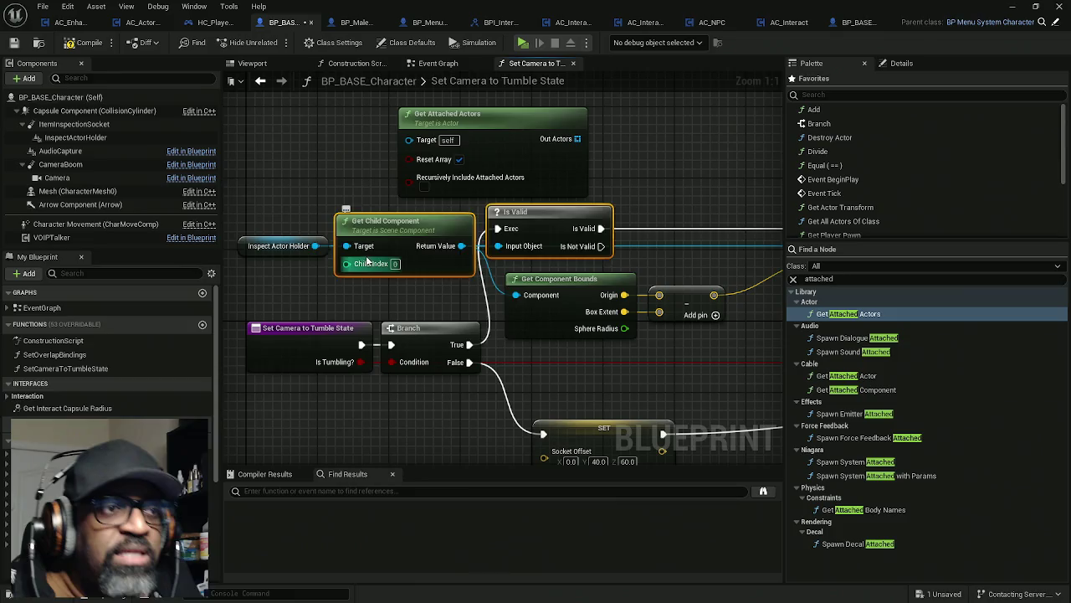
{"action": "key", "text": "Delete"}
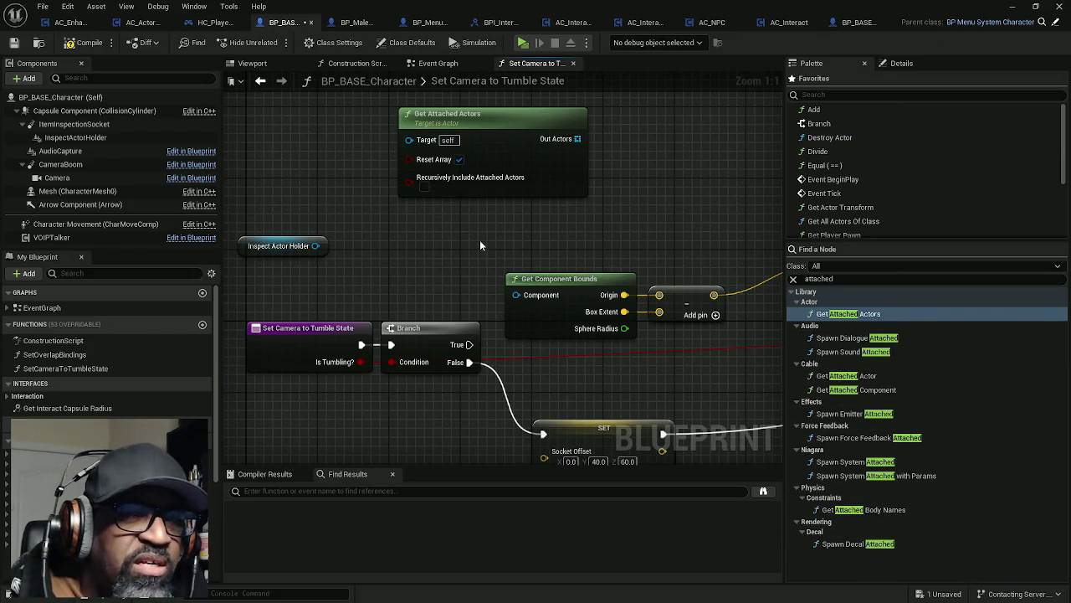
{"action": "left_click_drag", "start_coordinate": [503, 178], "coordinate": [531, 164]}
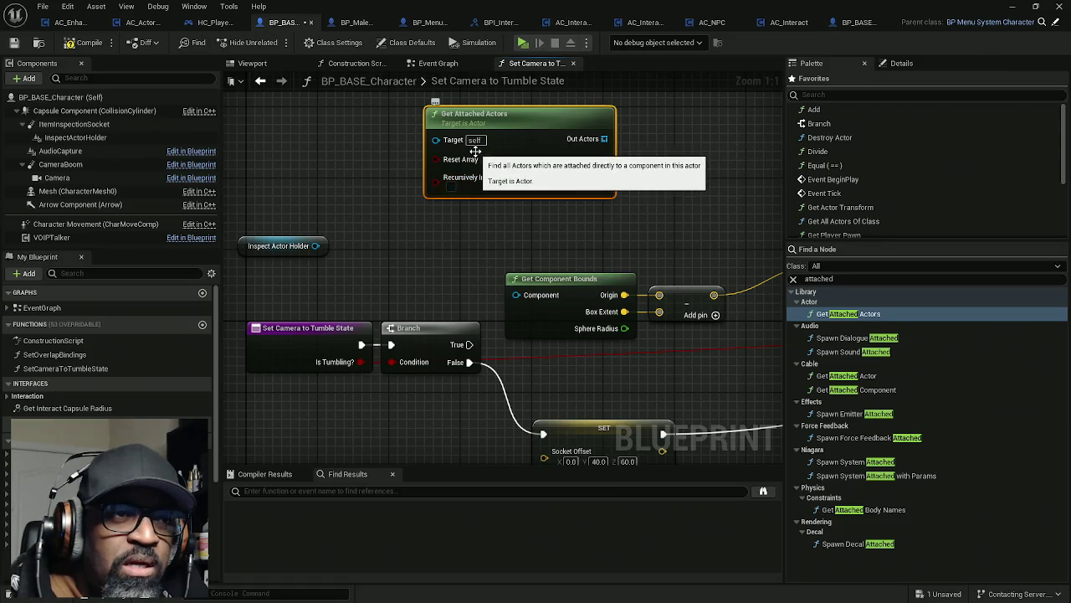
{"action": "left_click_drag", "start_coordinate": [475, 151], "coordinate": [412, 204]}
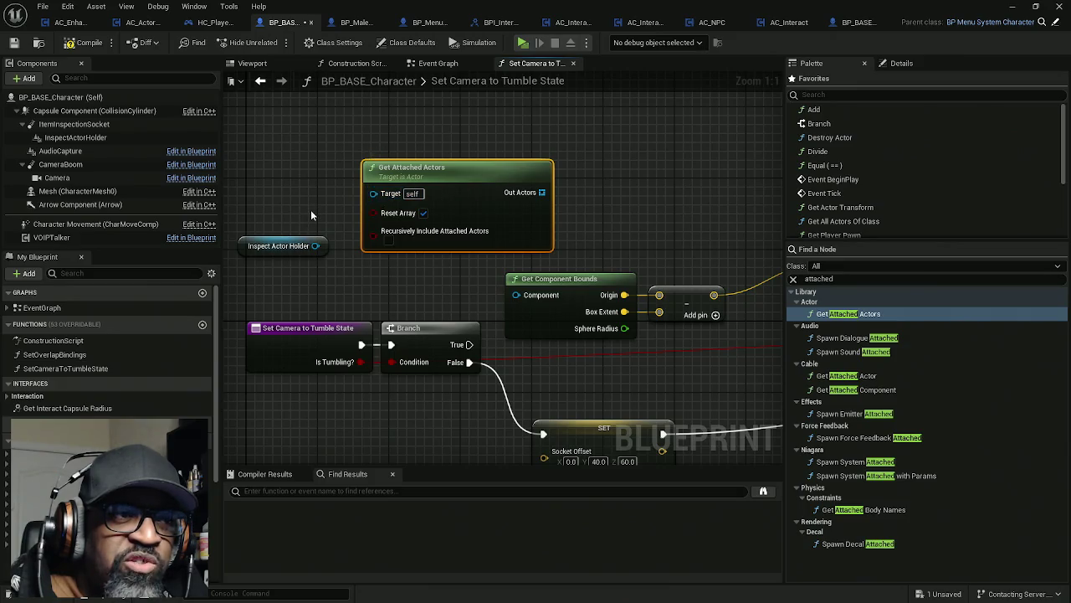
{"action": "left_click_drag", "start_coordinate": [576, 201], "coordinate": [587, 201]}
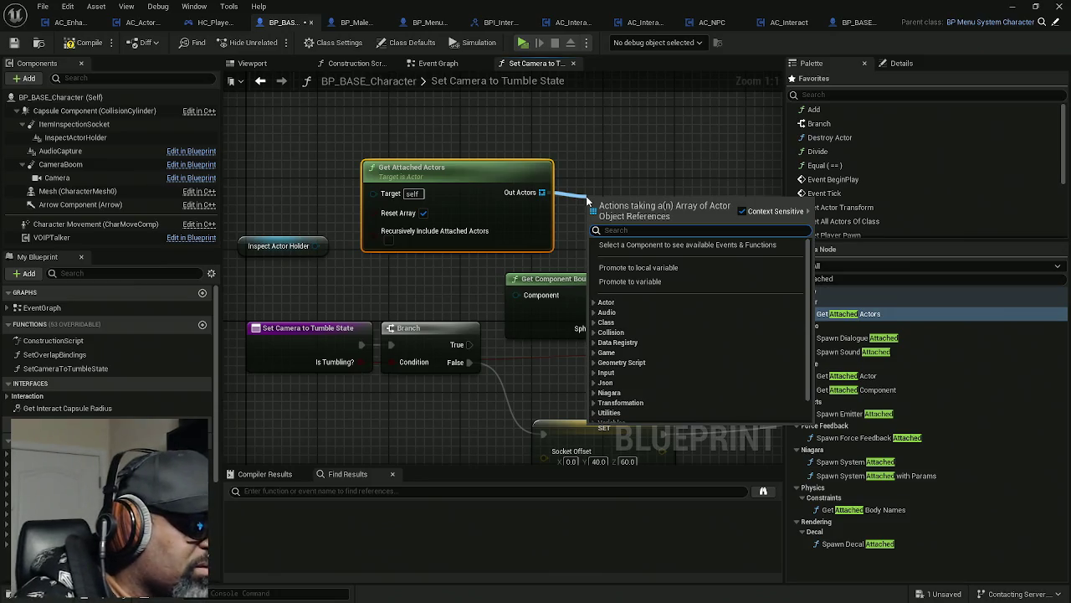
- Add an Is Not Empty check on Get Attached Actors' Out Actors and shift both nodes left
{"action": "type", "text": "is not"}
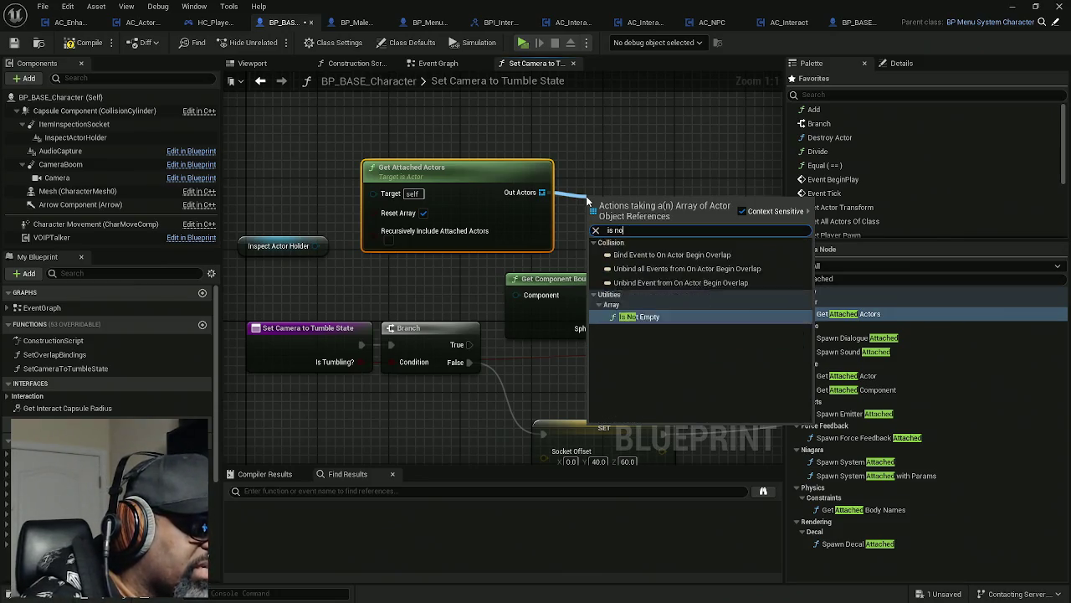
{"action": "type", "text": "emp"}
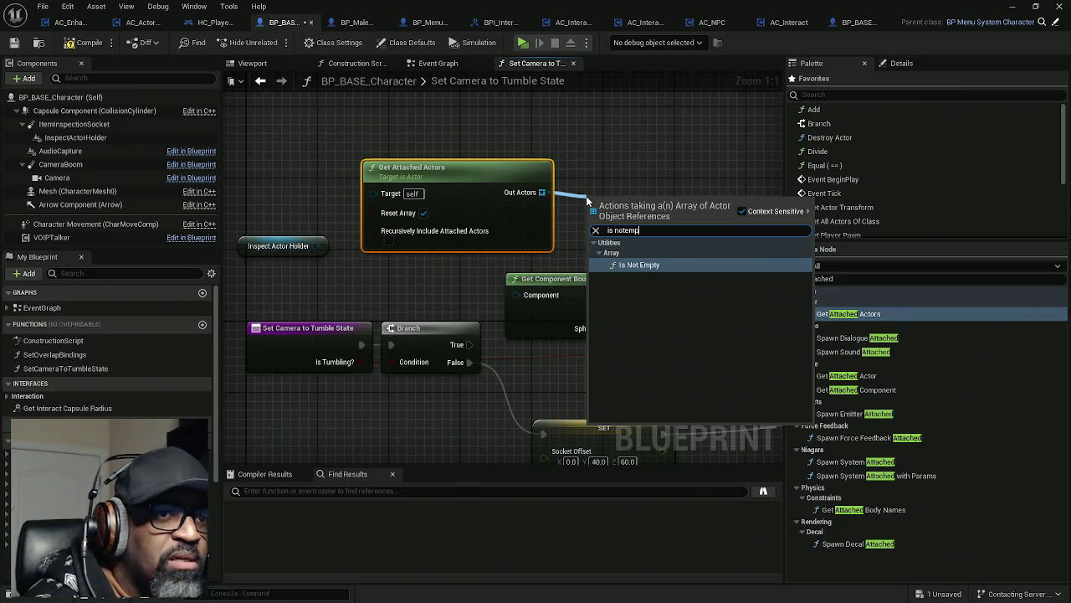
{"action": "key", "text": "Return"}
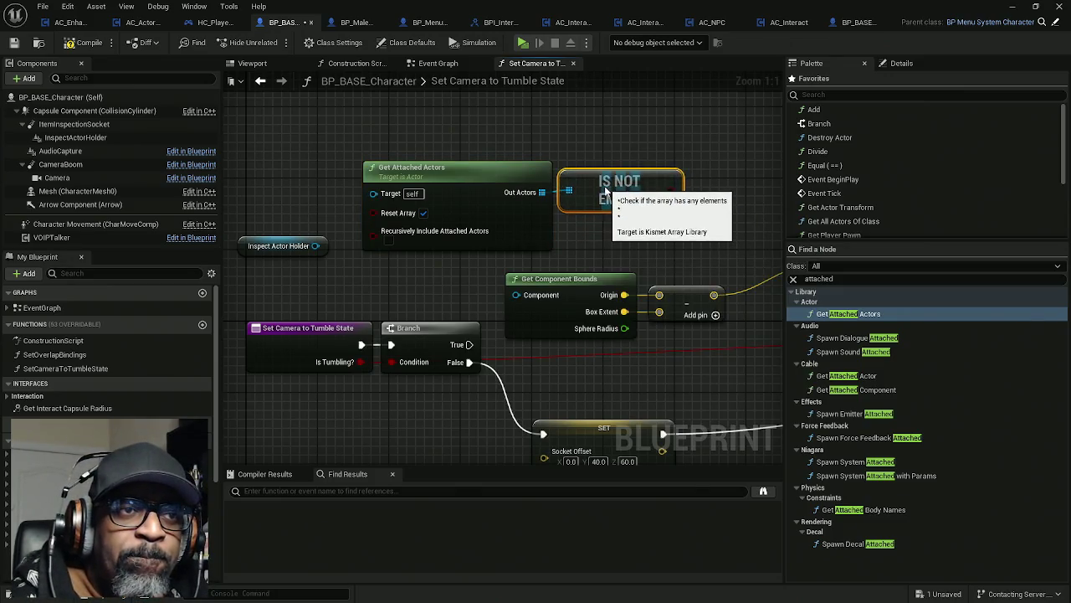
{"action": "left_click_drag", "start_coordinate": [687, 150], "coordinate": [359, 251]}
{"action": "left_click_drag", "start_coordinate": [607, 206], "coordinate": [489, 186]}
- Delete Inspect Actor Holder and add a Branch whose Condition is driven by Is Not Empty
{"action": "left_click", "coordinate": [289, 245]}
{"action": "key", "text": "Delete"}
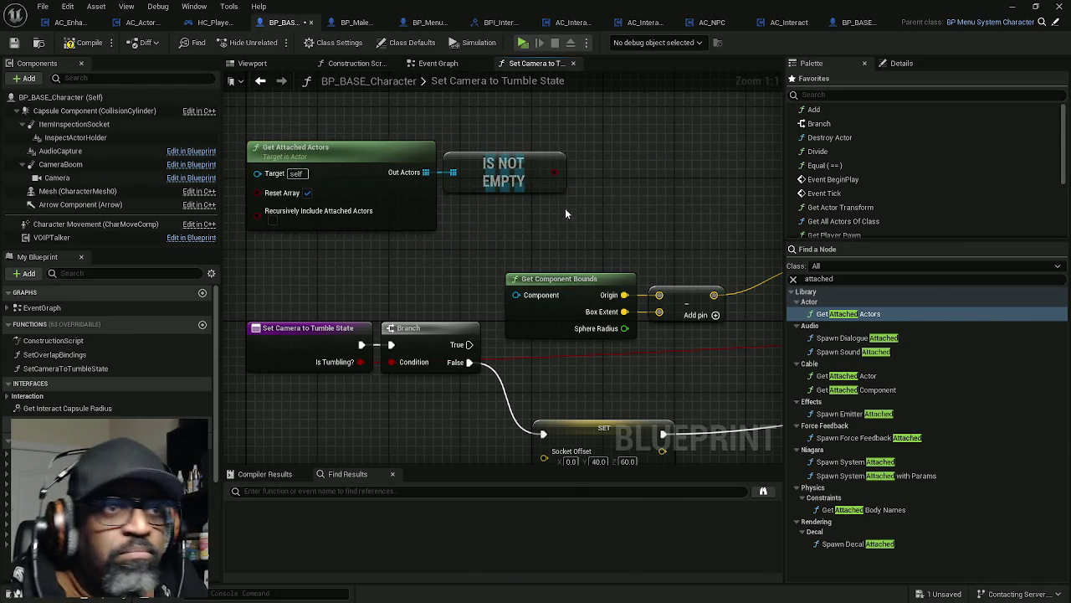
{"action": "left_click", "coordinate": [595, 140]}
{"action": "mouse_move", "coordinate": [555, 172]}
{"action": "left_mouse_down"}
{"action": "mouse_move", "coordinate": [606, 191]}
{"action": "mouse_move", "coordinate": [487, 339]}
{"action": "mouse_move", "coordinate": [469, 344]}
{"action": "left_mouse_up"}
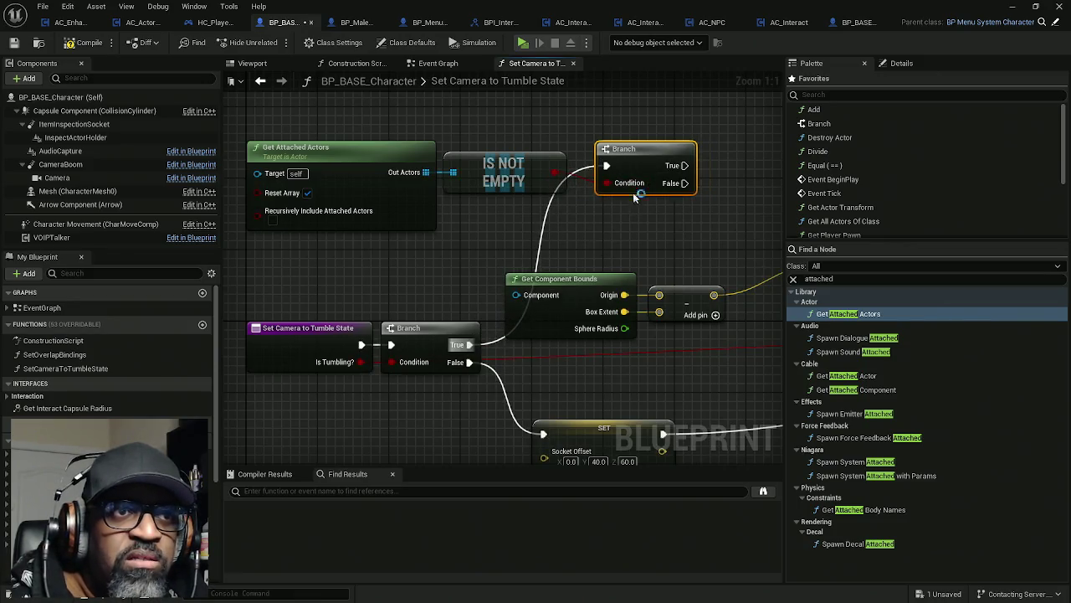
{"action": "left_click_drag", "start_coordinate": [640, 155], "coordinate": [622, 138]}
{"action": "left_click_drag", "start_coordinate": [330, 98], "coordinate": [466, 151]}
{"action": "left_click_drag", "start_coordinate": [531, 172], "coordinate": [605, 188]}
{"action": "key", "text": "q"}
- Search for a 'has' node from the attached actors array
{"action": "left_click_drag", "start_coordinate": [558, 212], "coordinate": [504, 224]}
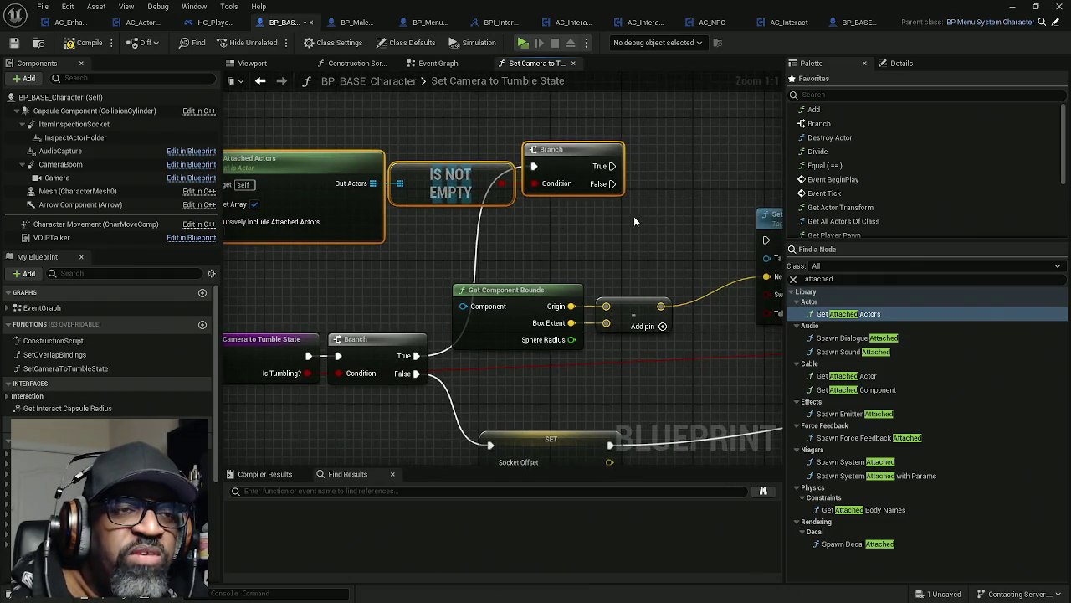
{"action": "left_click_drag", "start_coordinate": [628, 222], "coordinate": [582, 213]}
{"action": "mouse_move", "coordinate": [355, 176]}
{"action": "left_mouse_down"}
{"action": "mouse_move", "coordinate": [500, 252]}
{"action": "mouse_move", "coordinate": [517, 235]}
{"action": "left_mouse_up"}
{"action": "type", "text": "has"}
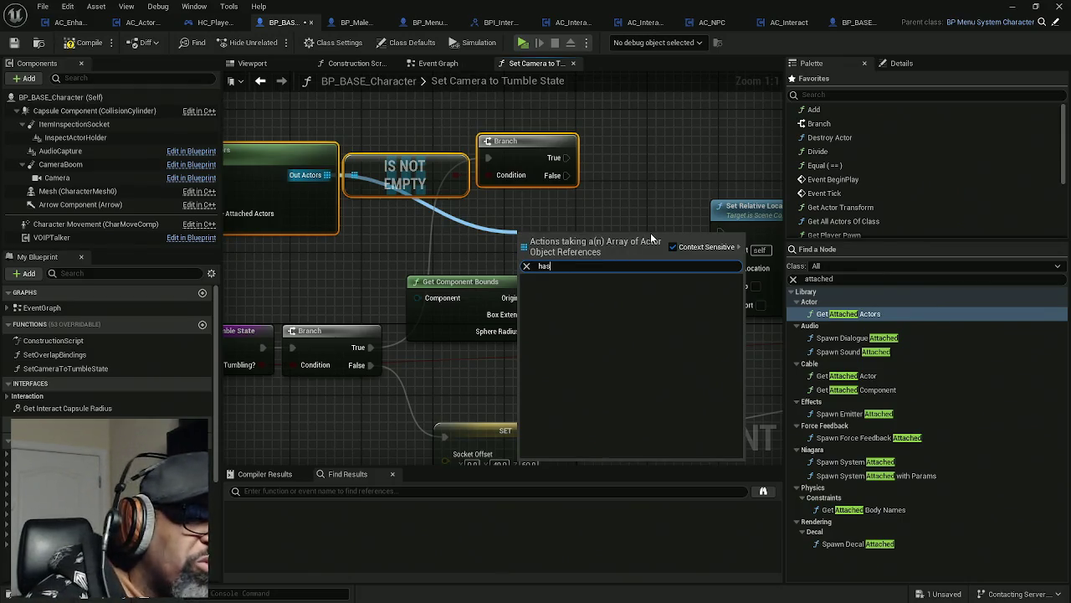
- Add a Contains Item check on the attached actors array
{"action": "key", "text": "BackSpace"}
{"action": "key", "text": "BackSpace"}
{"action": "key", "text": "BackSpace"}
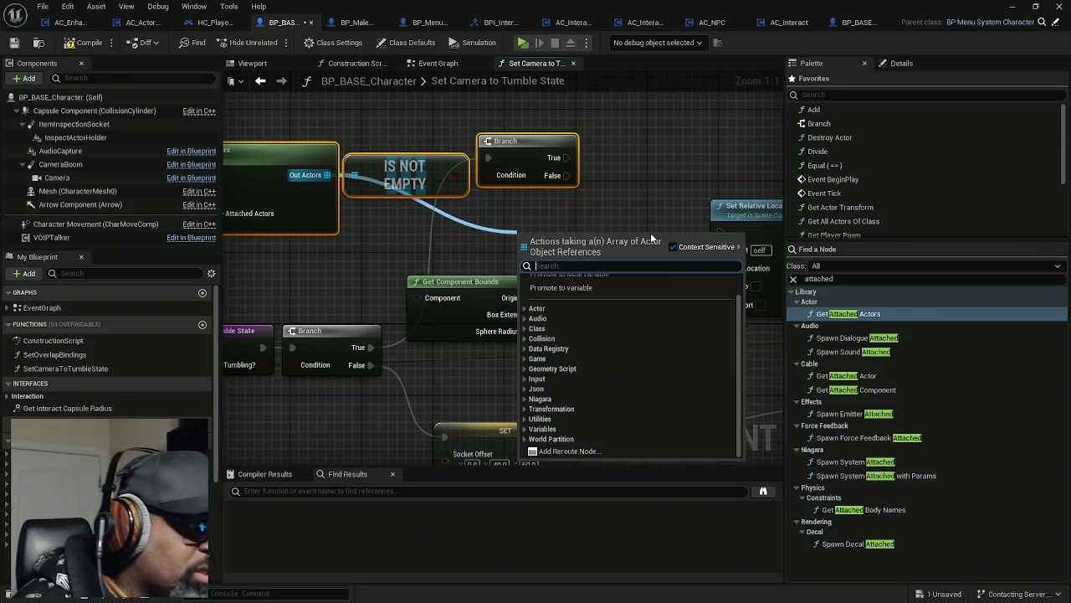
{"action": "type", "text": "cont"}
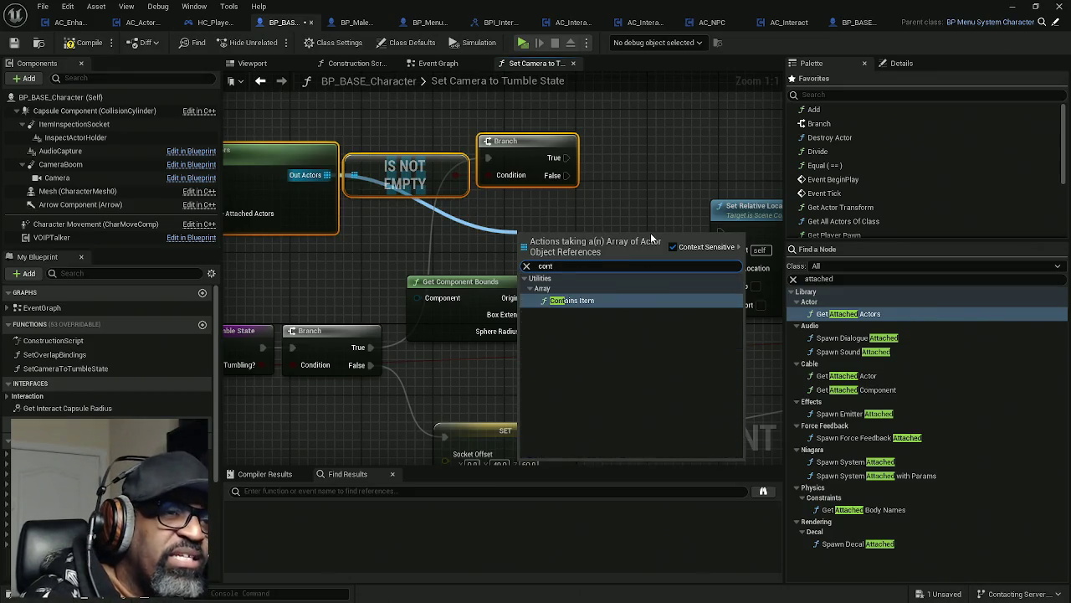
{"action": "key", "text": "Return"}
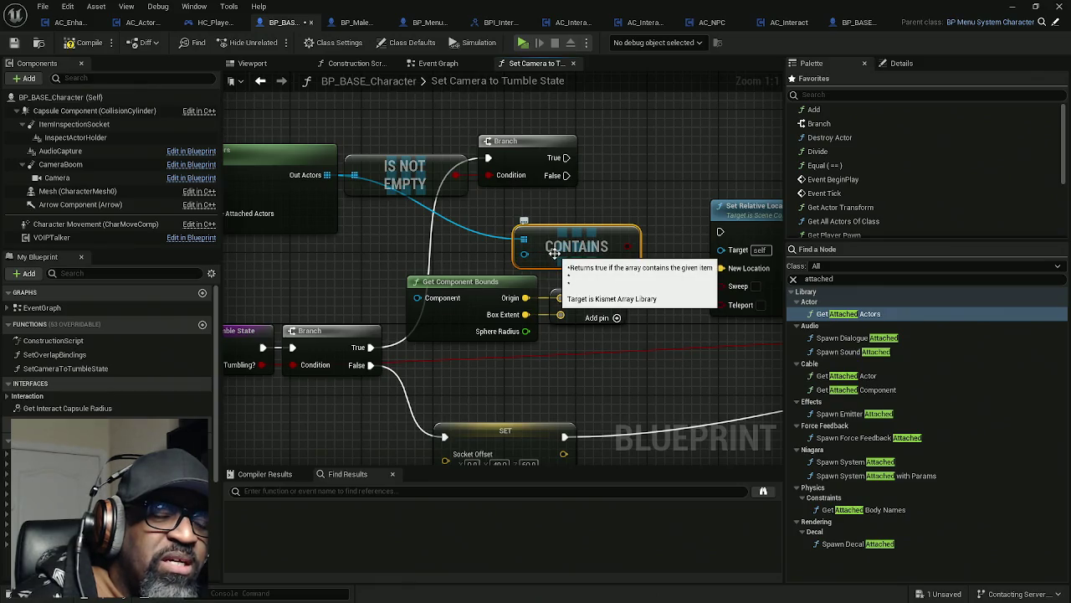
- Rearrange the graph, moving the Set Relative Location, SET and CONTAINS nodes
{"action": "left_click_drag", "start_coordinate": [554, 252], "coordinate": [337, 258]}
{"action": "scroll", "coordinate": [458, 209], "scroll_direction": "down", "scroll_amount": 4}
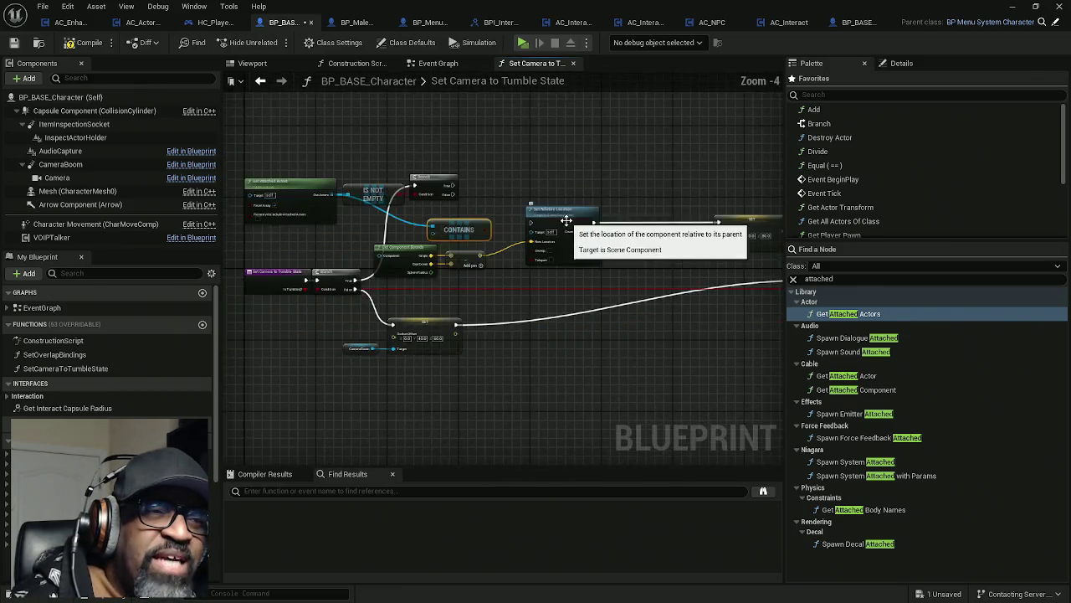
{"action": "left_click_drag", "start_coordinate": [624, 157], "coordinate": [306, 303]}
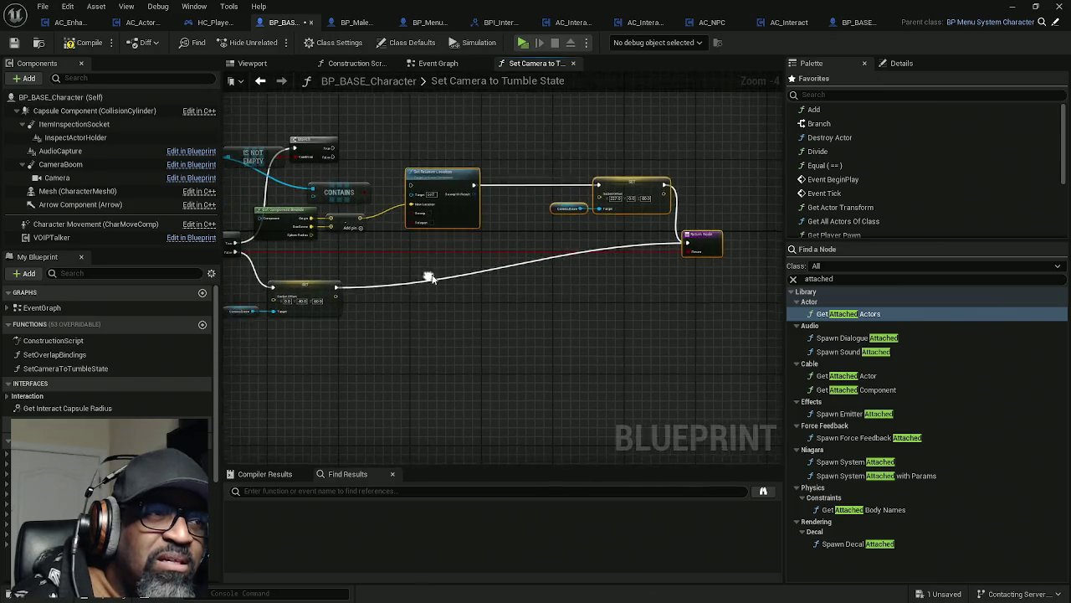
{"action": "left_click_drag", "start_coordinate": [441, 186], "coordinate": [431, 202]}
{"action": "left_click_drag", "start_coordinate": [357, 154], "coordinate": [437, 208]}
{"action": "scroll", "coordinate": [432, 201], "scroll_direction": "up", "scroll_amount": 3}
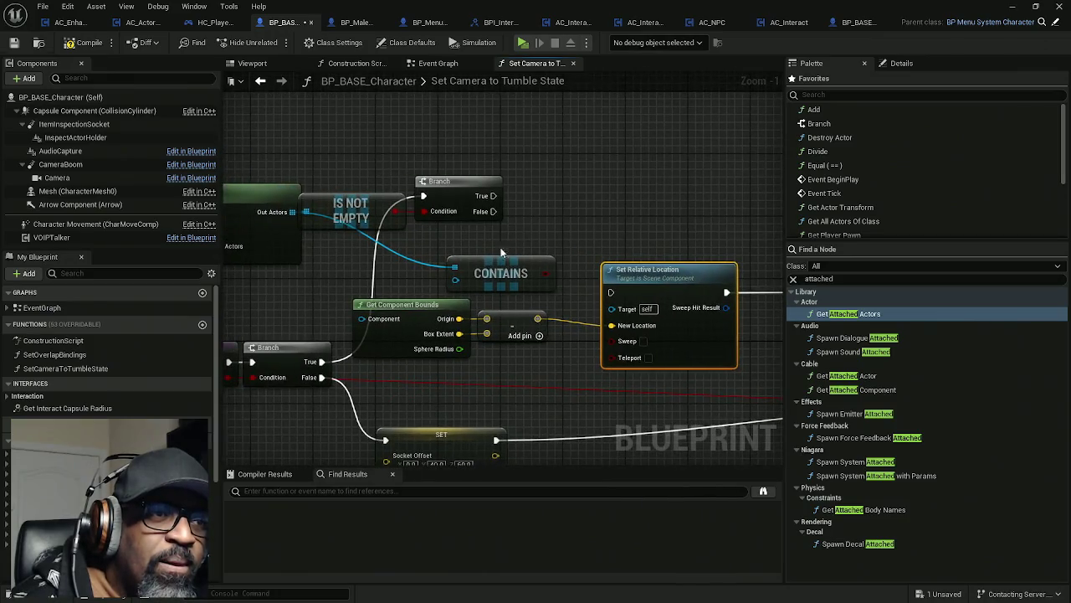
{"action": "left_click_drag", "start_coordinate": [534, 247], "coordinate": [627, 225]}
{"action": "left_click_drag", "start_coordinate": [493, 195], "coordinate": [576, 171]}
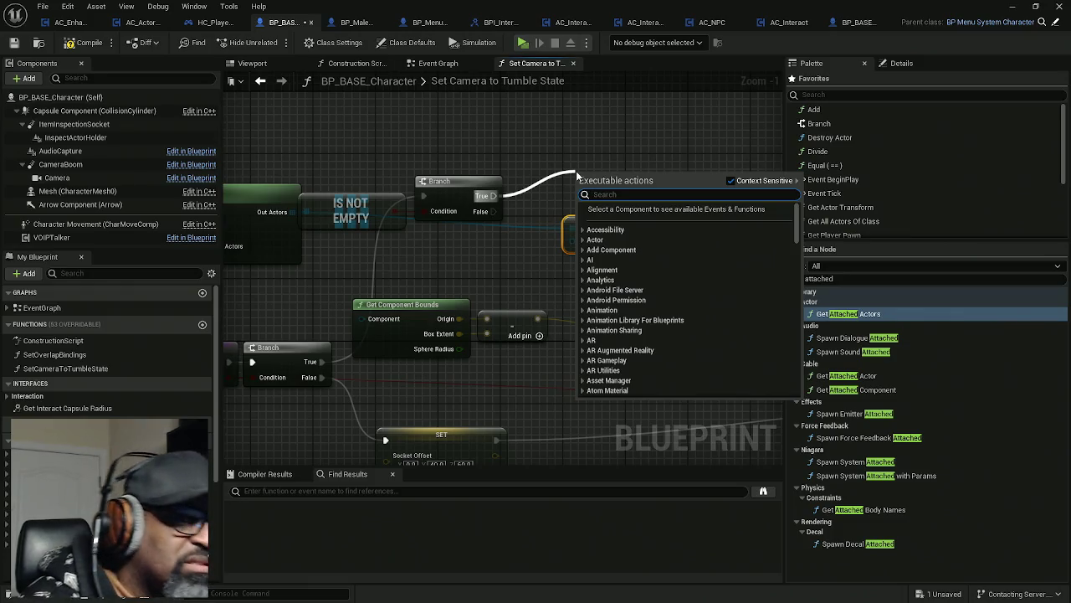
{"action": "left_click", "coordinate": [512, 147]}
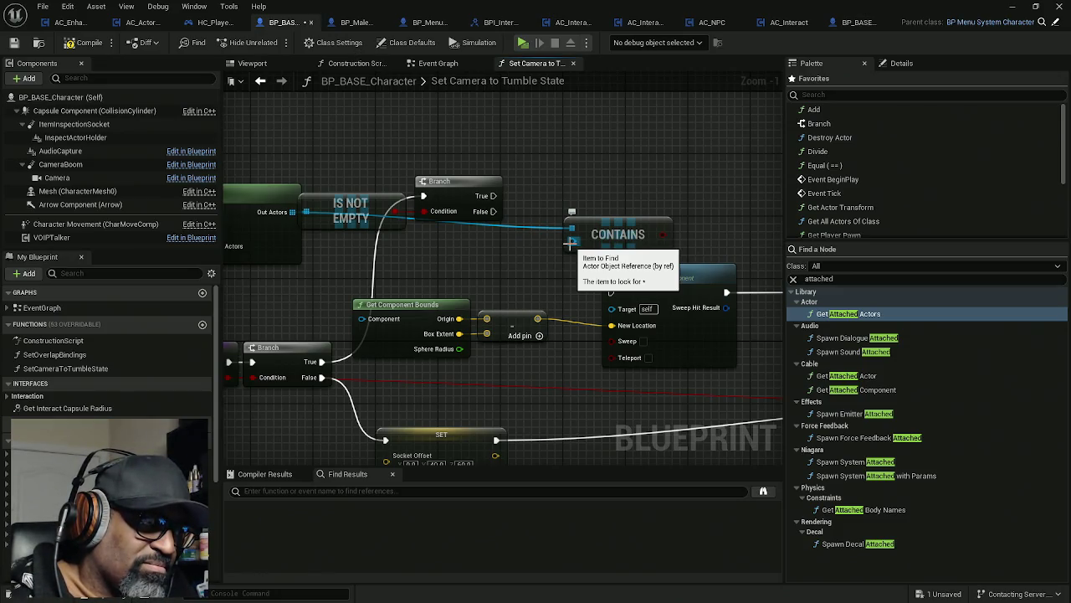
- Delete the CONTAINS node, try a Find node instead, and delete that too
{"action": "left_click", "coordinate": [618, 235]}
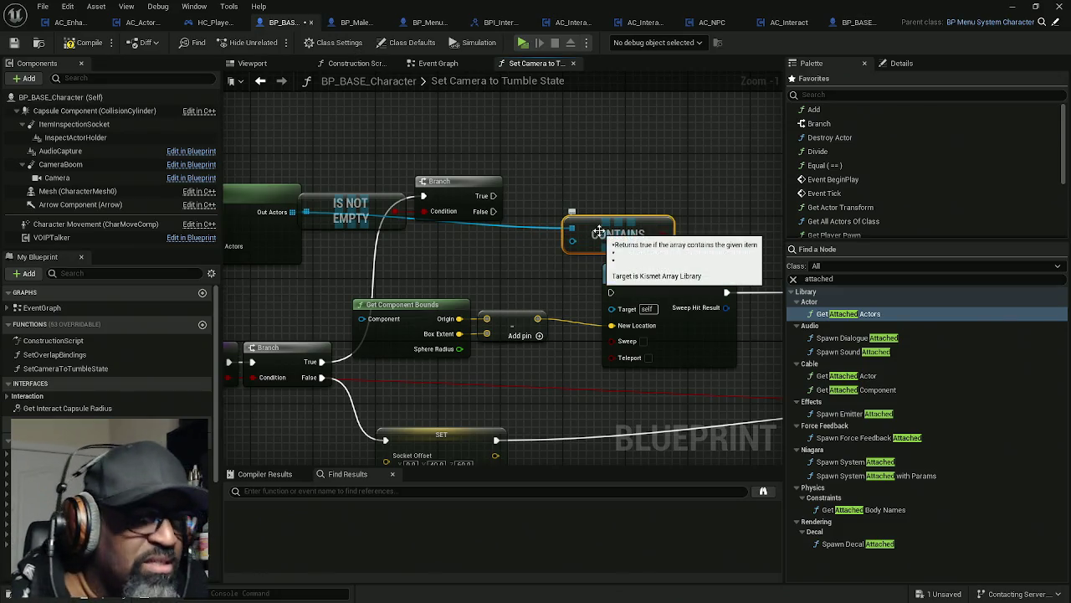
{"action": "key", "text": "Delete"}
{"action": "left_click_drag", "start_coordinate": [292, 212], "coordinate": [374, 262]}
{"action": "type", "text": "fin"}
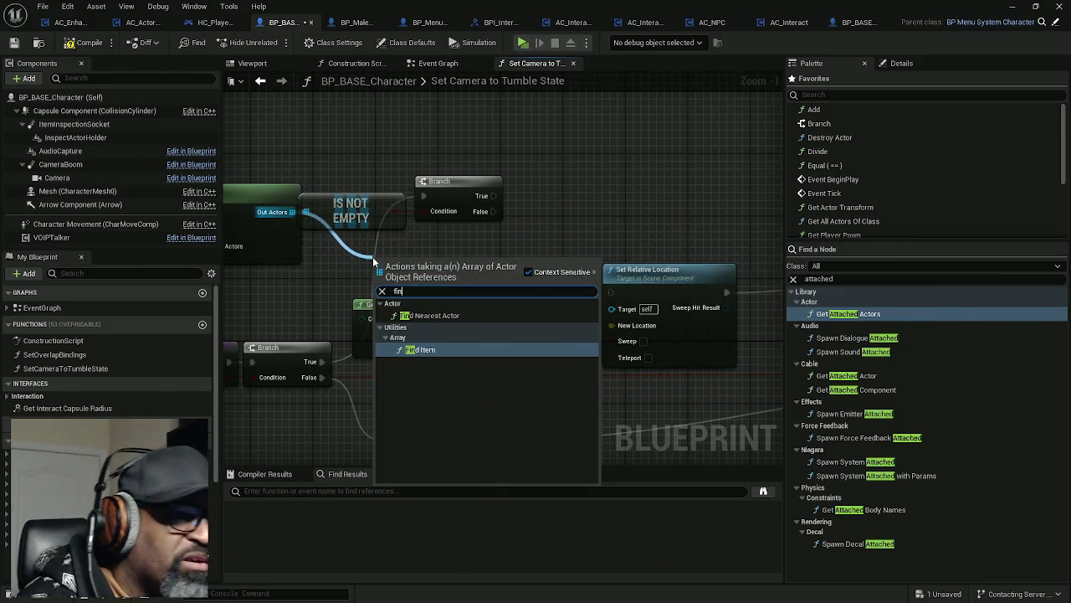
{"action": "key", "text": "Return"}
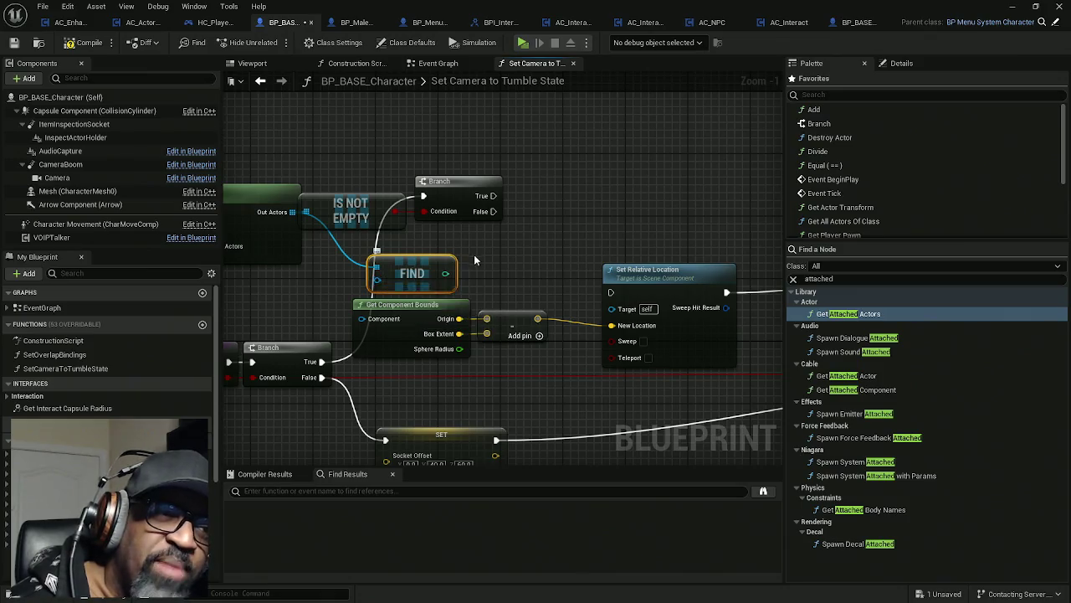
{"action": "key", "text": "Delete"}
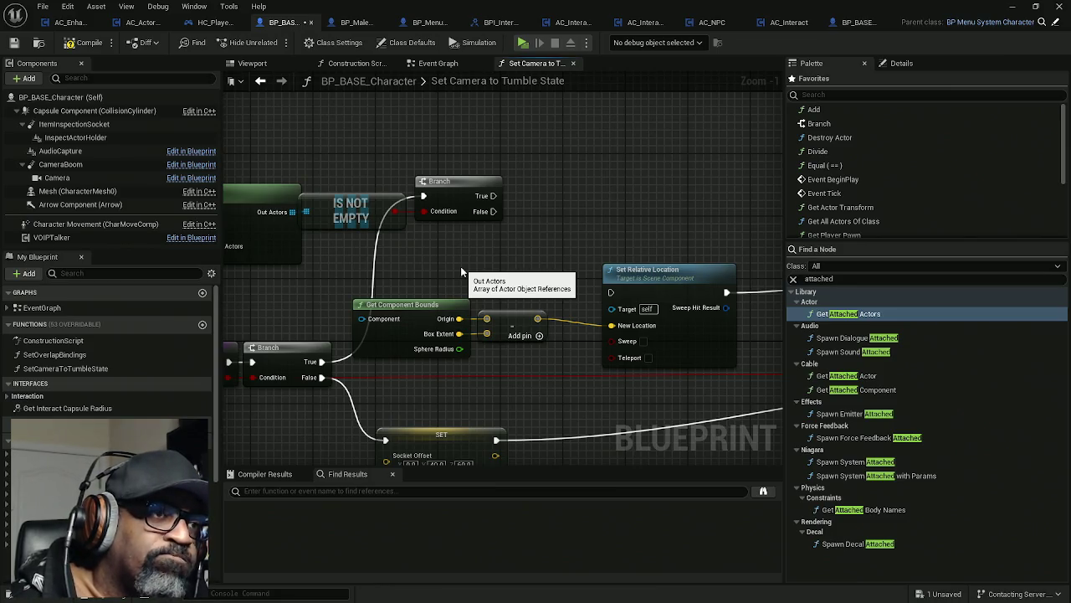
{"action": "mouse_move", "coordinate": [292, 212]}
{"action": "left_mouse_down"}
{"action": "mouse_move", "coordinate": [421, 243]}
{"action": "mouse_move", "coordinate": [535, 232]}
{"action": "left_mouse_up"}
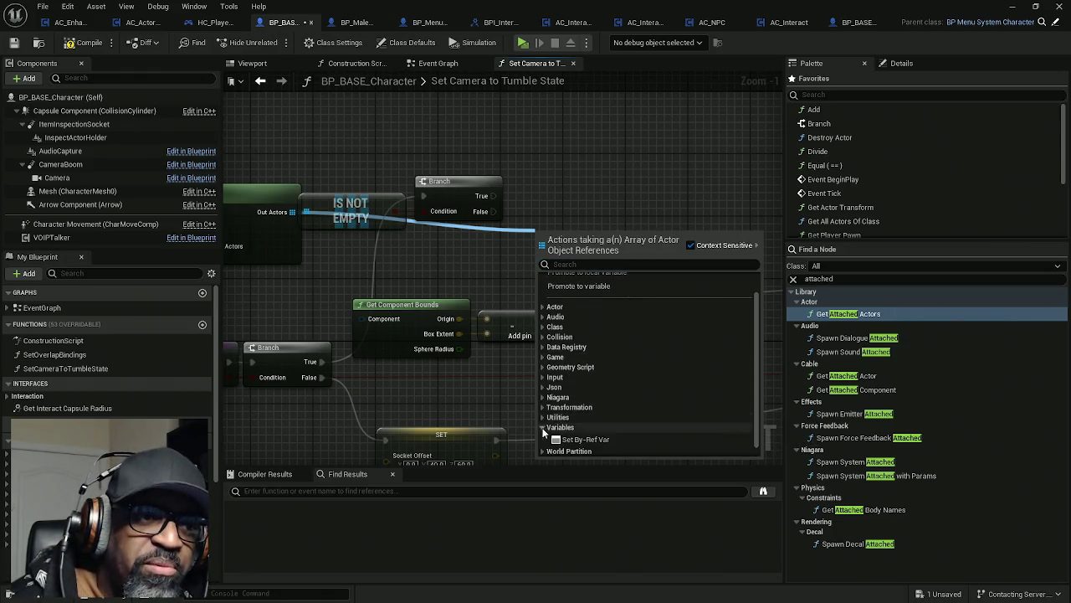
- Add a Filter Array node from Utilities > Array with filter class StaticMeshActor
{"action": "left_click", "coordinate": [543, 417]}
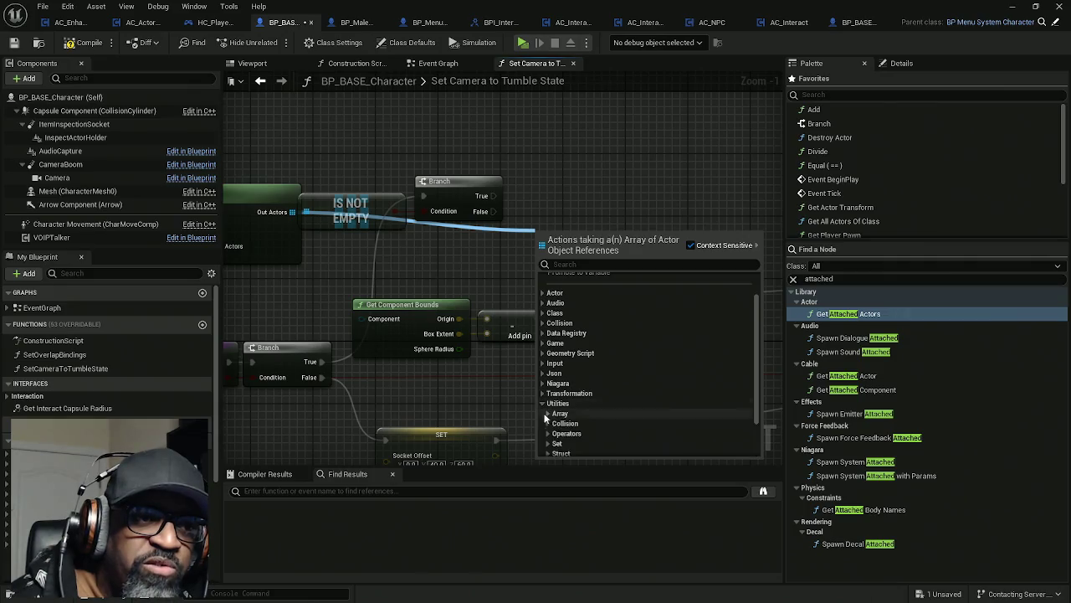
{"action": "left_click", "coordinate": [546, 414]}
{"action": "scroll", "coordinate": [620, 383], "scroll_direction": "down", "scroll_amount": 3}
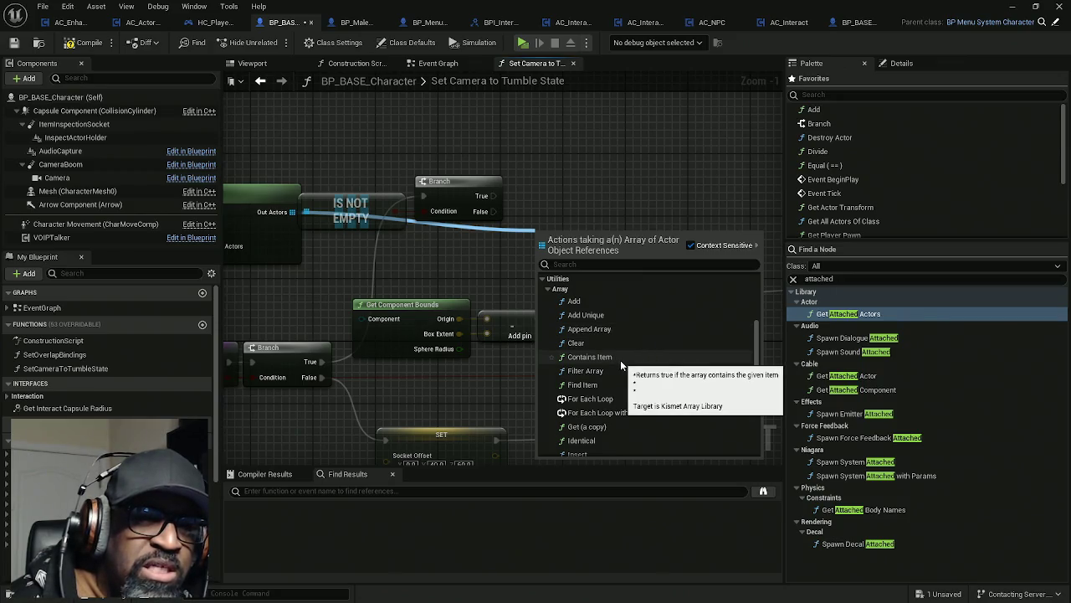
{"action": "left_click", "coordinate": [586, 370]}
{"action": "left_click", "coordinate": [567, 238]}
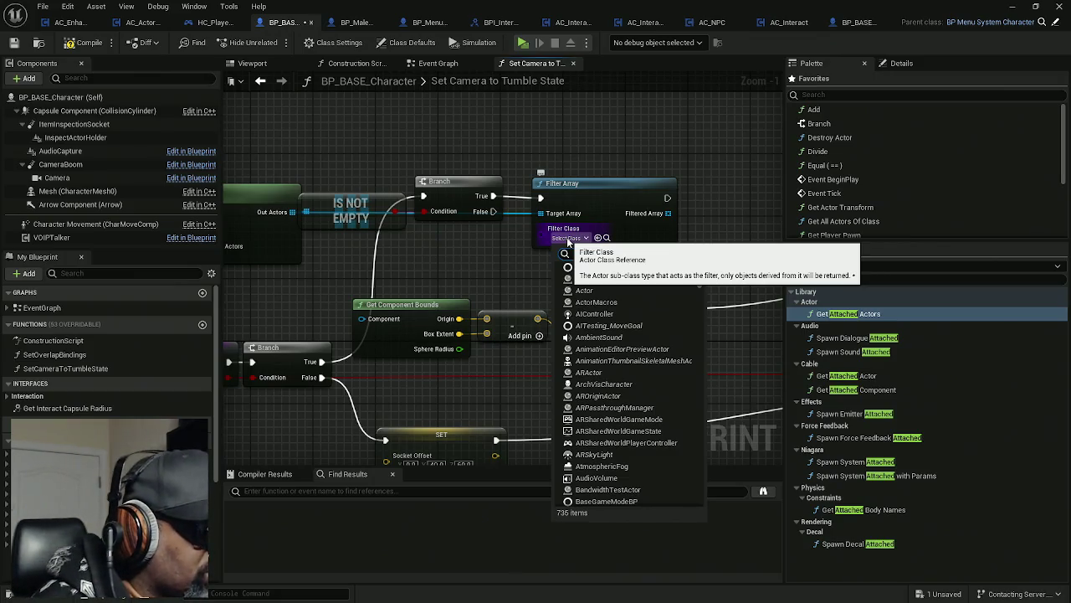
{"action": "type", "text": "stat"}
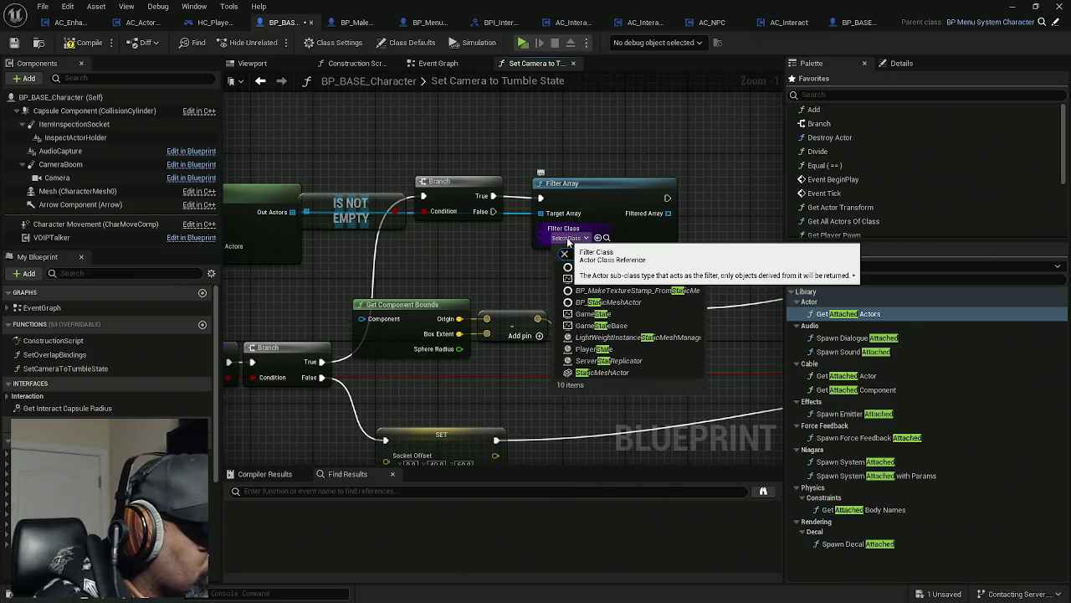
{"action": "type", "text": "icmesh"}
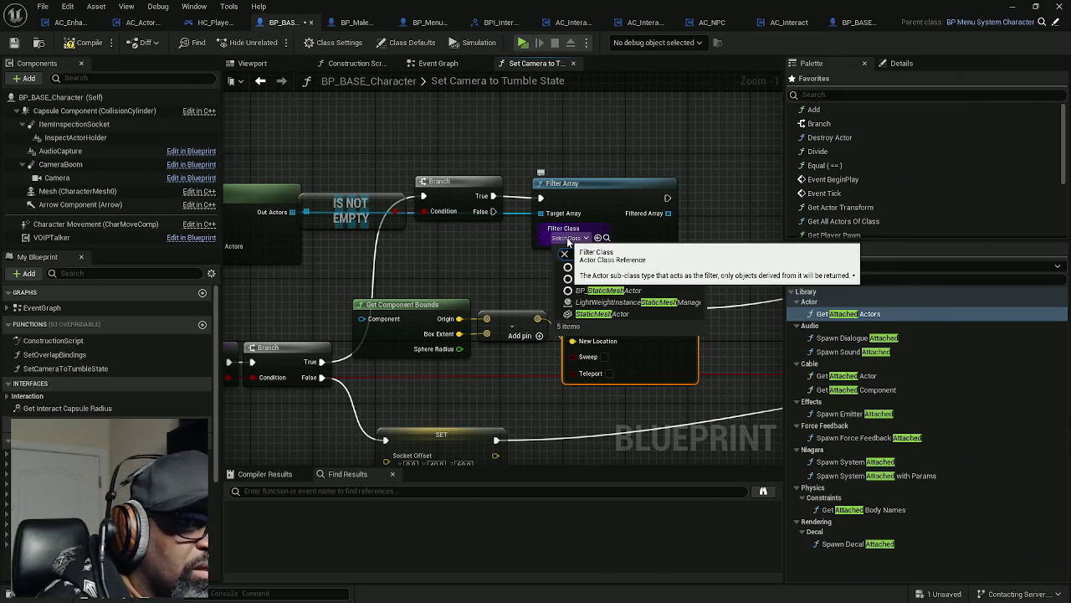
{"action": "left_click", "coordinate": [604, 314]}
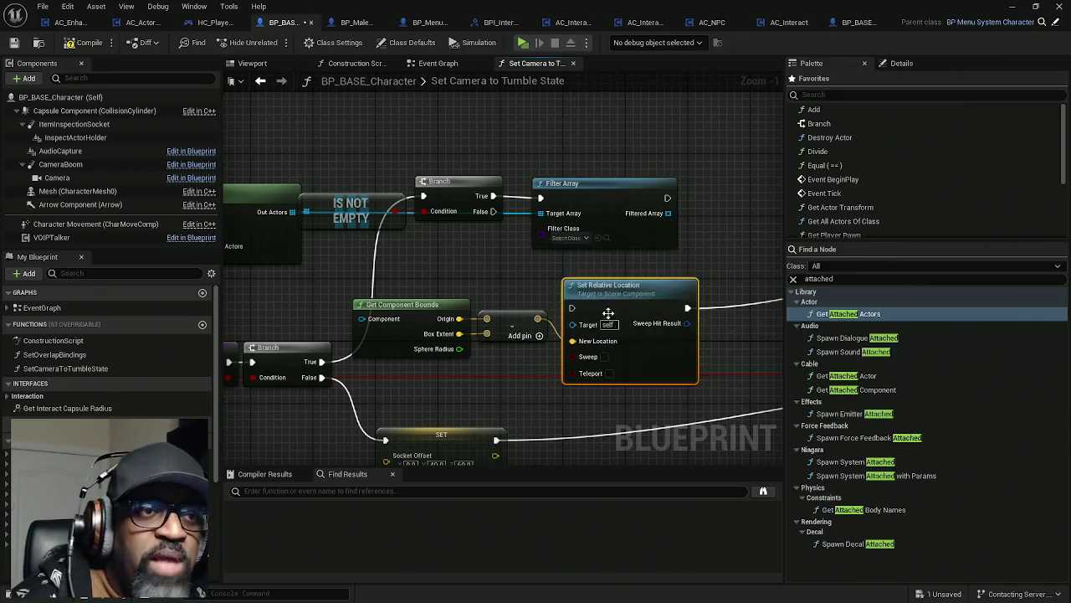
- Add an Is Not Empty check on the Filter Array's Filtered Array output
{"action": "mouse_move", "coordinate": [576, 197]}
{"action": "left_mouse_down"}
{"action": "mouse_move", "coordinate": [551, 197]}
{"action": "mouse_move", "coordinate": [640, 159]}
{"action": "mouse_move", "coordinate": [335, 251]}
{"action": "mouse_move", "coordinate": [510, 221]}
{"action": "mouse_move", "coordinate": [344, 227]}
{"action": "left_mouse_up"}
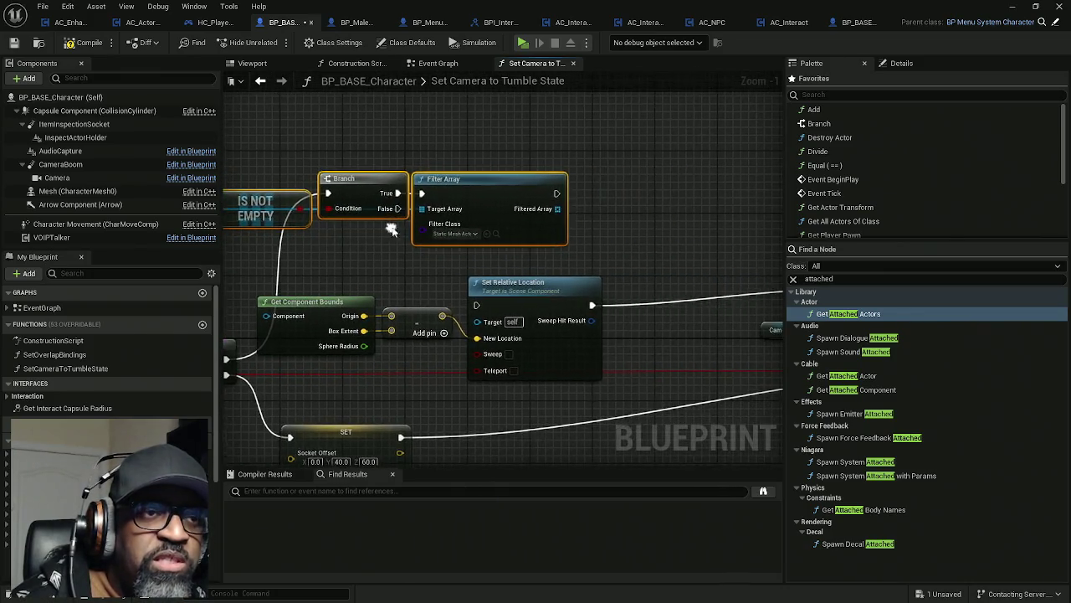
{"action": "left_click_drag", "start_coordinate": [557, 209], "coordinate": [602, 213]}
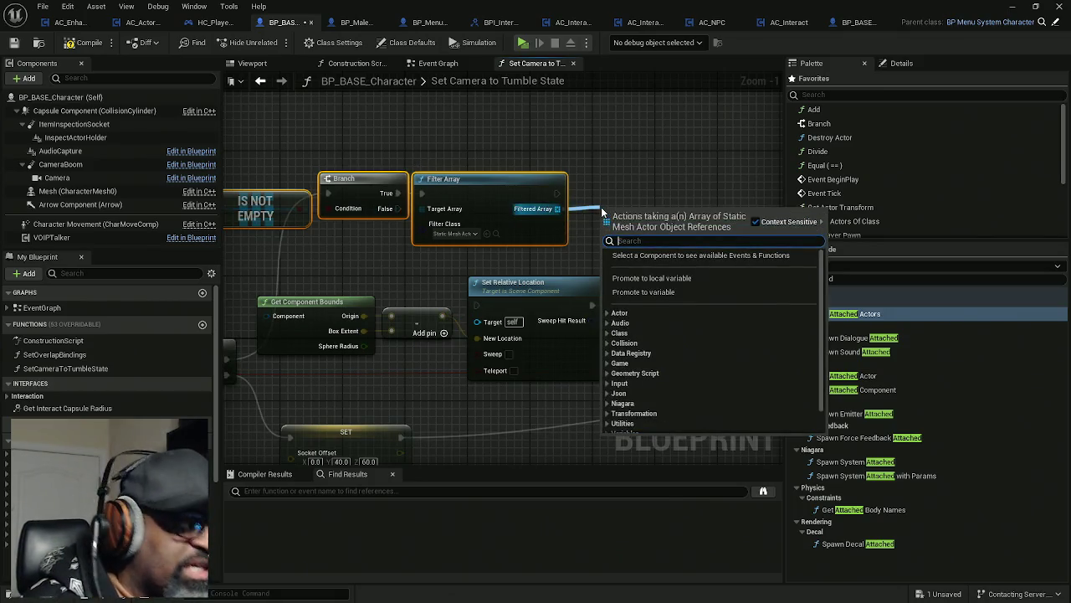
{"action": "type", "text": "is"}
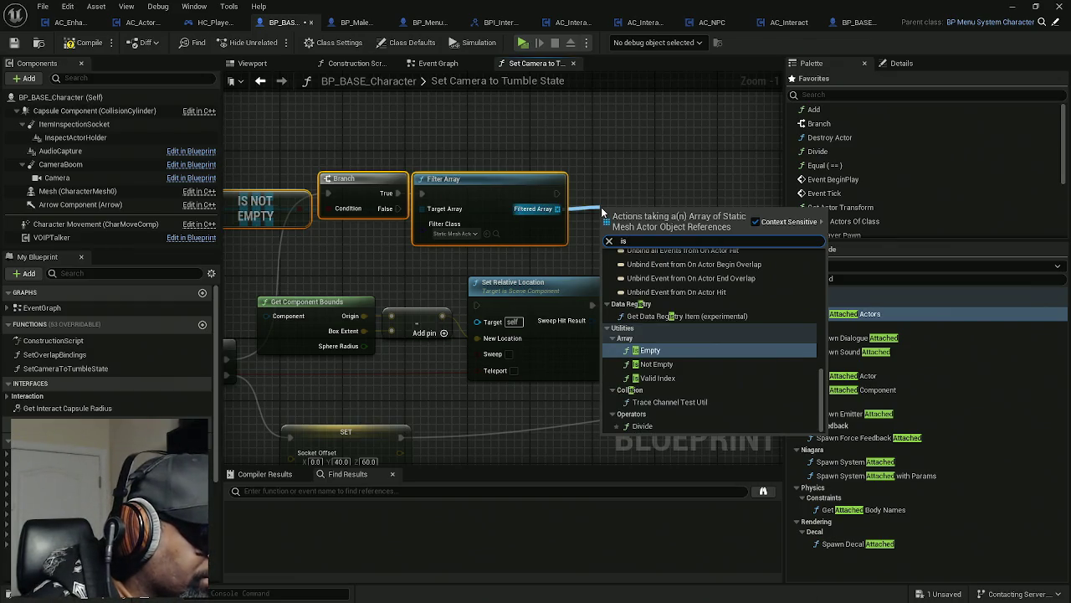
{"action": "type", "text": "not"}
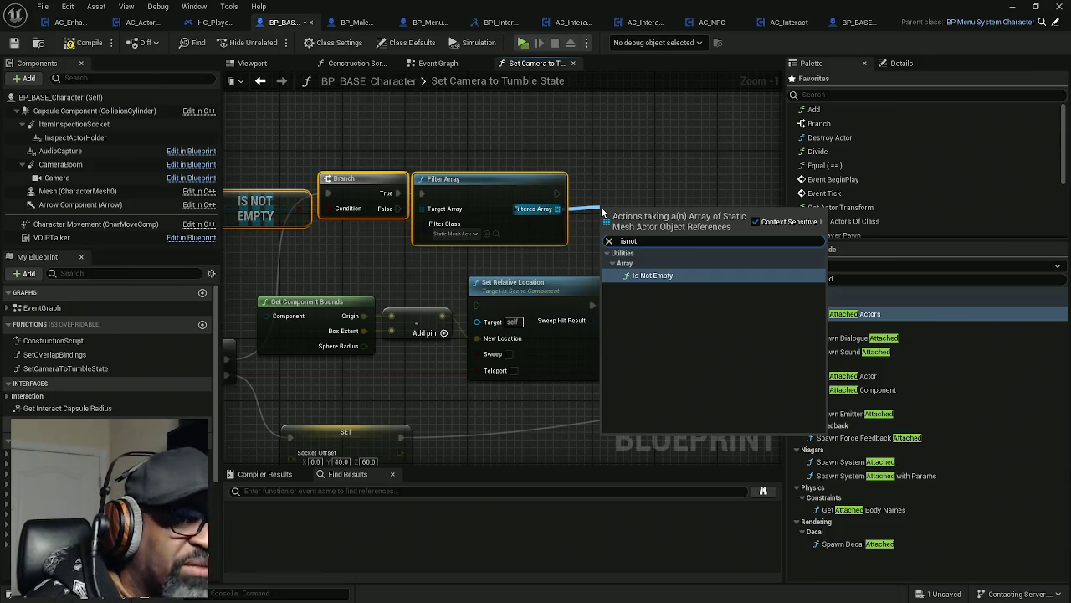
{"action": "key", "text": "Return"}
- Add a Print String after Filter Array that prints to log in green text
{"action": "left_click_drag", "start_coordinate": [677, 181], "coordinate": [514, 176]}
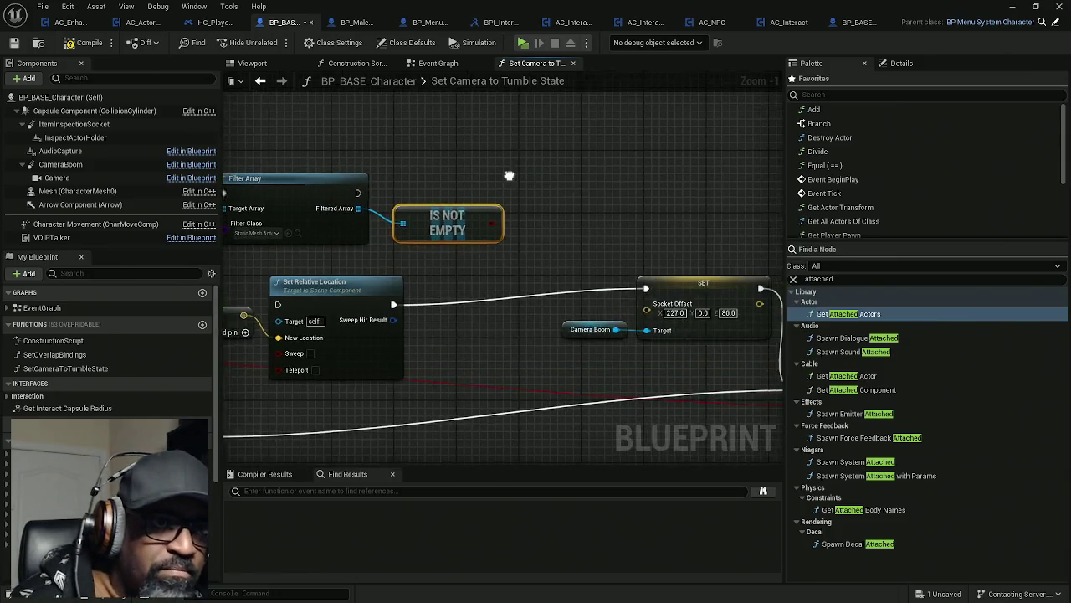
{"action": "right_click", "coordinate": [526, 183]}
{"action": "type", "text": "print"}
{"action": "key", "text": "Return"}
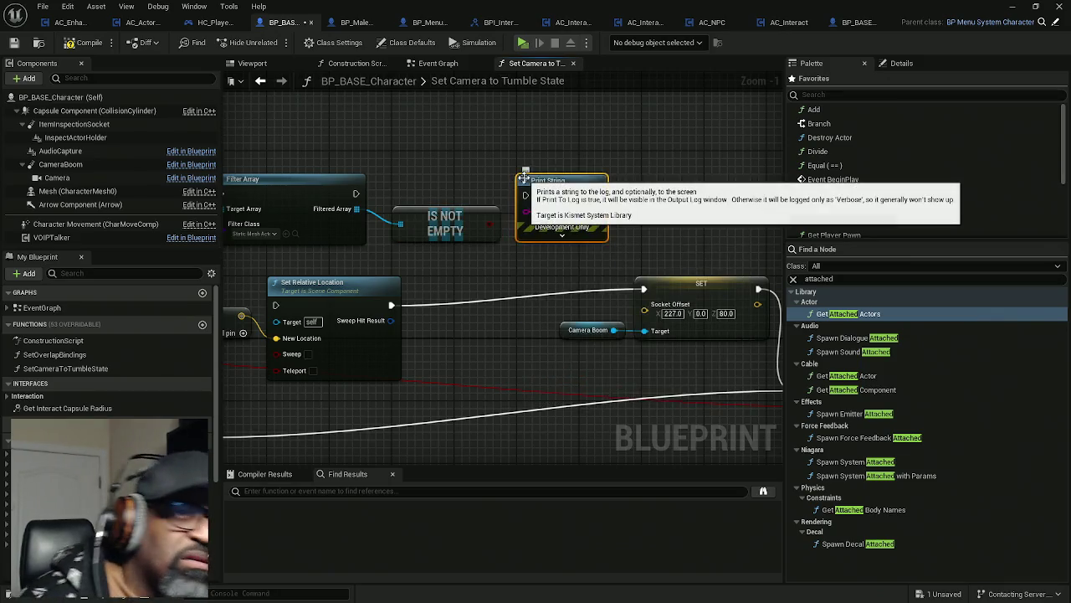
{"action": "left_click_drag", "start_coordinate": [355, 194], "coordinate": [525, 194]}
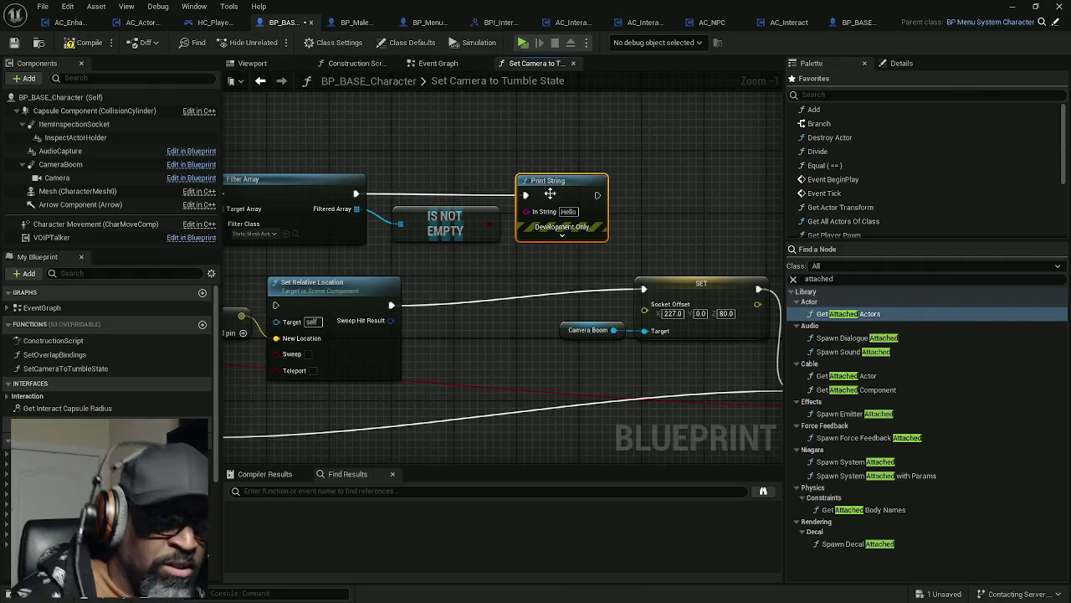
{"action": "left_click", "coordinate": [561, 235]}
{"action": "left_click", "coordinate": [572, 245]}
{"action": "left_click", "coordinate": [569, 262]}
{"action": "left_click", "coordinate": [606, 406]}
{"action": "left_click_drag", "start_coordinate": [601, 422], "coordinate": [597, 425]}
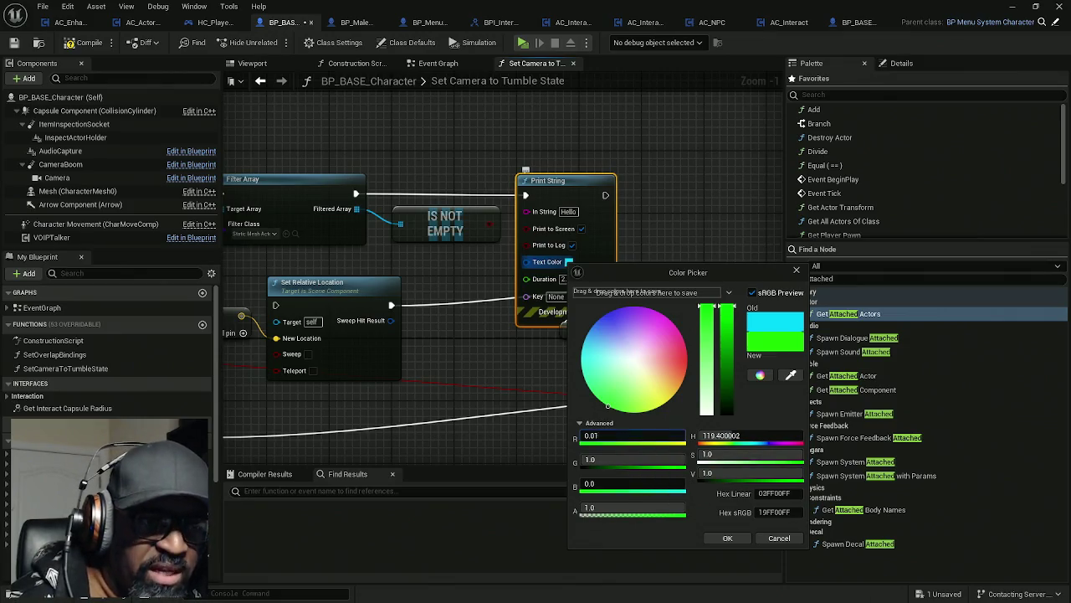
{"action": "left_click", "coordinate": [728, 537]}
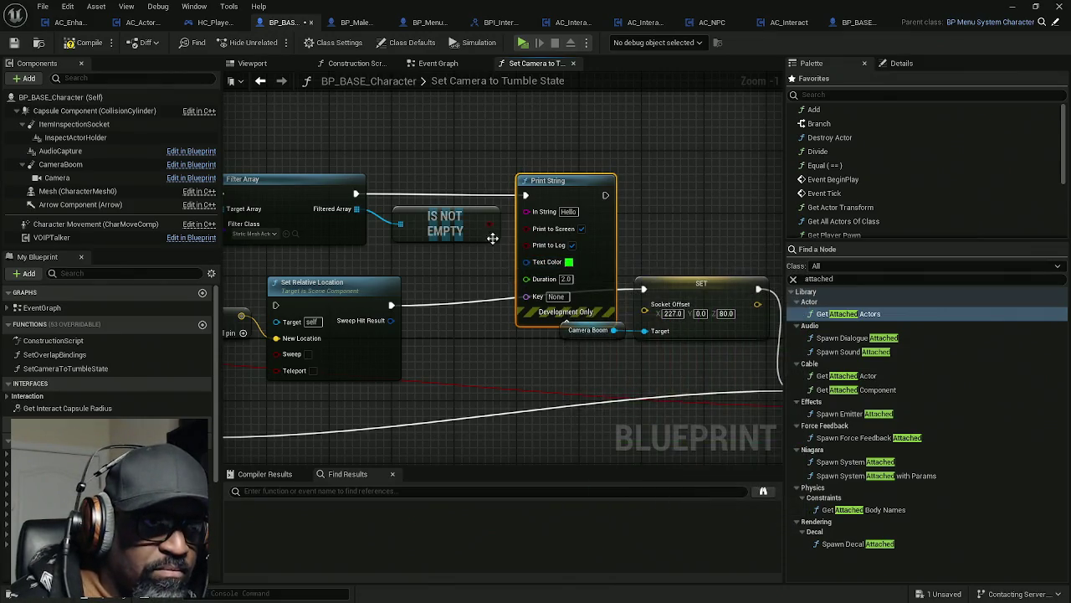
- Feed the Is Not Empty result into Print String's In String, compile, and play
{"action": "left_click_drag", "start_coordinate": [582, 191], "coordinate": [668, 183]}
{"action": "left_click_drag", "start_coordinate": [612, 204], "coordinate": [488, 224]}
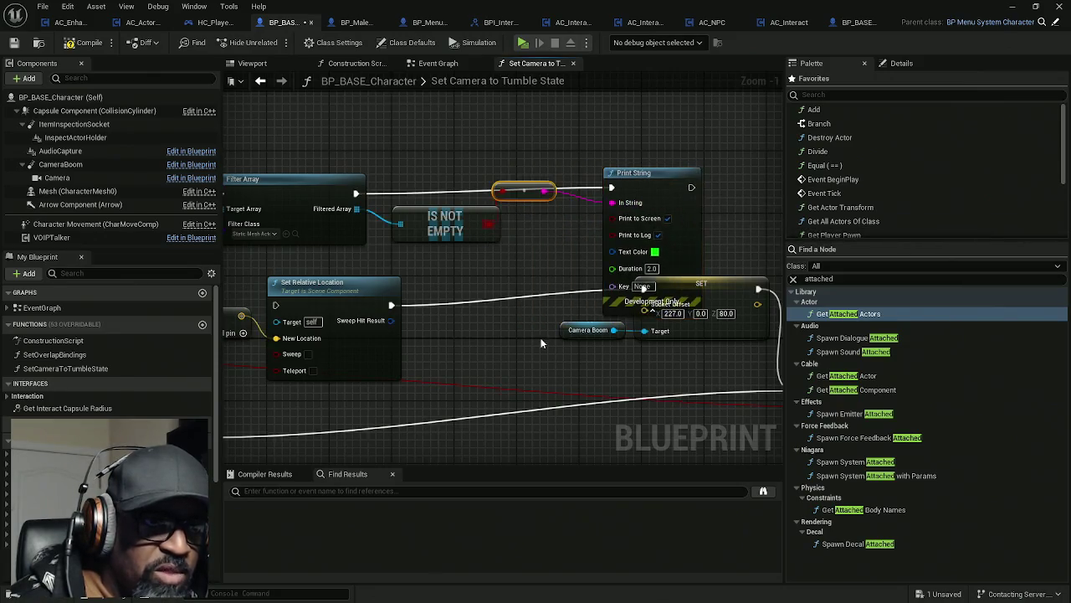
{"action": "left_click", "coordinate": [92, 48]}
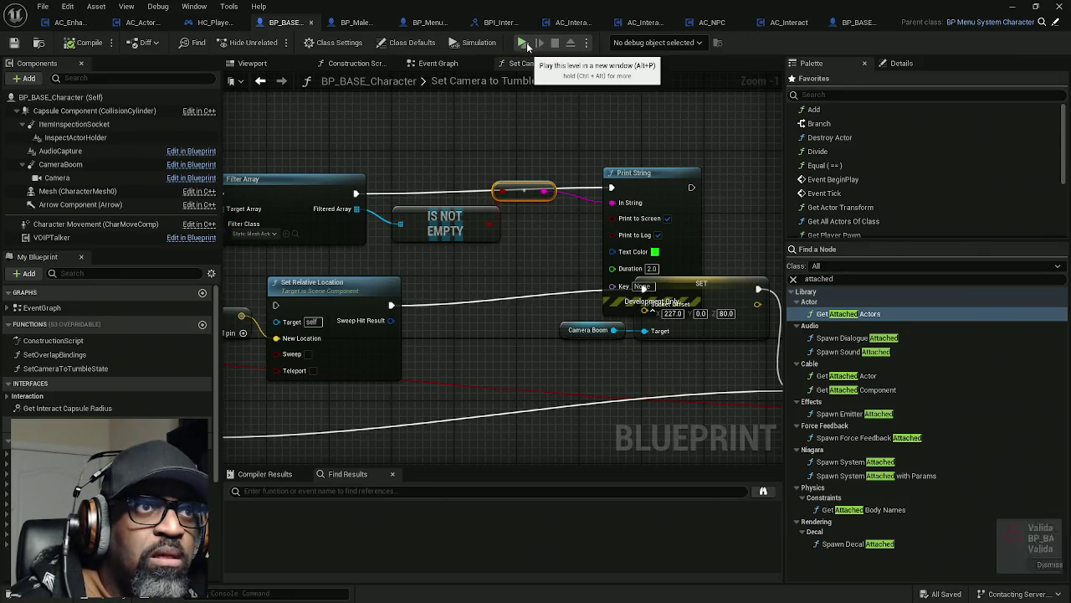
{"action": "left_click", "coordinate": [526, 42]}
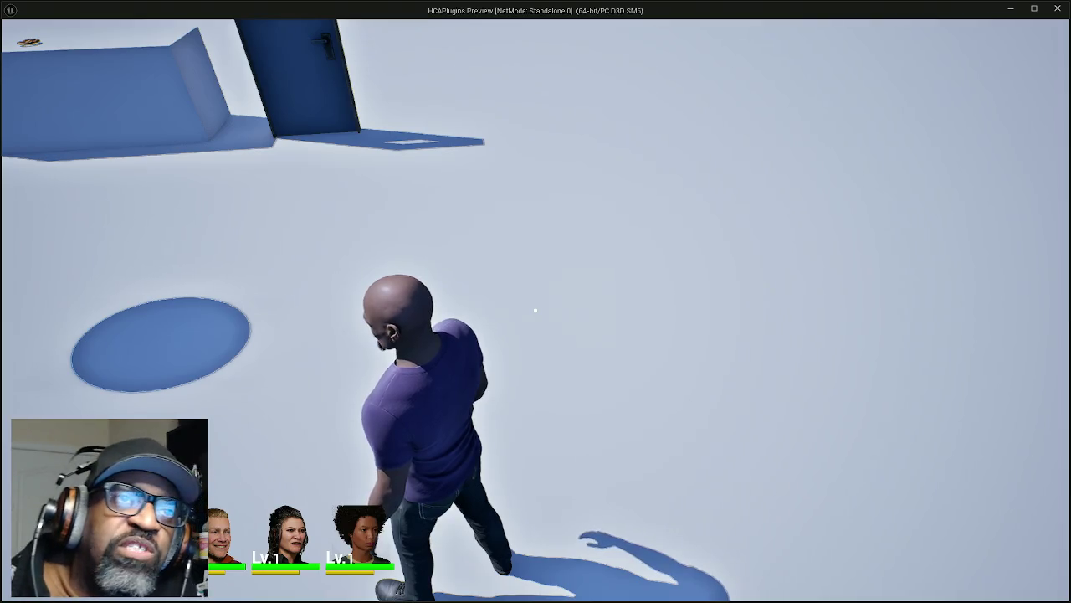
- Walk to the counter, interact with the soda bottle using E, then stop play with Esc
{"action": "mouse_move", "coordinate": [535, 310]}
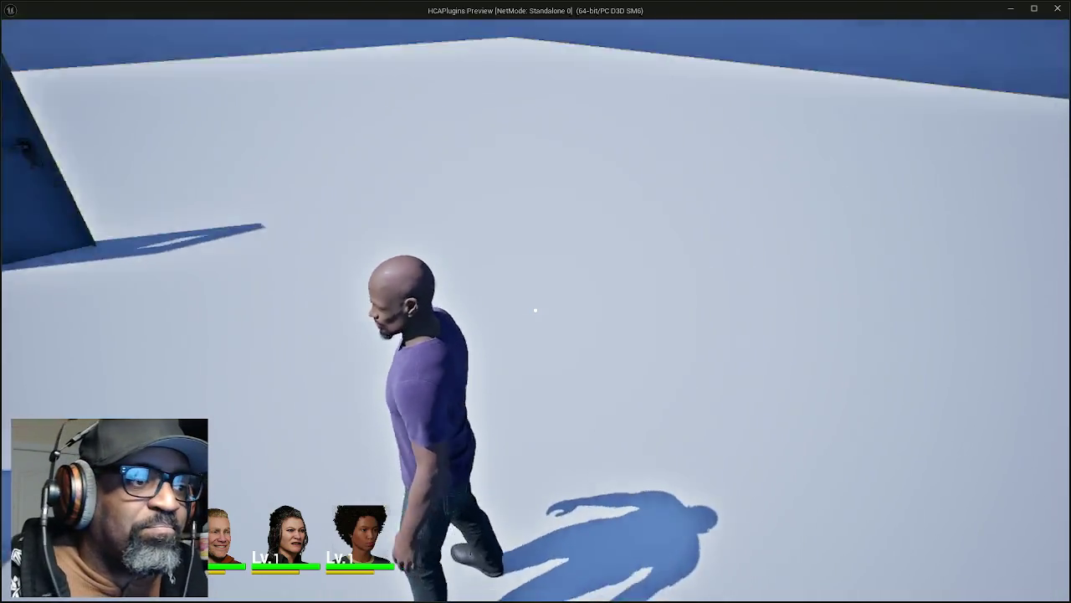
{"action": "key", "text": "w"}
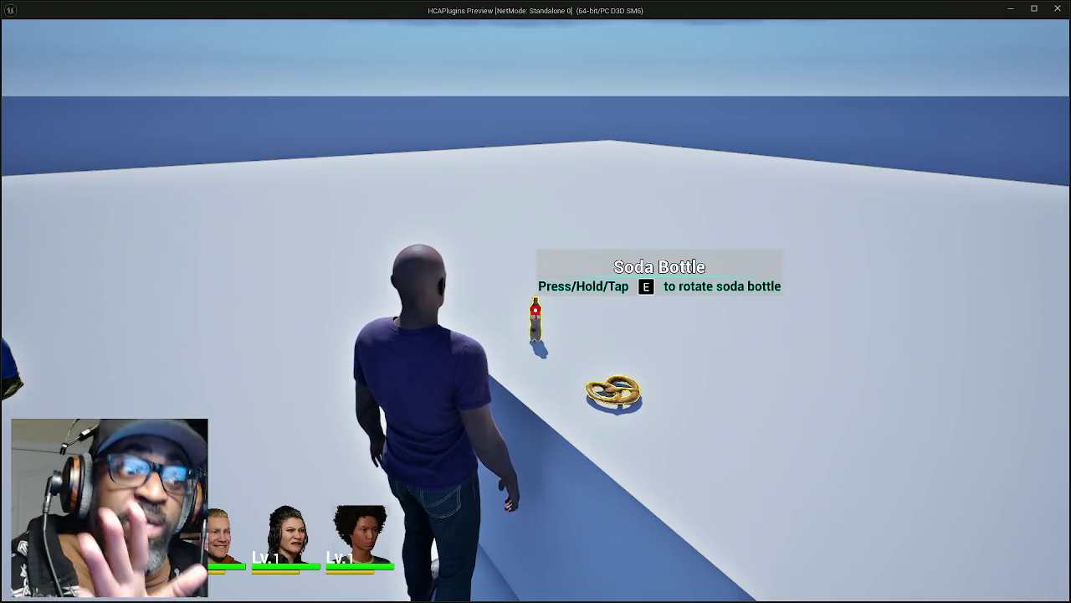
{"action": "key", "text": "e"}
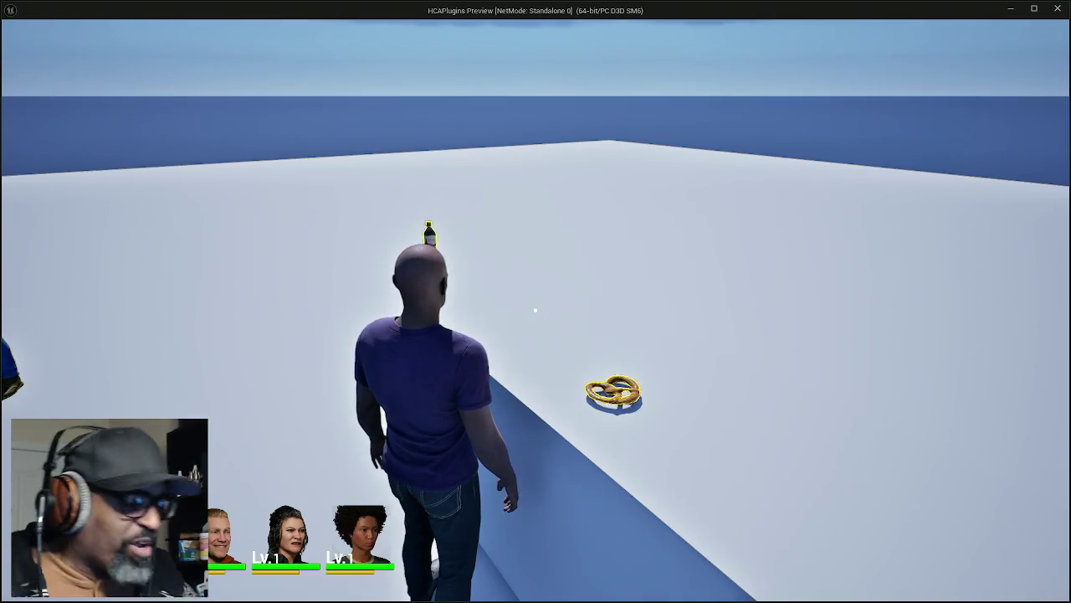
{"action": "key", "text": "Escape"}
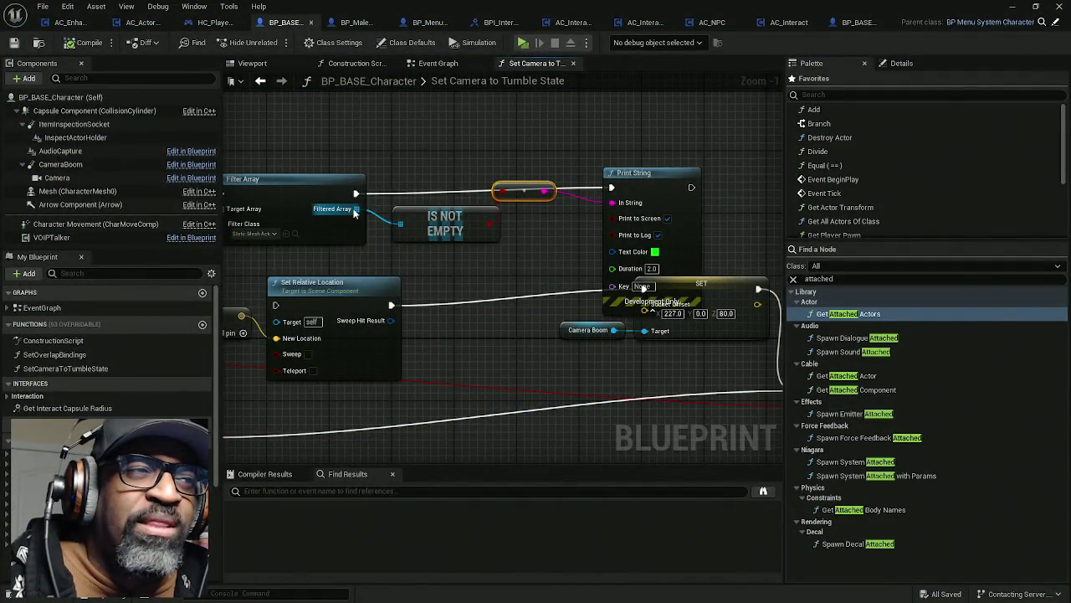
- Print the display name of the filtered array's GET item via Print String's In String
{"action": "left_click_drag", "start_coordinate": [356, 208], "coordinate": [414, 164]}
{"action": "type", "text": "get"}
{"action": "left_click", "coordinate": [467, 301]}
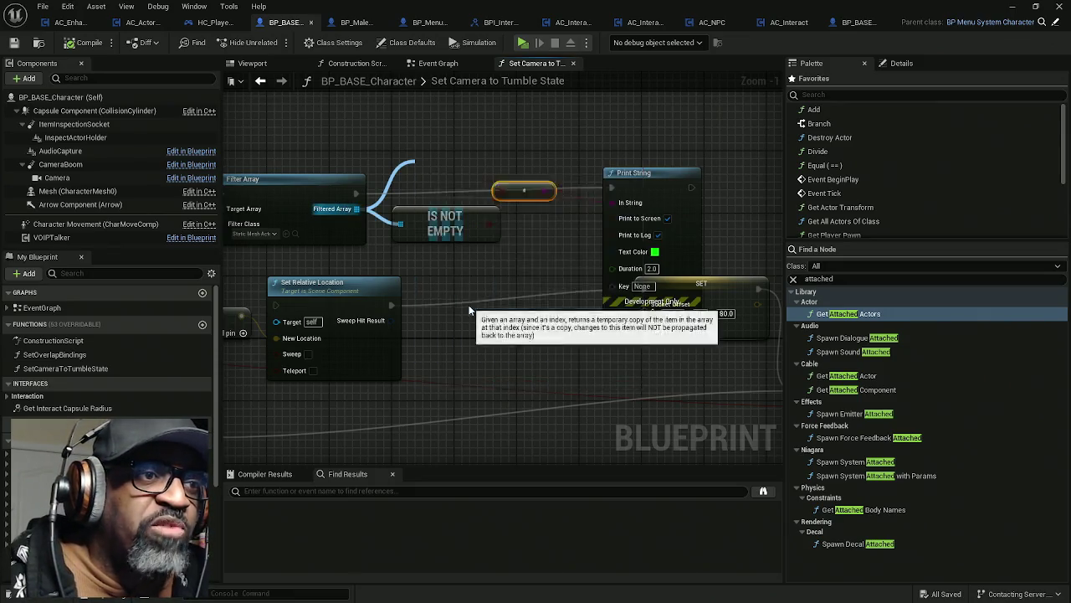
{"action": "left_click_drag", "start_coordinate": [610, 201], "coordinate": [502, 146]}
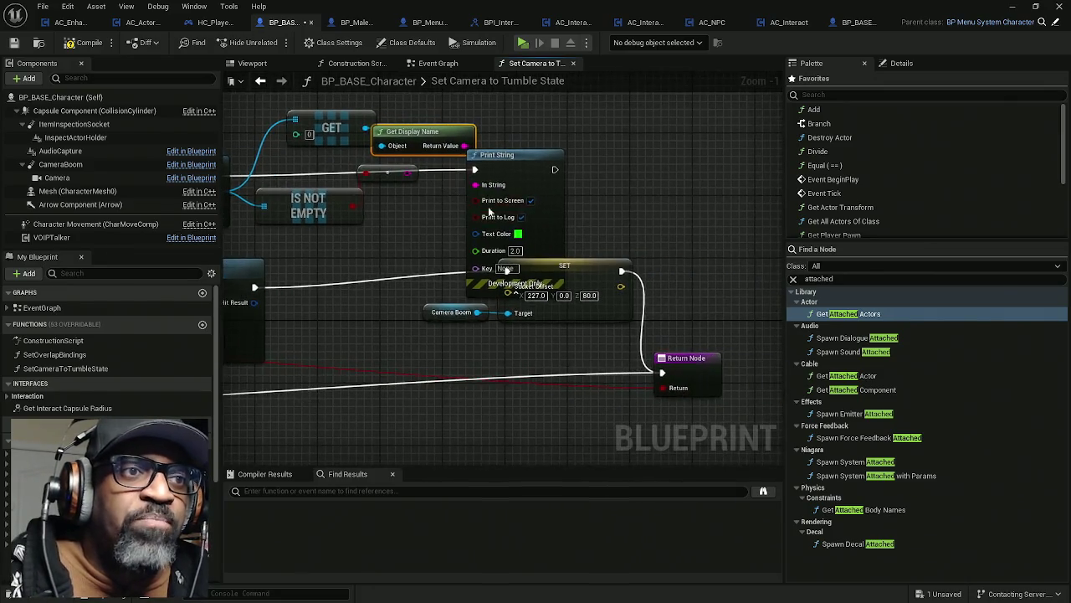
{"action": "mouse_move", "coordinate": [560, 270]}
{"action": "left_mouse_down"}
{"action": "mouse_move", "coordinate": [646, 192]}
{"action": "mouse_move", "coordinate": [622, 267]}
{"action": "mouse_move", "coordinate": [753, 277]}
{"action": "mouse_move", "coordinate": [653, 251]}
{"action": "mouse_move", "coordinate": [686, 243]}
{"action": "mouse_move", "coordinate": [720, 246]}
{"action": "mouse_move", "coordinate": [411, 236]}
{"action": "mouse_move", "coordinate": [390, 259]}
{"action": "mouse_move", "coordinate": [296, 258]}
{"action": "mouse_move", "coordinate": [411, 240]}
{"action": "mouse_move", "coordinate": [739, 227]}
{"action": "mouse_move", "coordinate": [787, 276]}
{"action": "mouse_move", "coordinate": [566, 280]}
{"action": "mouse_move", "coordinate": [608, 220]}
{"action": "left_mouse_up"}
{"action": "scroll", "coordinate": [519, 238], "scroll_direction": "down", "scroll_amount": 4}
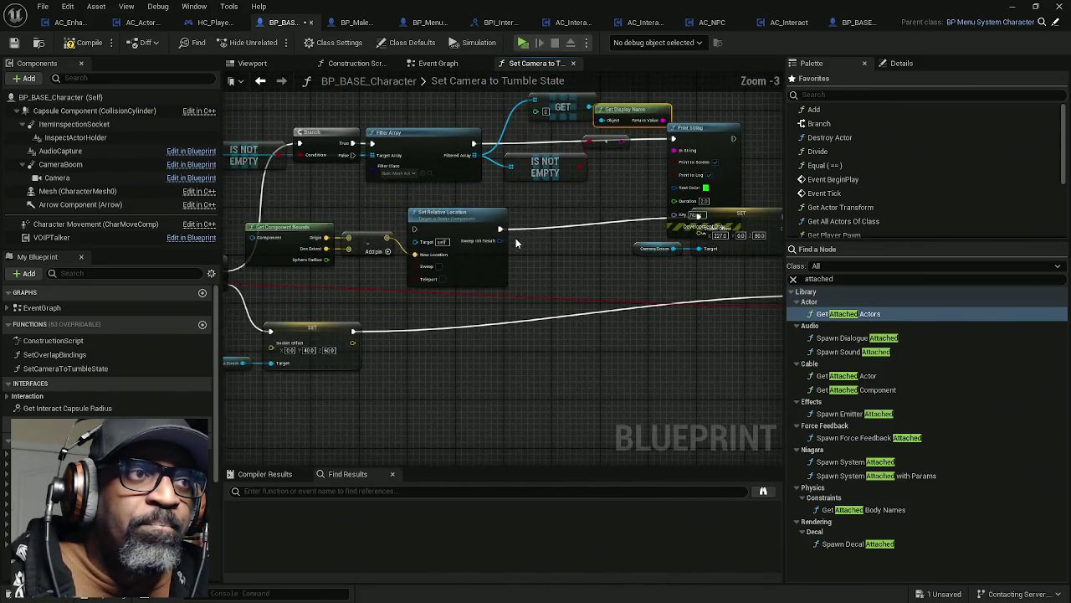
{"action": "left_click_drag", "start_coordinate": [527, 249], "coordinate": [497, 243]}
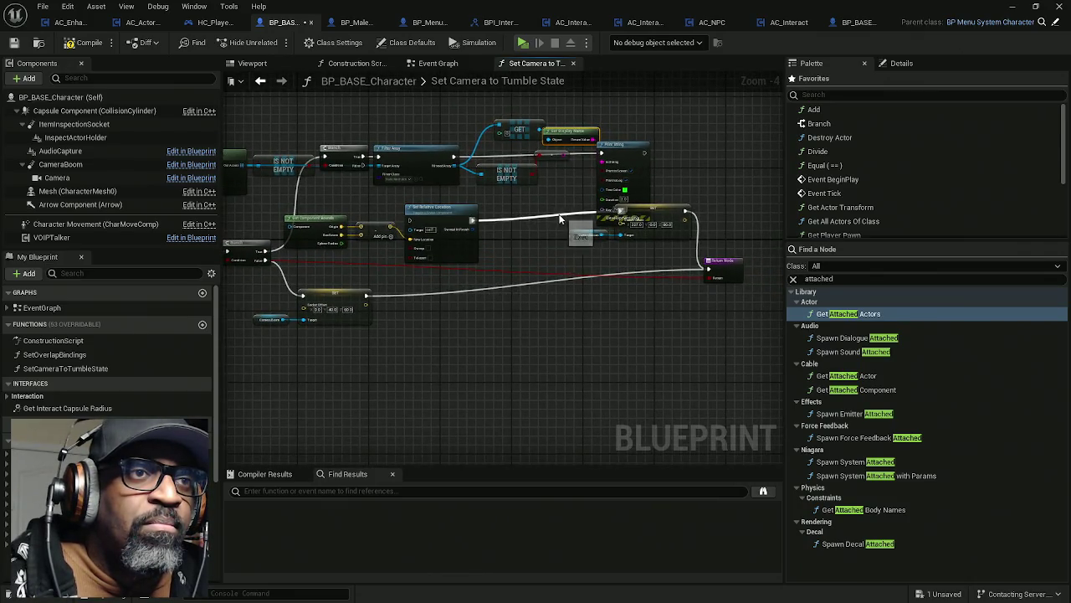
{"action": "mouse_move", "coordinate": [703, 216]}
{"action": "left_mouse_down"}
{"action": "mouse_move", "coordinate": [658, 237]}
{"action": "mouse_move", "coordinate": [670, 317]}
{"action": "mouse_move", "coordinate": [703, 298]}
{"action": "mouse_move", "coordinate": [812, 316]}
{"action": "mouse_move", "coordinate": [658, 301]}
{"action": "left_mouse_up"}
- Move the Add and Set Relative Location nodes right and the Camera Boom getter beside its wire
{"action": "scroll", "coordinate": [430, 285], "scroll_direction": "down", "scroll_amount": 1}
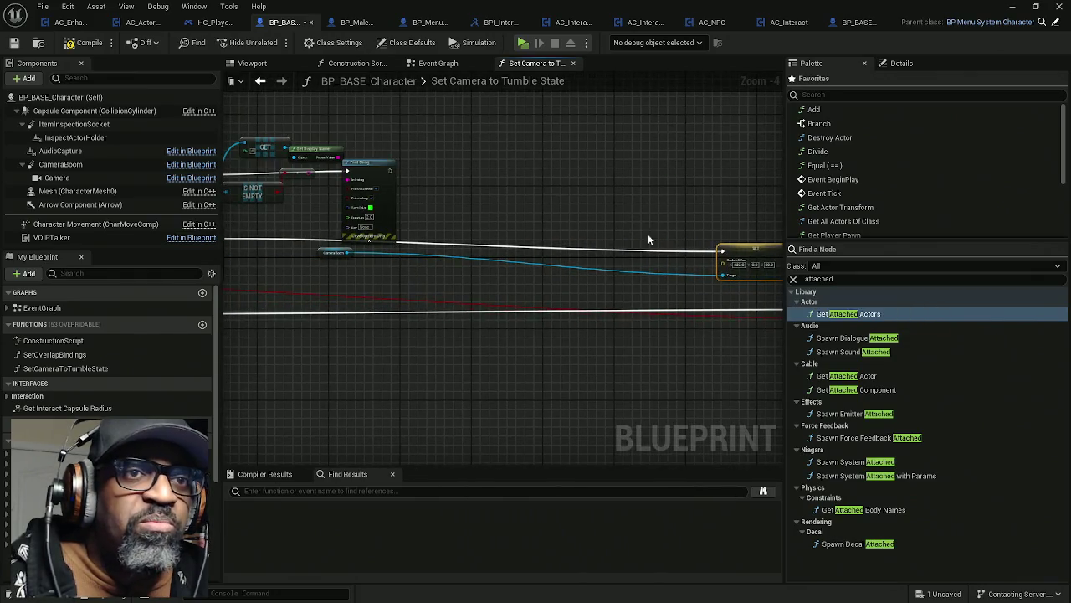
{"action": "scroll", "coordinate": [426, 286], "scroll_direction": "down", "scroll_amount": 1}
{"action": "scroll", "coordinate": [452, 268], "scroll_direction": "up", "scroll_amount": 1}
{"action": "scroll", "coordinate": [402, 251], "scroll_direction": "up", "scroll_amount": 1}
{"action": "left_click_drag", "start_coordinate": [468, 274], "coordinate": [339, 224]}
{"action": "mouse_move", "coordinate": [427, 234]}
{"action": "left_mouse_down"}
{"action": "mouse_move", "coordinate": [469, 251]}
{"action": "mouse_move", "coordinate": [695, 209]}
{"action": "mouse_move", "coordinate": [488, 198]}
{"action": "mouse_move", "coordinate": [605, 191]}
{"action": "mouse_move", "coordinate": [586, 196]}
{"action": "left_mouse_up"}
{"action": "mouse_move", "coordinate": [347, 232]}
{"action": "left_mouse_down"}
{"action": "mouse_move", "coordinate": [720, 247]}
{"action": "mouse_move", "coordinate": [694, 257]}
{"action": "left_mouse_up"}
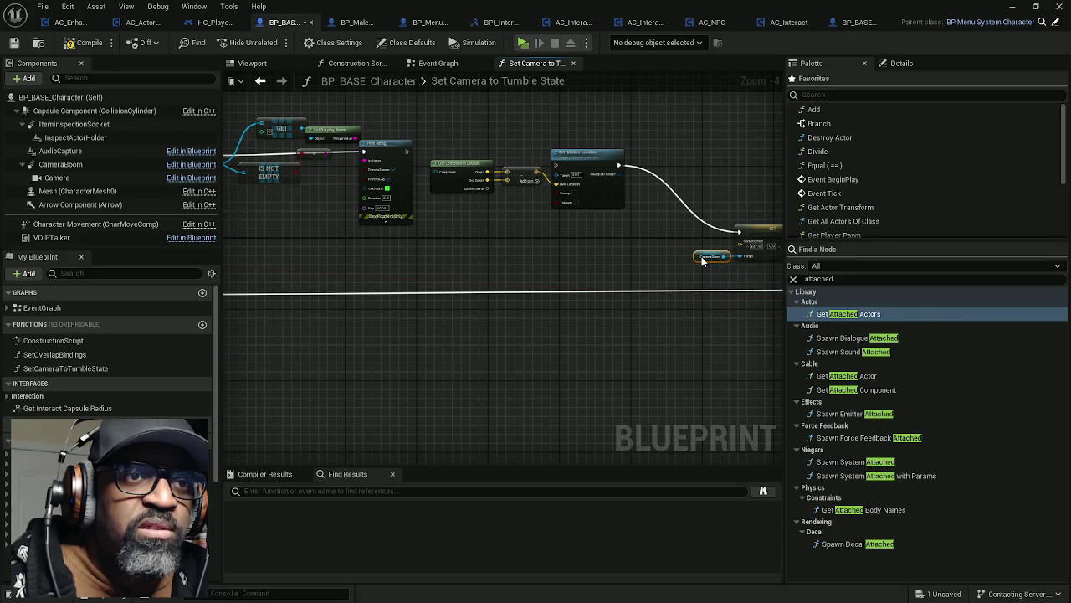
{"action": "scroll", "coordinate": [694, 257], "scroll_direction": "up", "scroll_amount": 1}
- Reposition the Get Component Bounds and add nodes and reframe the graph around them
{"action": "left_click_drag", "start_coordinate": [426, 156], "coordinate": [624, 174]}
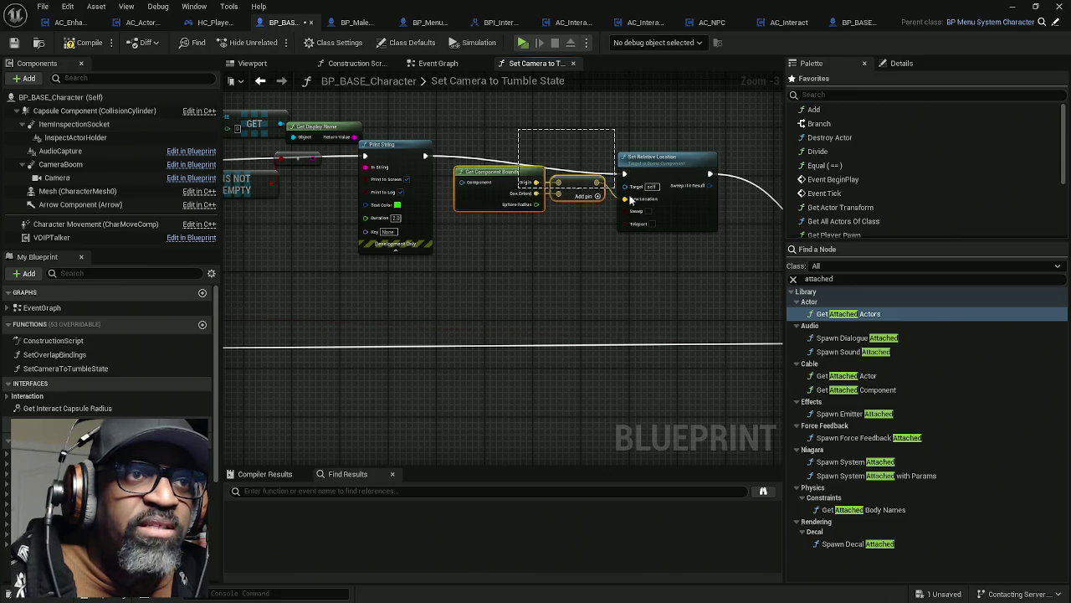
{"action": "left_click_drag", "start_coordinate": [682, 219], "coordinate": [690, 201]}
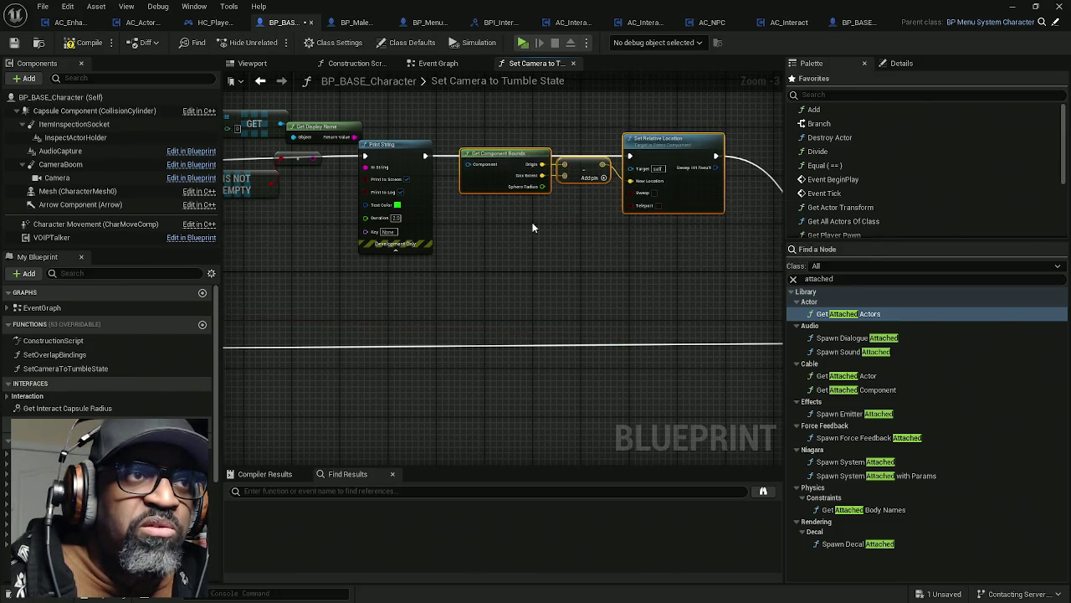
{"action": "mouse_move", "coordinate": [481, 182]}
{"action": "left_mouse_down"}
{"action": "mouse_move", "coordinate": [482, 197]}
{"action": "mouse_move", "coordinate": [523, 196]}
{"action": "mouse_move", "coordinate": [562, 183]}
{"action": "mouse_move", "coordinate": [726, 173]}
{"action": "left_mouse_up"}
{"action": "left_click_drag", "start_coordinate": [770, 231], "coordinate": [536, 244]}
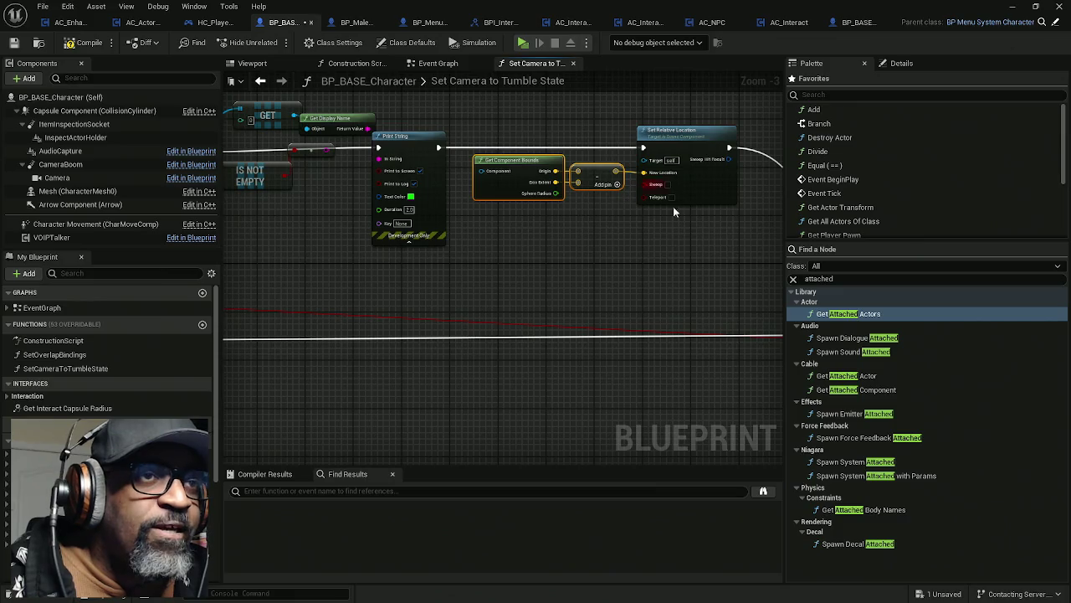
{"action": "mouse_move", "coordinate": [572, 158]}
{"action": "left_mouse_down"}
{"action": "mouse_move", "coordinate": [538, 196]}
{"action": "mouse_move", "coordinate": [641, 204]}
{"action": "left_mouse_up"}
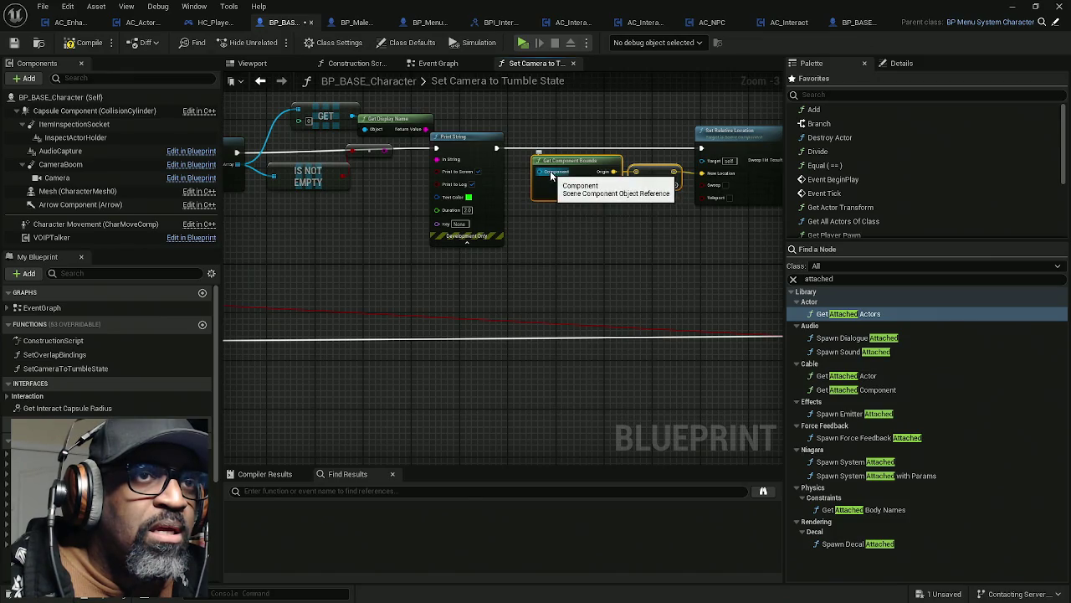
{"action": "mouse_move", "coordinate": [551, 174]}
{"action": "left_mouse_down"}
{"action": "mouse_move", "coordinate": [490, 181]}
{"action": "mouse_move", "coordinate": [469, 159]}
{"action": "mouse_move", "coordinate": [368, 126]}
{"action": "mouse_move", "coordinate": [284, 125]}
{"action": "mouse_move", "coordinate": [503, 123]}
{"action": "mouse_move", "coordinate": [543, 226]}
{"action": "left_mouse_up"}
- Delete the Get Component Bounds node and bring up the node list
{"action": "left_click_drag", "start_coordinate": [506, 135], "coordinate": [528, 233]}
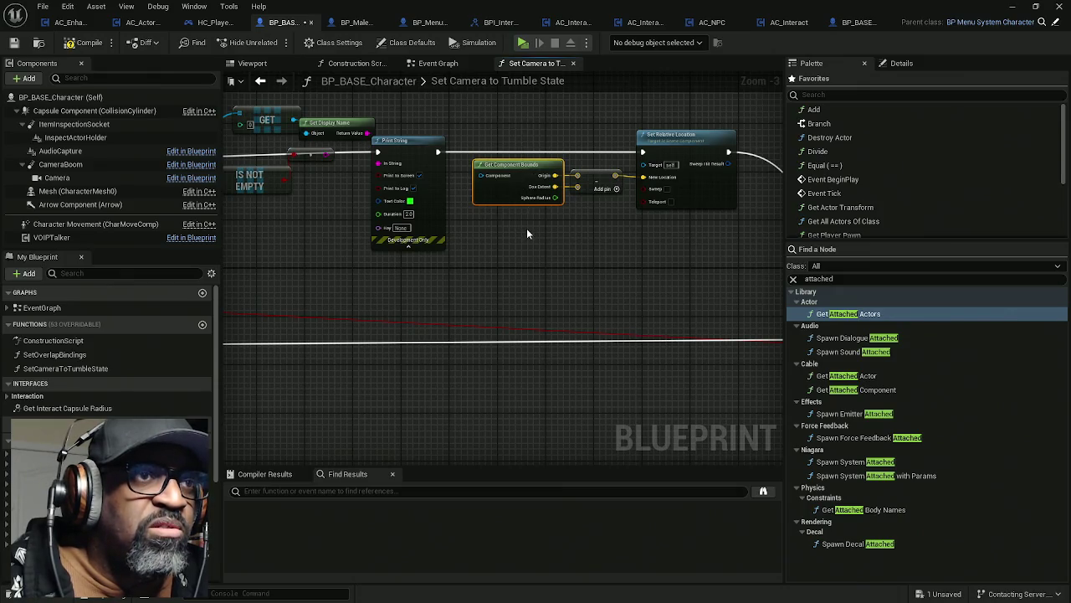
{"action": "key", "text": "Delete"}
{"action": "right_click", "coordinate": [484, 232]}
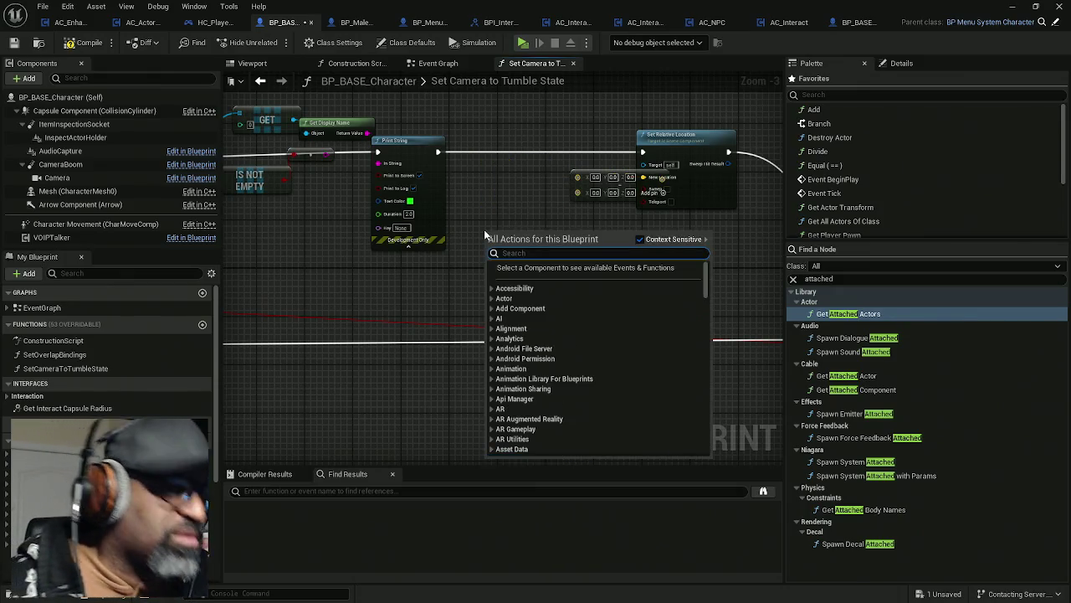
- Place a Get Actor Bounds node beside the add node, shifting Set Relative Location right
{"action": "type", "text": "actor bounds"}
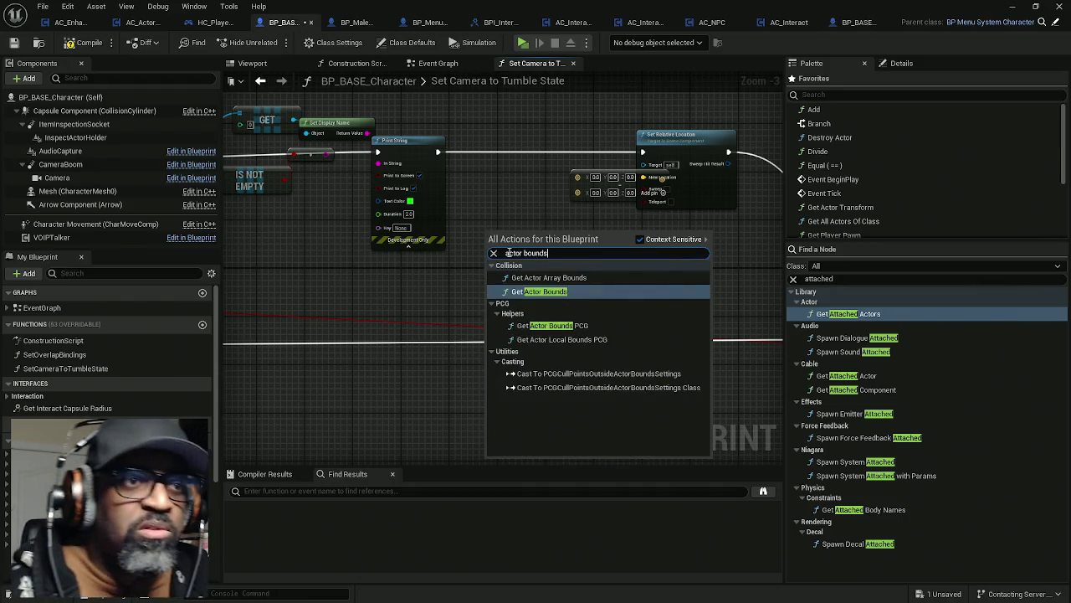
{"action": "left_click", "coordinate": [543, 291]}
{"action": "mouse_move", "coordinate": [485, 249]}
{"action": "left_mouse_down"}
{"action": "mouse_move", "coordinate": [393, 178]}
{"action": "mouse_move", "coordinate": [286, 120]}
{"action": "left_mouse_up"}
{"action": "left_click_drag", "start_coordinate": [545, 243], "coordinate": [429, 226]}
{"action": "left_click_drag", "start_coordinate": [519, 142], "coordinate": [580, 142]}
{"action": "left_click_drag", "start_coordinate": [466, 221], "coordinate": [536, 244]}
{"action": "left_click_drag", "start_coordinate": [394, 250], "coordinate": [410, 186]}
{"action": "mouse_move", "coordinate": [351, 202]}
{"action": "left_mouse_down"}
{"action": "mouse_move", "coordinate": [456, 241]}
{"action": "mouse_move", "coordinate": [467, 201]}
{"action": "mouse_move", "coordinate": [559, 246]}
{"action": "mouse_move", "coordinate": [549, 239]}
{"action": "left_mouse_up"}
- Wire Get Actor Bounds' Origin and Box Extent into the add node
{"action": "double_click", "coordinate": [456, 241]}
{"action": "scroll", "coordinate": [513, 243], "scroll_direction": "up", "scroll_amount": 2}
{"action": "mouse_move", "coordinate": [477, 243]}
{"action": "left_mouse_down"}
{"action": "mouse_move", "coordinate": [549, 251]}
{"action": "mouse_move", "coordinate": [537, 236]}
{"action": "left_mouse_up"}
{"action": "left_click", "coordinate": [385, 264], "text": "ctrl"}
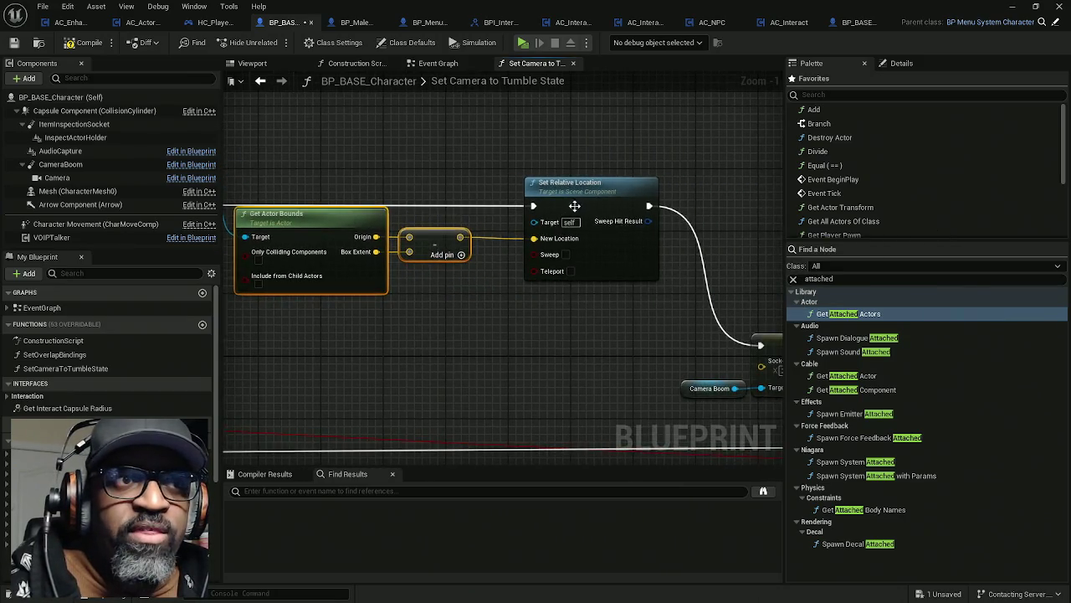
{"action": "left_click_drag", "start_coordinate": [586, 208], "coordinate": [571, 207]}
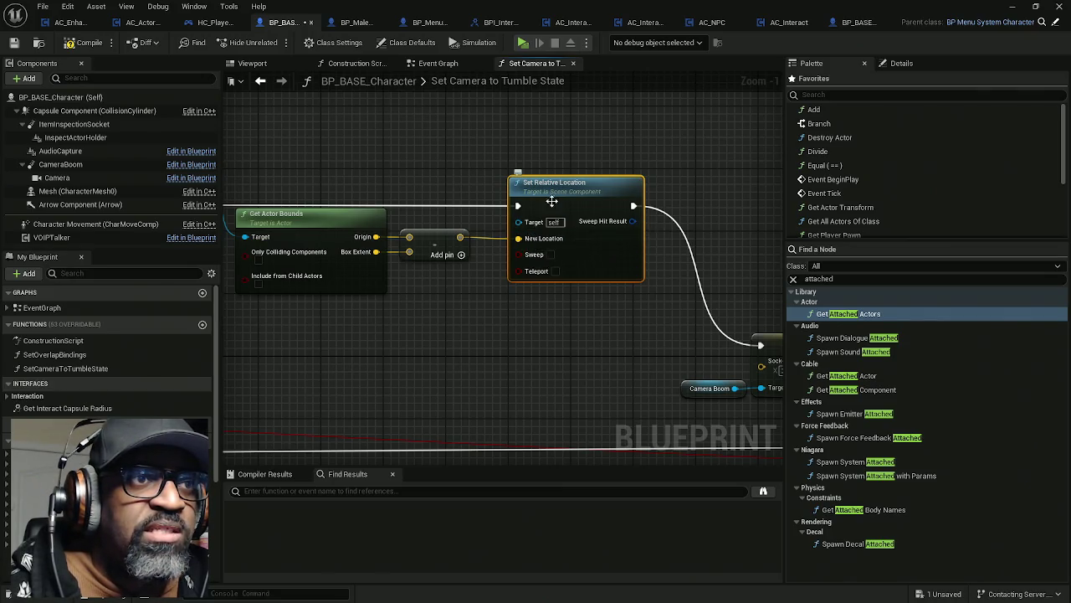
{"action": "mouse_move", "coordinate": [580, 191]}
{"action": "left_mouse_down"}
{"action": "mouse_move", "coordinate": [682, 183]}
{"action": "mouse_move", "coordinate": [550, 189]}
{"action": "left_mouse_up"}
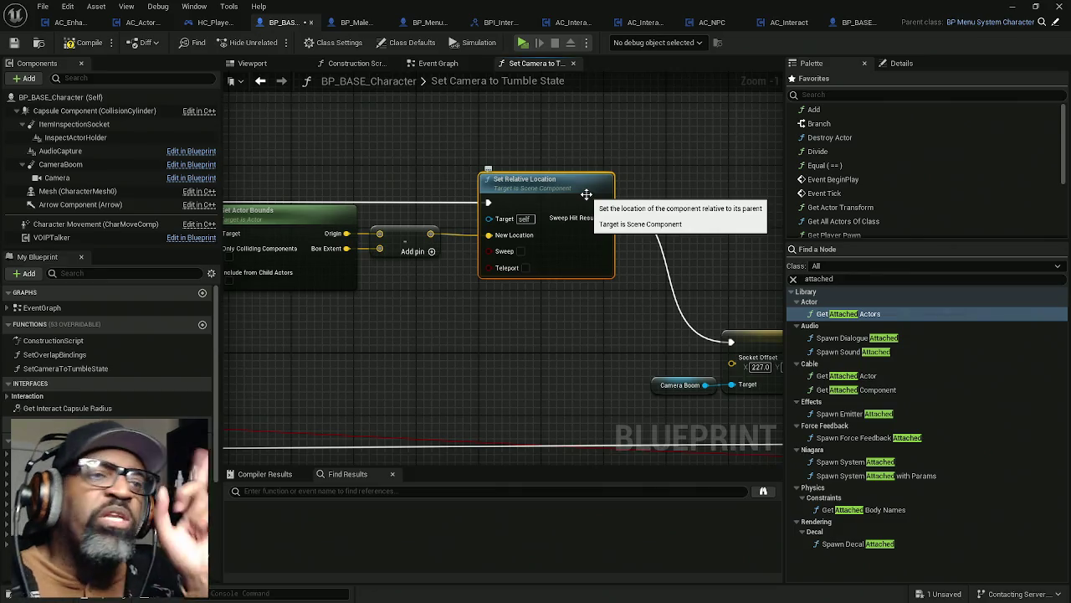
- Search Find a Node for 'set actor rela'
{"action": "left_click_drag", "start_coordinate": [849, 280], "coordinate": [756, 279]}
{"action": "type", "text": "set re"}
{"action": "key", "text": "BackSpace"}
{"action": "key", "text": "BackSpace"}
{"action": "type", "text": "actor"}
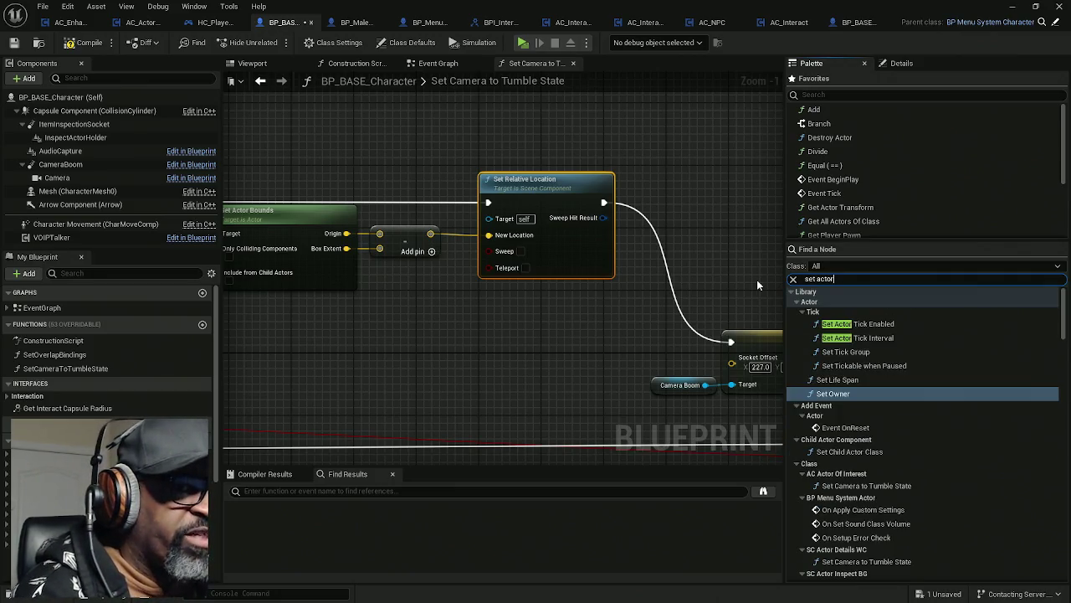
{"action": "type", "text": " rela"}
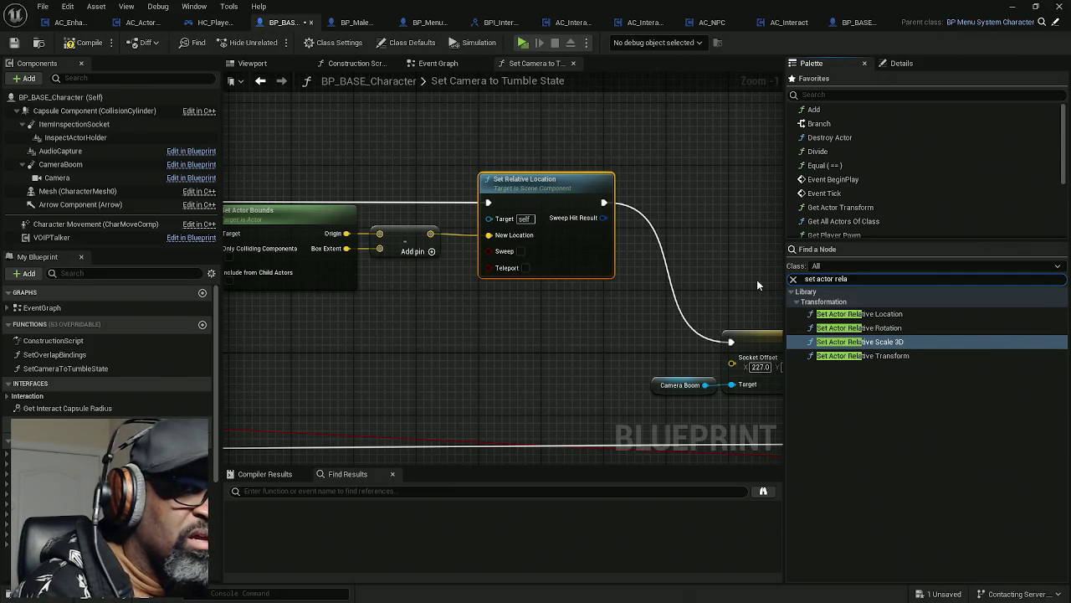
- Swap Set Relative Location for Set Actor Relative Location, keeping its exec and location wires
{"action": "left_click_drag", "start_coordinate": [863, 314], "coordinate": [502, 325]}
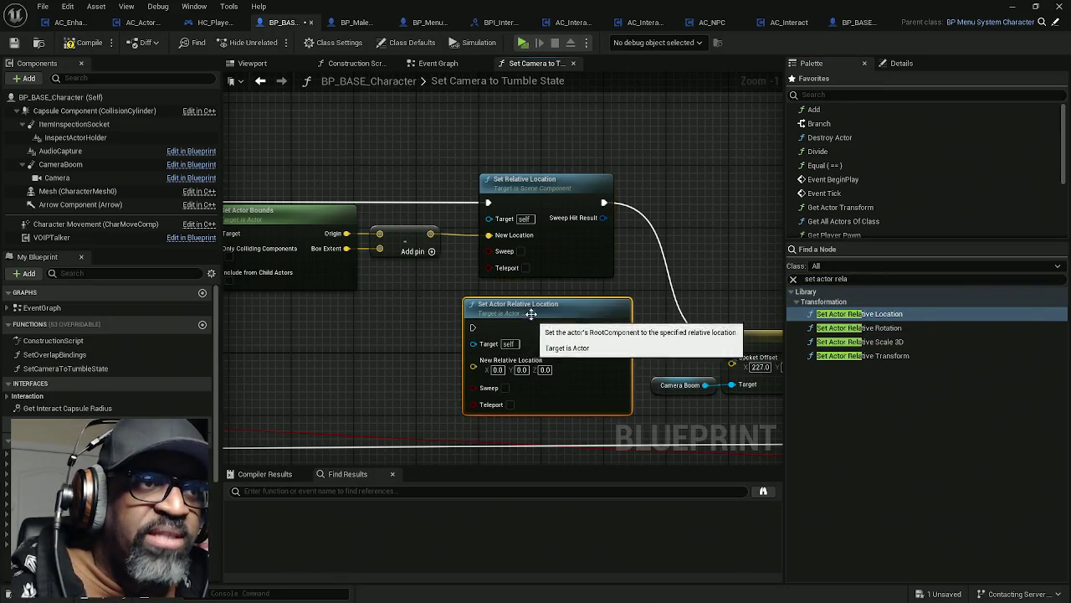
{"action": "mouse_move", "coordinate": [603, 202]}
{"action": "left_mouse_down"}
{"action": "mouse_move", "coordinate": [631, 330]}
{"action": "mouse_move", "coordinate": [622, 328]}
{"action": "left_mouse_up"}
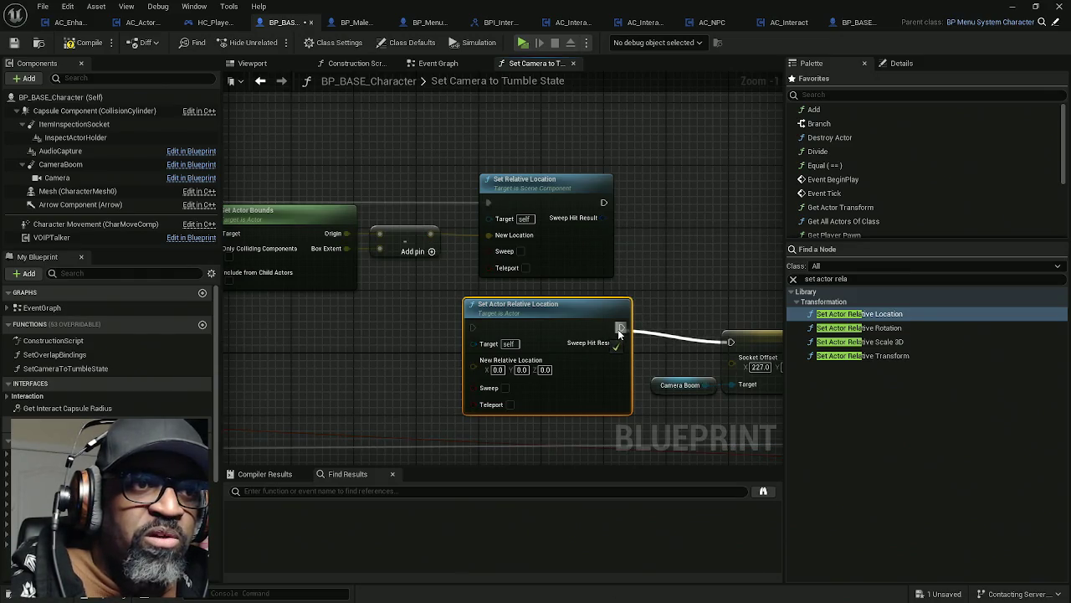
{"action": "mouse_move", "coordinate": [488, 236]}
{"action": "left_mouse_down"}
{"action": "mouse_move", "coordinate": [495, 289]}
{"action": "mouse_move", "coordinate": [474, 360]}
{"action": "left_mouse_up"}
{"action": "left_click_drag", "start_coordinate": [489, 204], "coordinate": [474, 327]}
{"action": "left_click", "coordinate": [596, 253]}
{"action": "key", "text": "Delete"}
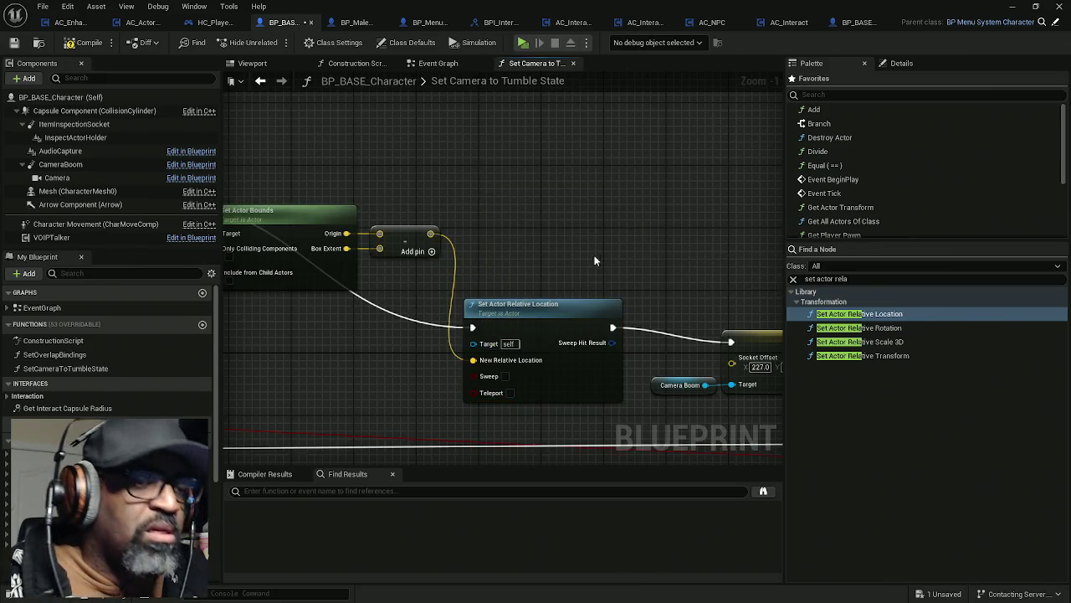
{"action": "left_click_drag", "start_coordinate": [577, 311], "coordinate": [580, 185]}
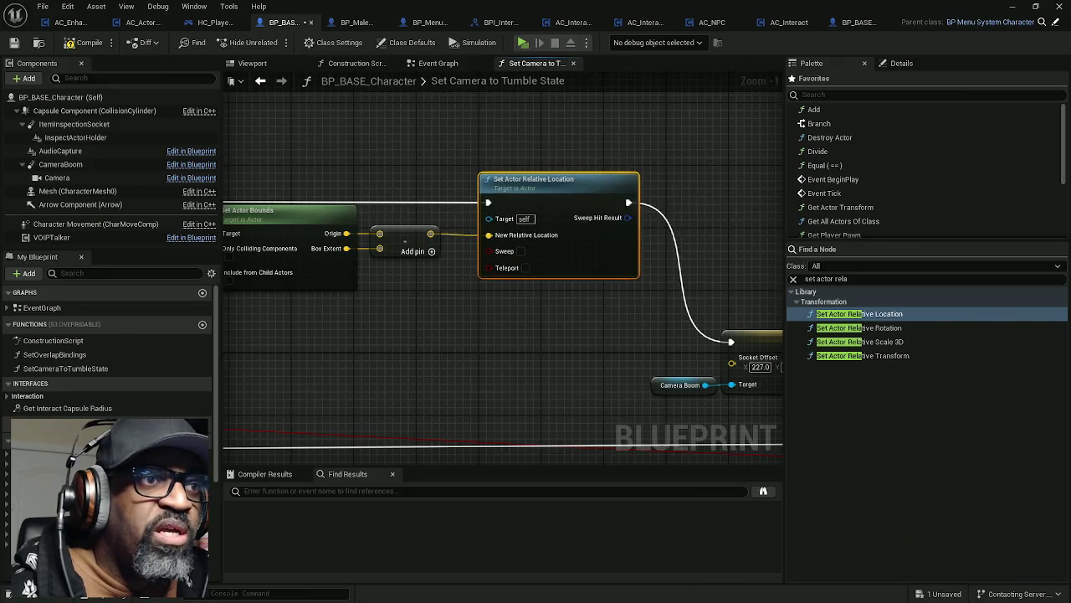
- Tidy Get Actor Bounds and the add node, connect the new node's Target, and compile
{"action": "left_click_drag", "start_coordinate": [266, 251], "coordinate": [411, 256]}
{"action": "left_click_drag", "start_coordinate": [440, 222], "coordinate": [425, 224]}
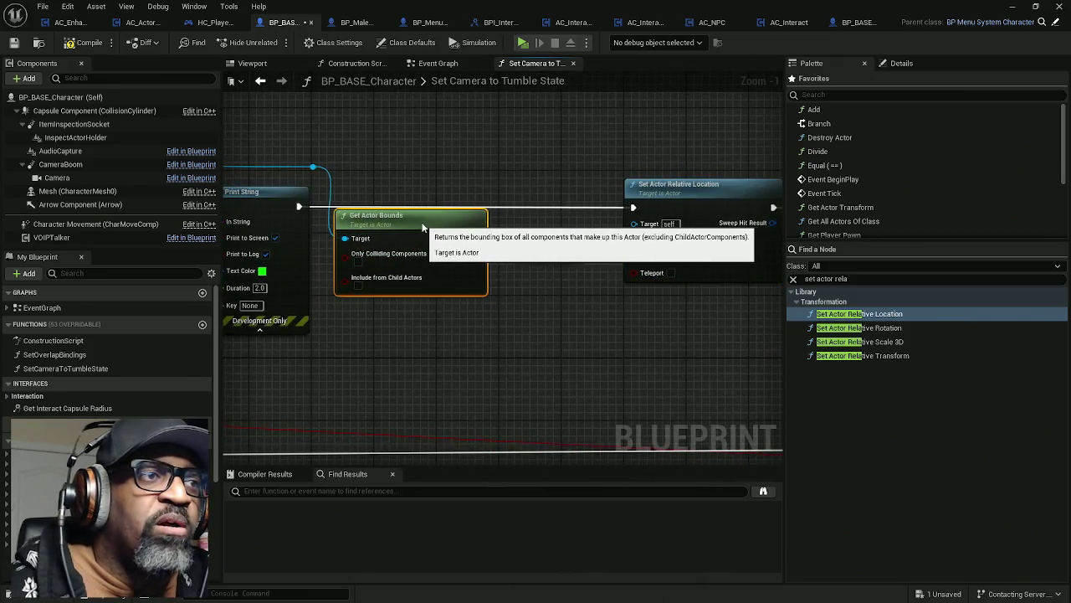
{"action": "left_click_drag", "start_coordinate": [548, 245], "coordinate": [530, 244]}
{"action": "left_click", "coordinate": [395, 248], "text": "ctrl"}
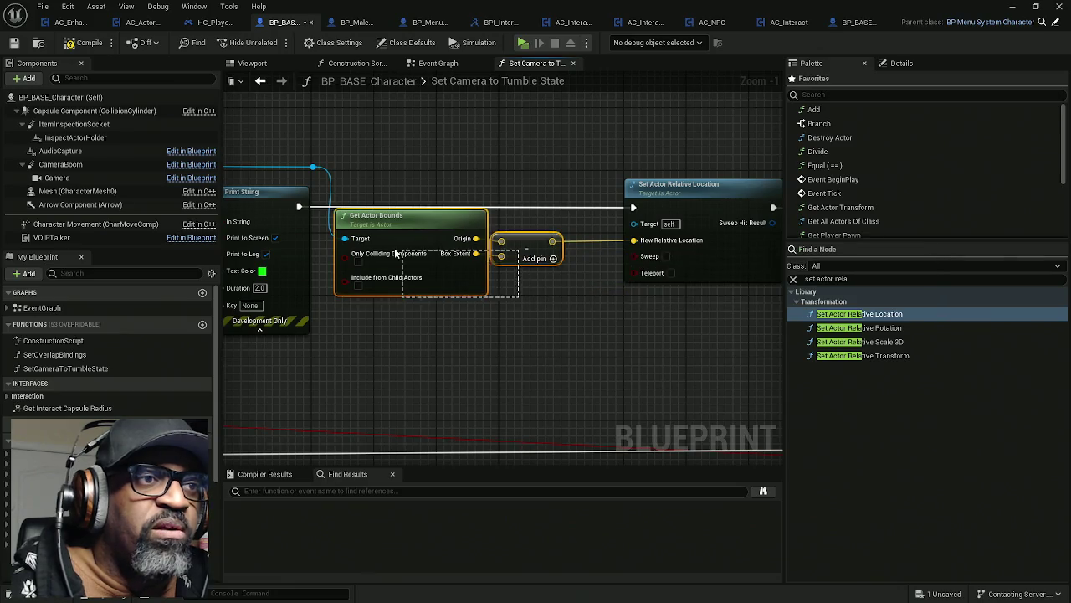
{"action": "mouse_move", "coordinate": [530, 292]}
{"action": "left_mouse_down"}
{"action": "mouse_move", "coordinate": [495, 294]}
{"action": "mouse_move", "coordinate": [523, 292]}
{"action": "left_mouse_up"}
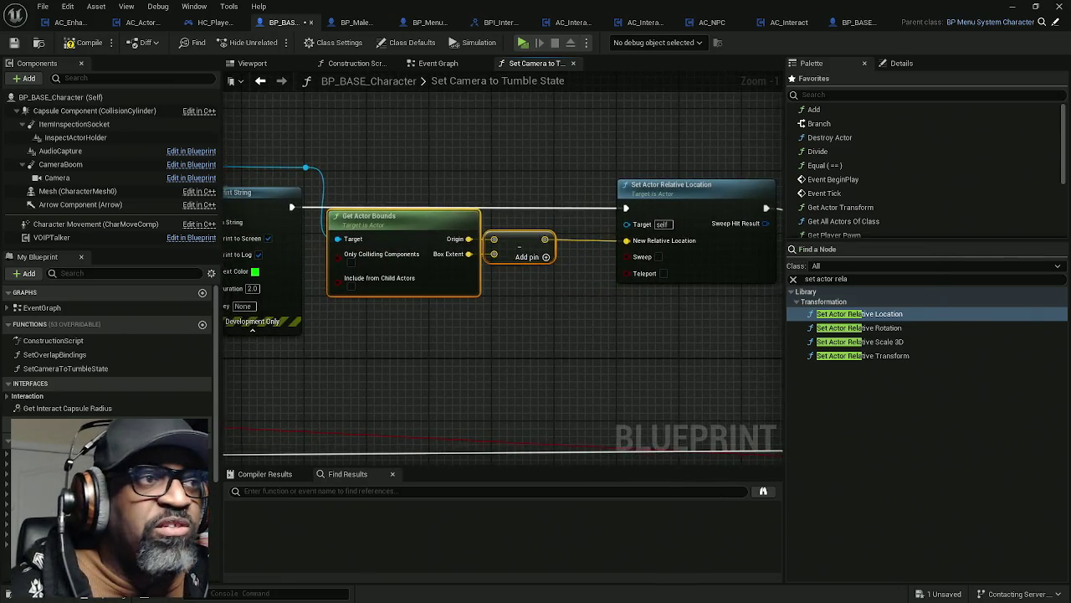
{"action": "left_click_drag", "start_coordinate": [423, 202], "coordinate": [509, 197]}
{"action": "mouse_move", "coordinate": [712, 220]}
{"action": "left_mouse_down"}
{"action": "mouse_move", "coordinate": [464, 163]}
{"action": "mouse_move", "coordinate": [397, 164]}
{"action": "left_mouse_up"}
{"action": "left_click_drag", "start_coordinate": [519, 235], "coordinate": [360, 231]}
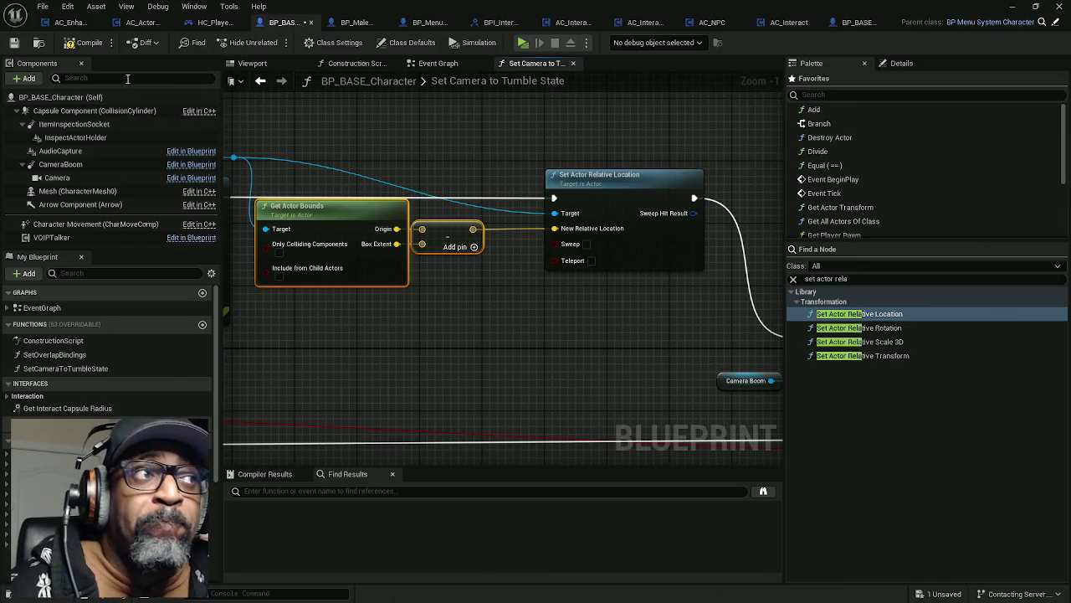
{"action": "left_click", "coordinate": [86, 43]}
- Save the blueprint, then play-test by walking to the soda bottle and pressing V to switch cameras
{"action": "key", "text": "ctrl+s"}
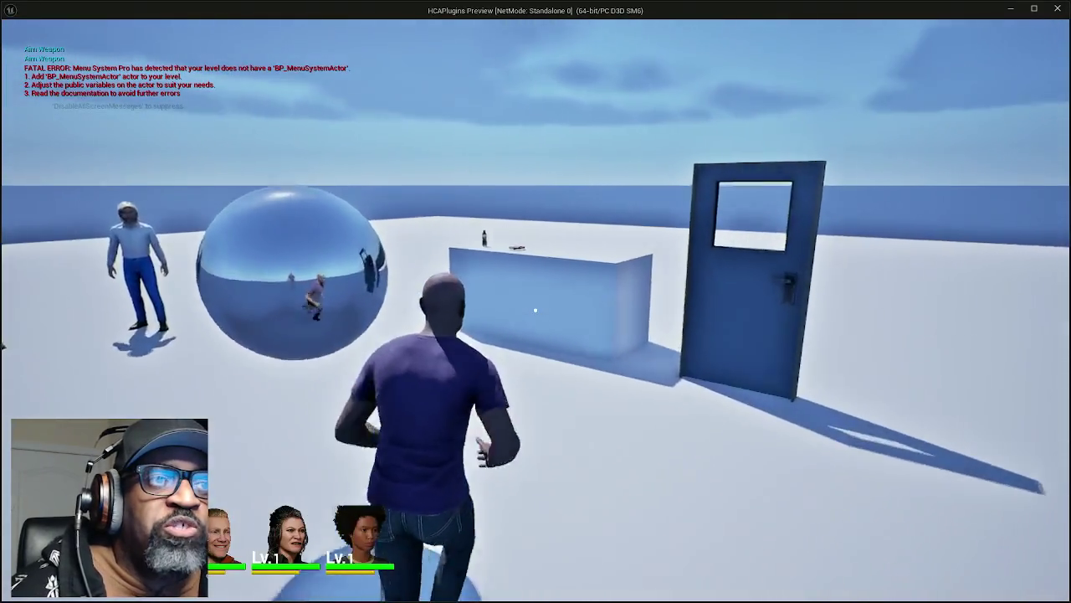
{"action": "key", "text": "w"}
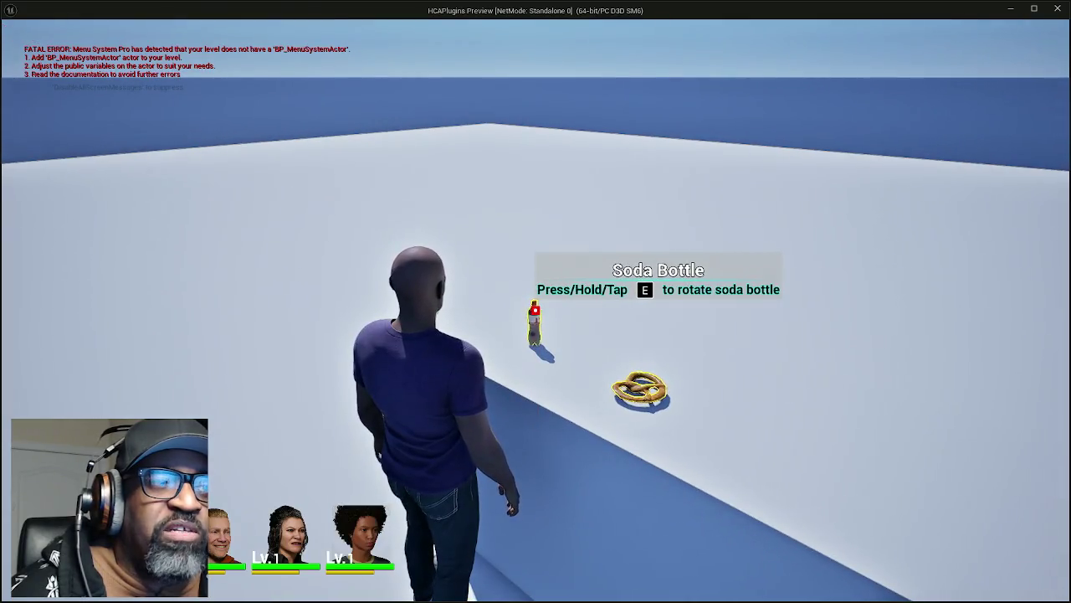
{"action": "key", "text": "v"}
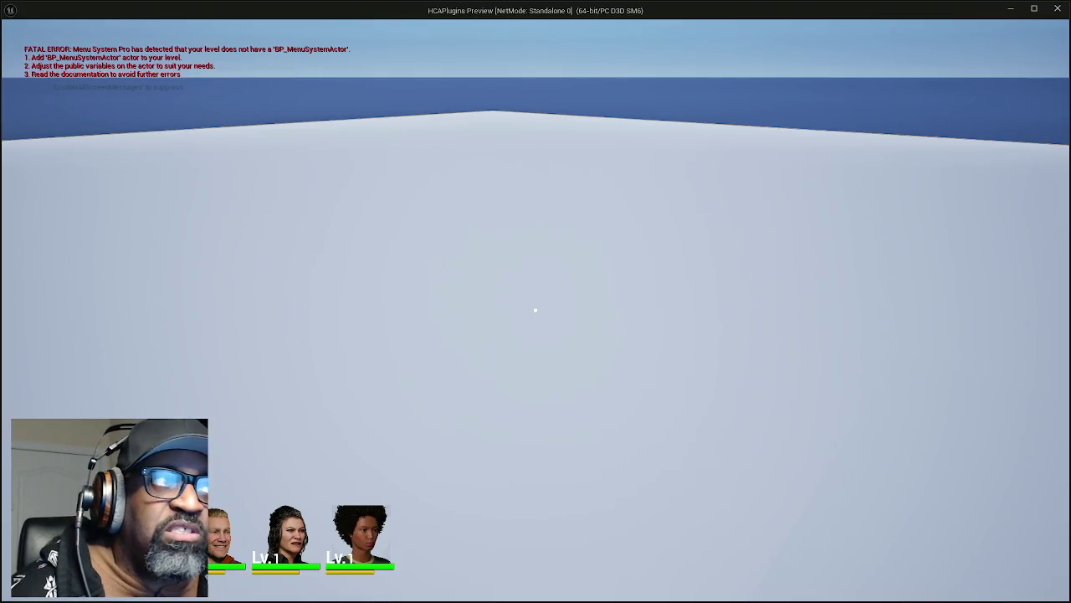
{"action": "key", "text": "Escape"}
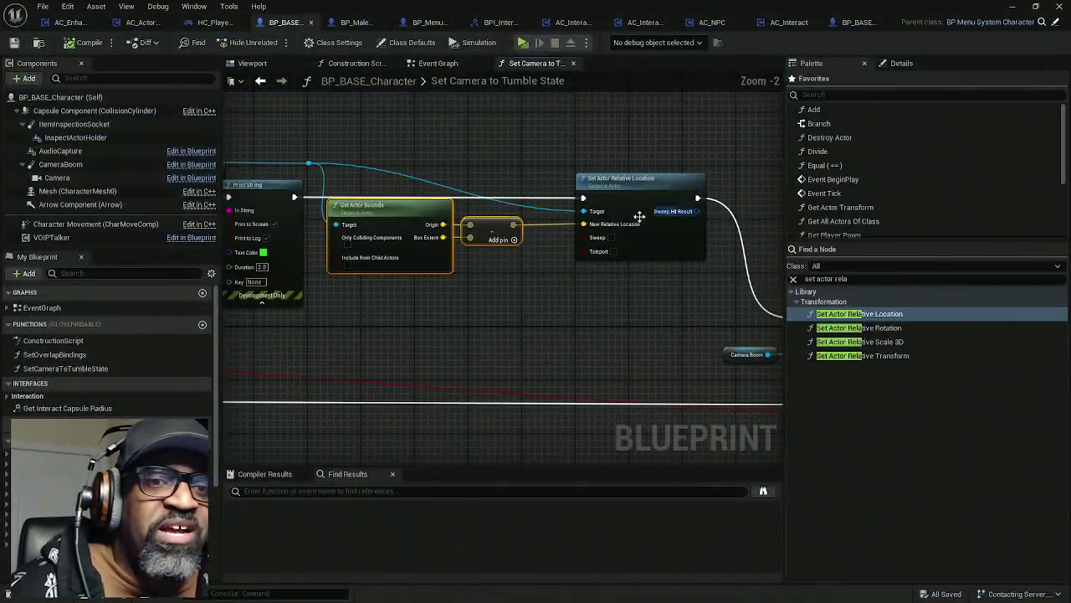
{"action": "key", "text": "alt+Tab"}
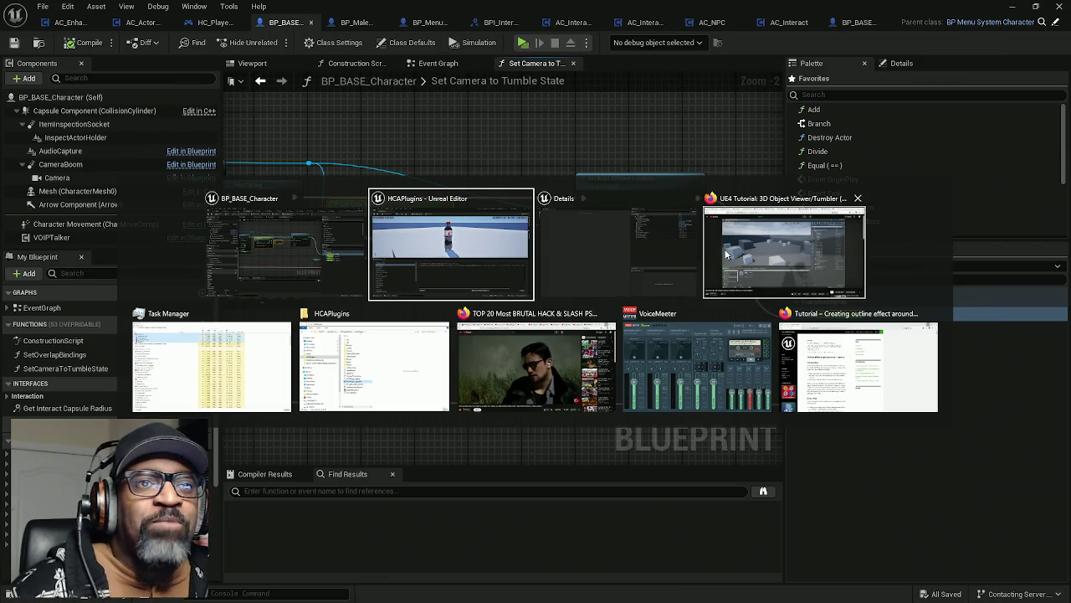
{"action": "key", "text": "Escape"}
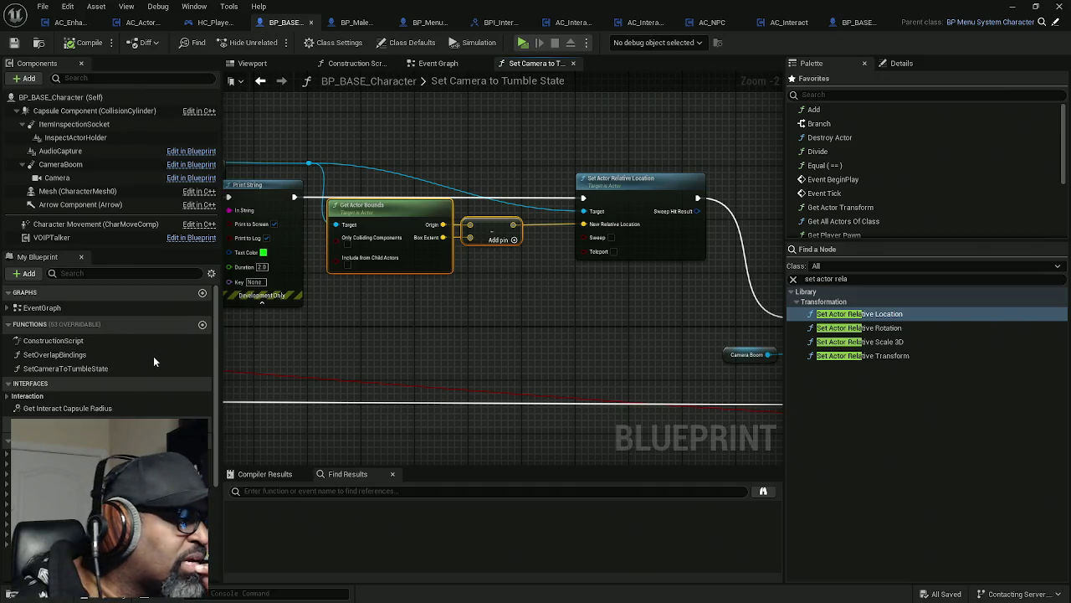
- Enable Only Colliding Components on Get Actor Bounds and wire the Add result into New Relative Location
{"action": "left_click", "coordinate": [347, 246]}
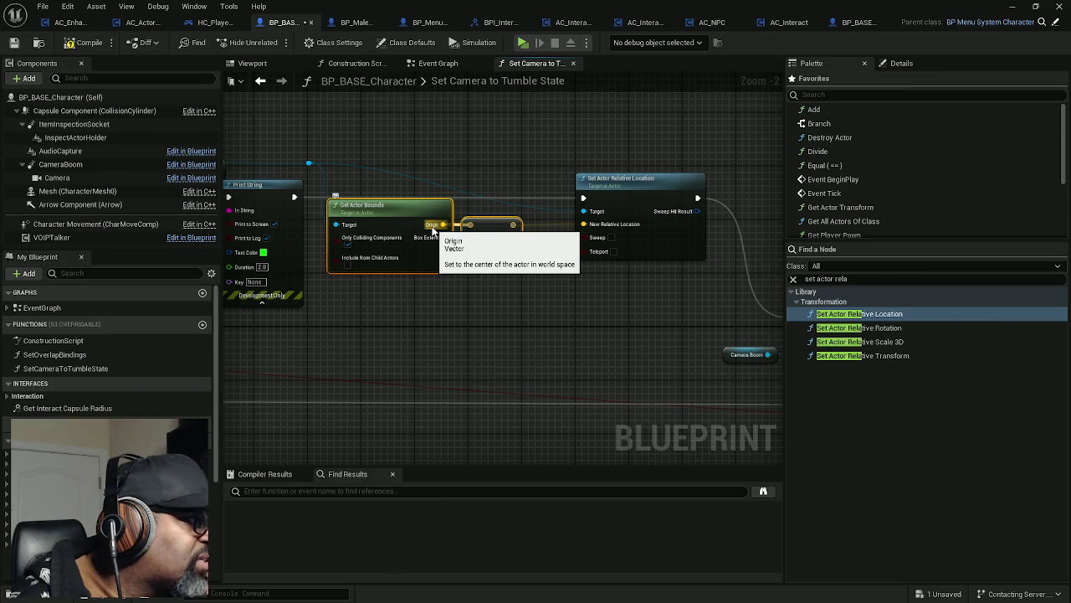
{"action": "left_click_drag", "start_coordinate": [513, 224], "coordinate": [583, 223]}
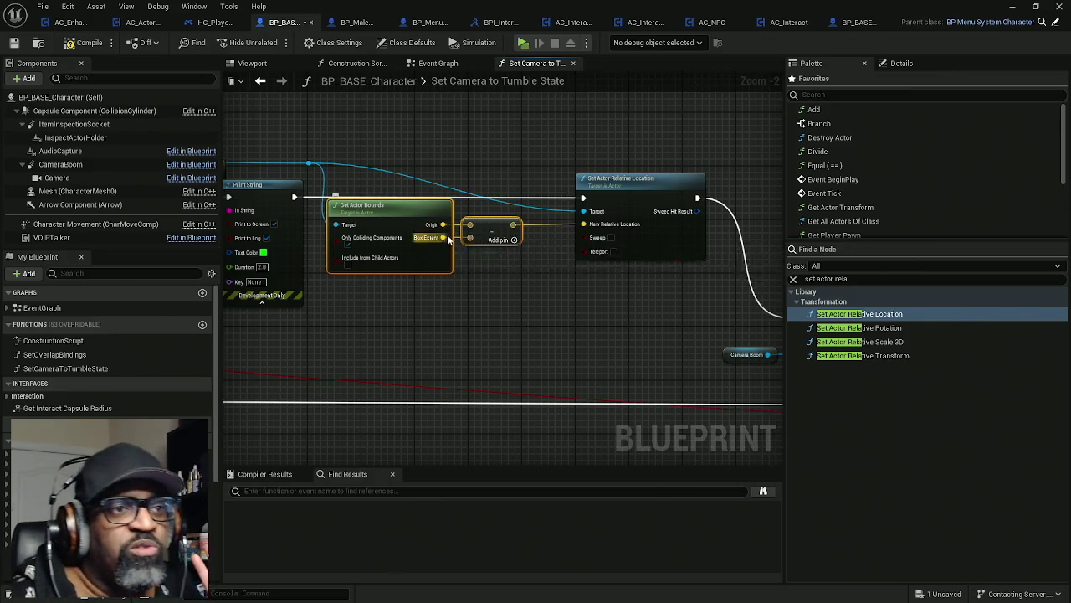
{"action": "scroll", "coordinate": [486, 152], "scroll_direction": "up", "scroll_amount": 2}
{"action": "left_click_drag", "start_coordinate": [486, 148], "coordinate": [425, 286]}
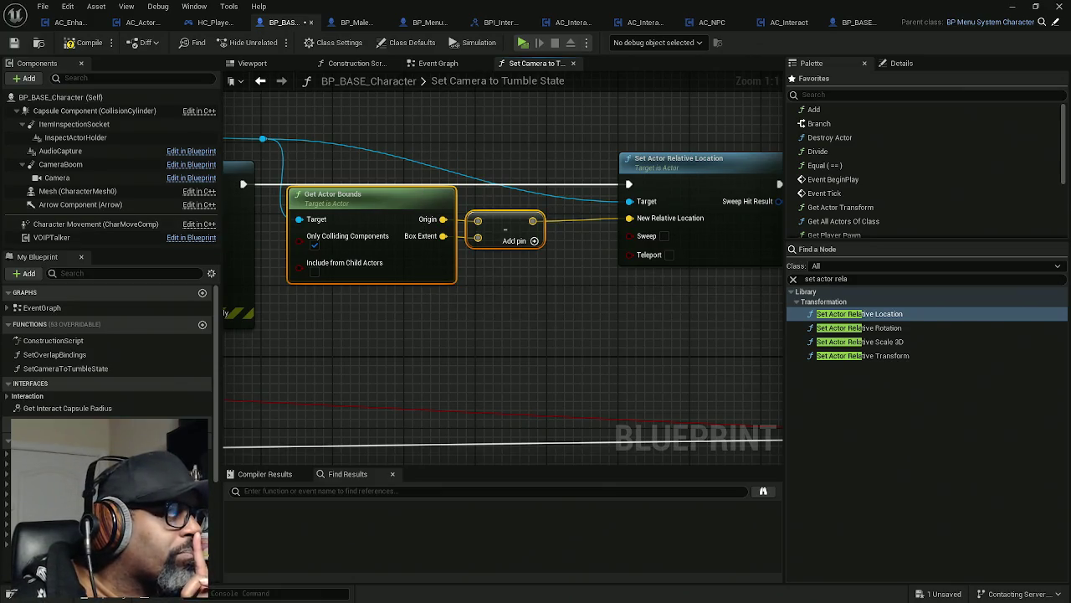
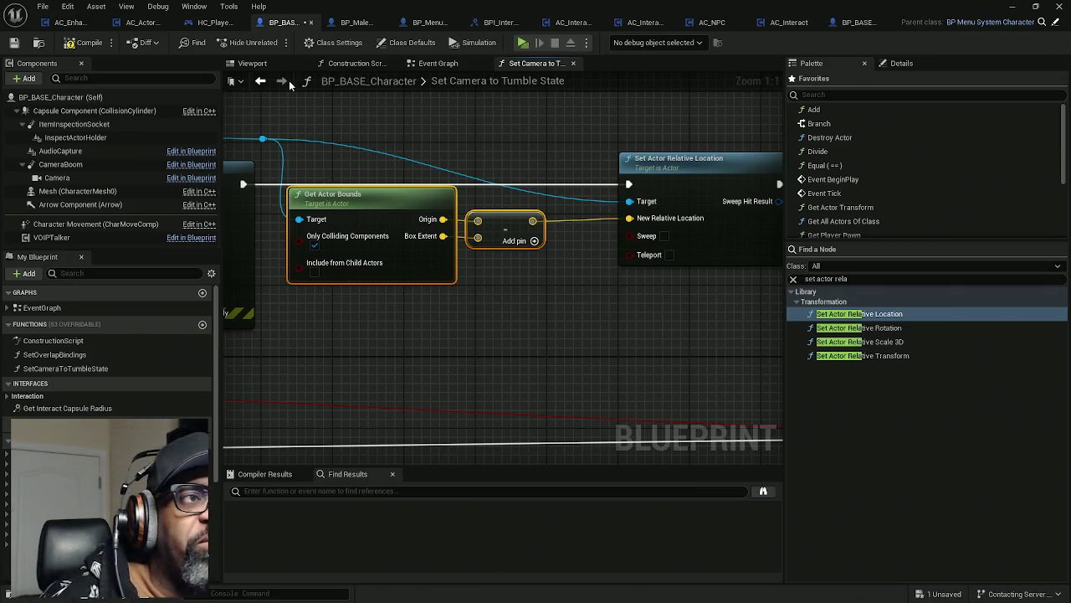
- Inspect the ItemInspectionSocket and InspectActorHolder components in the character's 3D viewport
{"action": "left_click", "coordinate": [266, 67]}
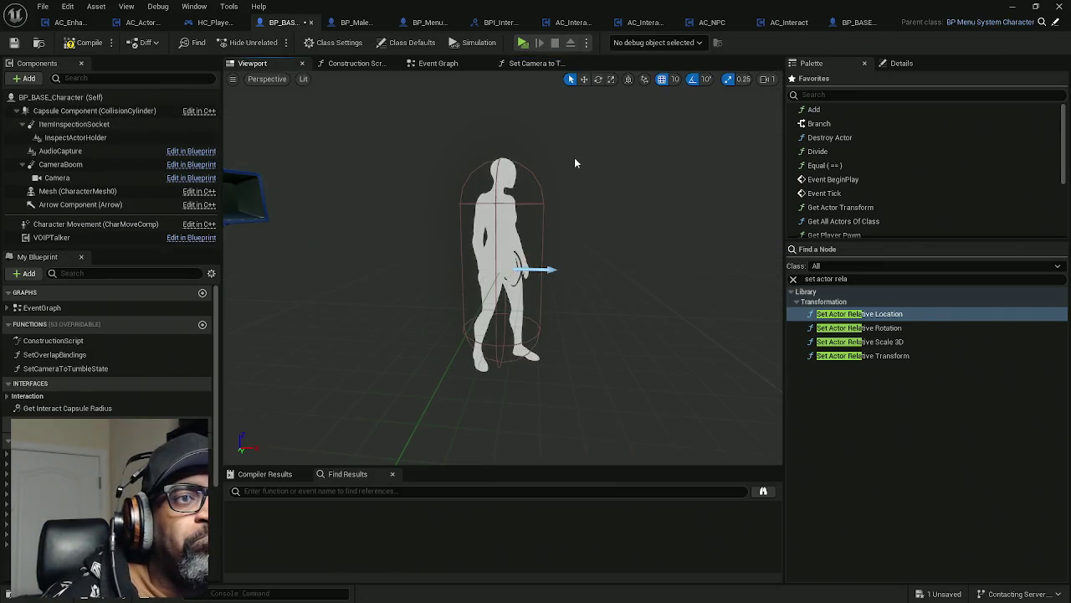
{"action": "left_click", "coordinate": [73, 124]}
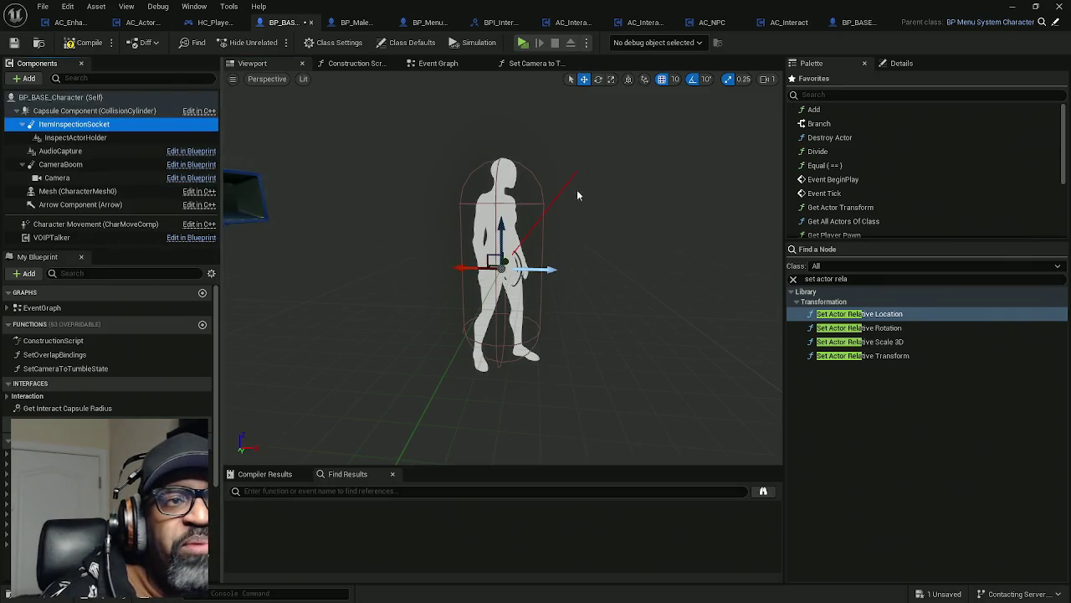
{"action": "mouse_move", "coordinate": [587, 188]}
{"action": "left_mouse_down"}
{"action": "mouse_move", "coordinate": [602, 187]}
{"action": "mouse_move", "coordinate": [505, 233]}
{"action": "left_mouse_up"}
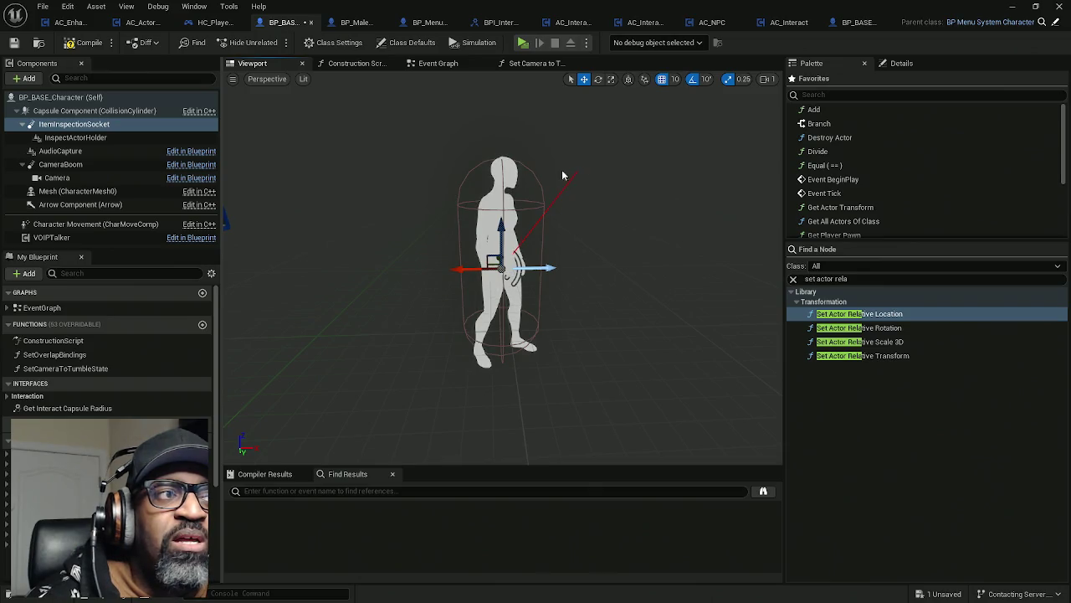
{"action": "left_click", "coordinate": [149, 141]}
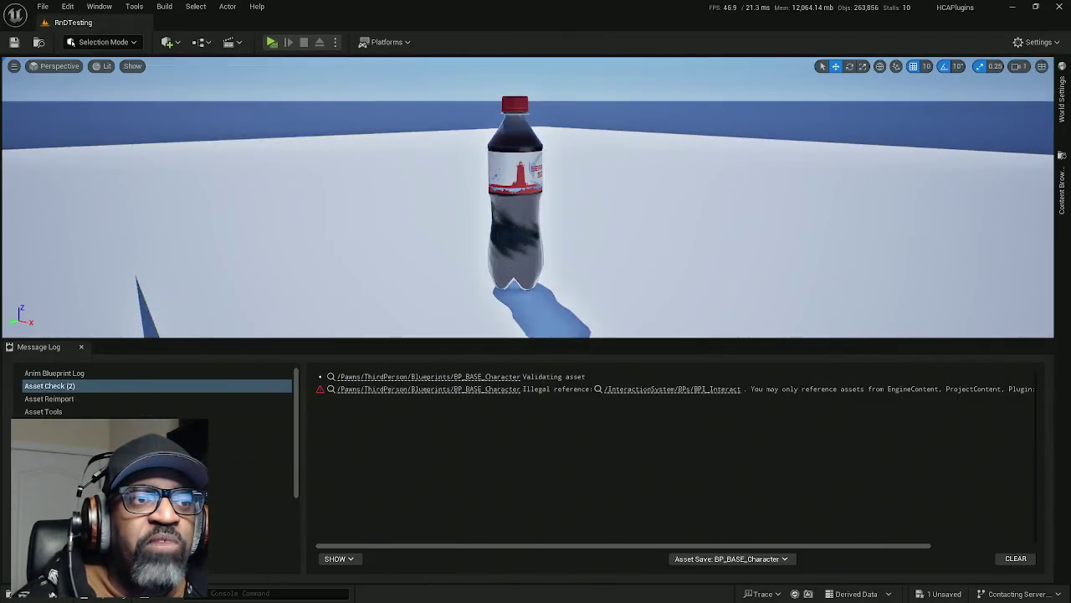
- Focus the level view on the cola bottle, then select the pretzel beside it
{"action": "left_click", "coordinate": [507, 180]}
{"action": "key", "text": "f"}
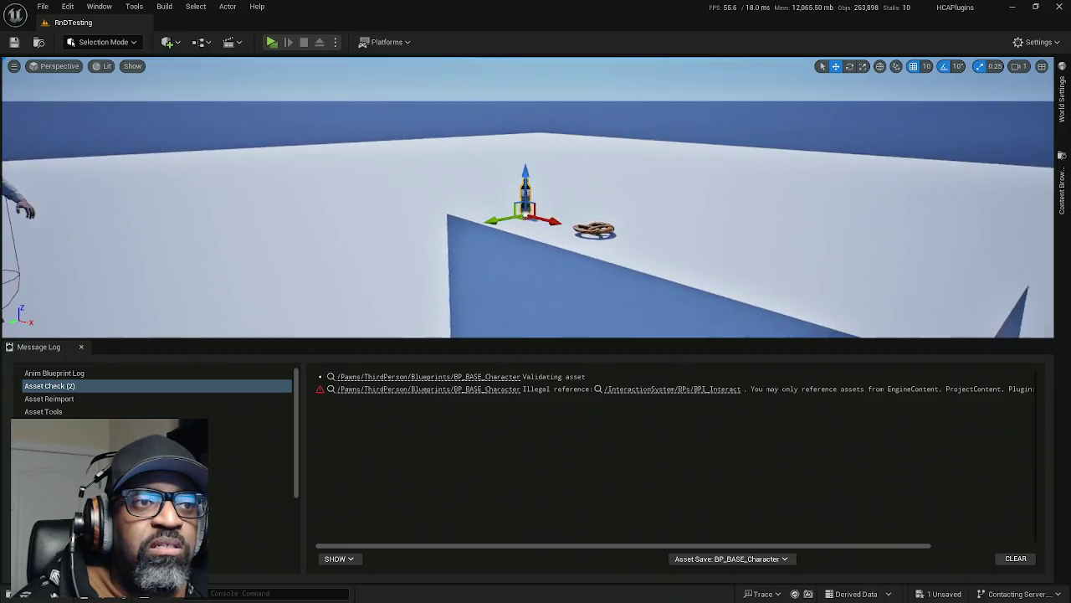
{"action": "scroll", "coordinate": [524, 216], "scroll_direction": "down", "scroll_amount": 3}
{"action": "scroll", "coordinate": [613, 244], "scroll_direction": "up", "scroll_amount": 3}
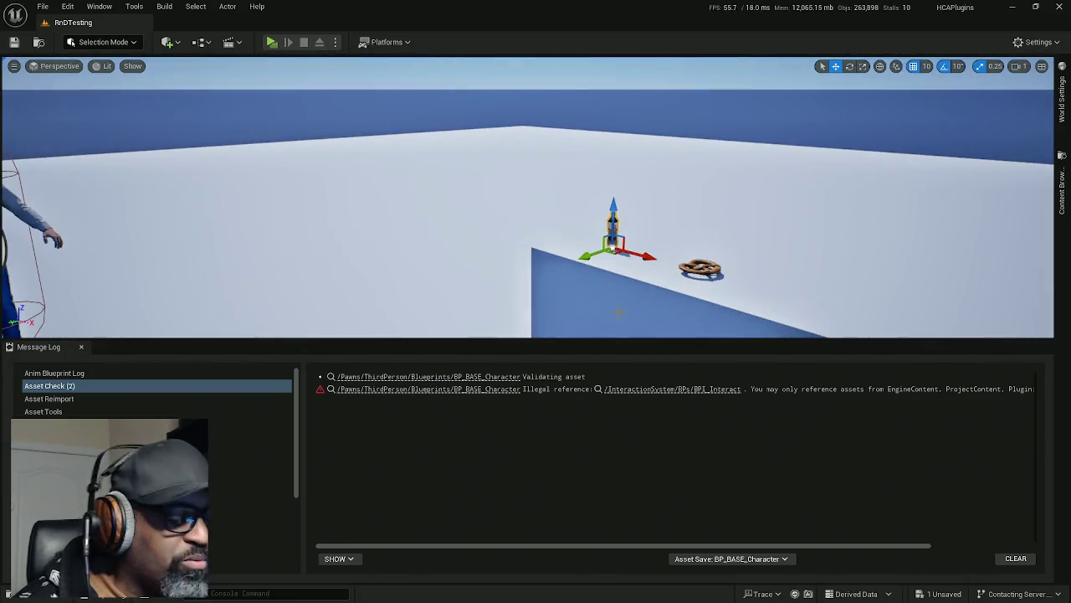
{"action": "key", "text": "f"}
{"action": "scroll", "coordinate": [528, 196], "scroll_direction": "down", "scroll_amount": 5}
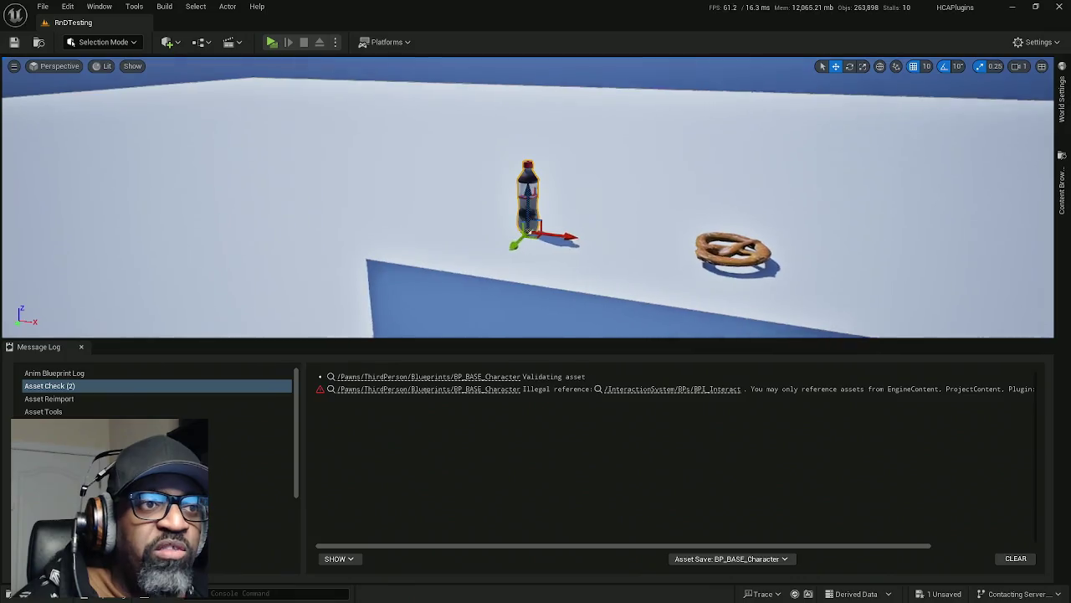
{"action": "left_click_drag", "start_coordinate": [711, 338], "coordinate": [710, 338]}
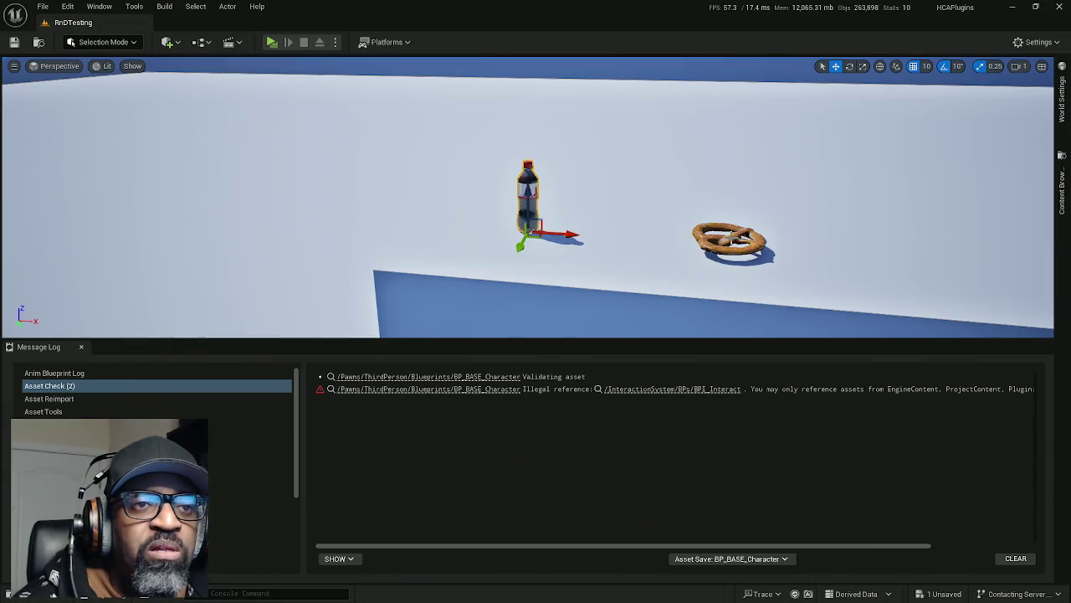
{"action": "left_click", "coordinate": [732, 238]}
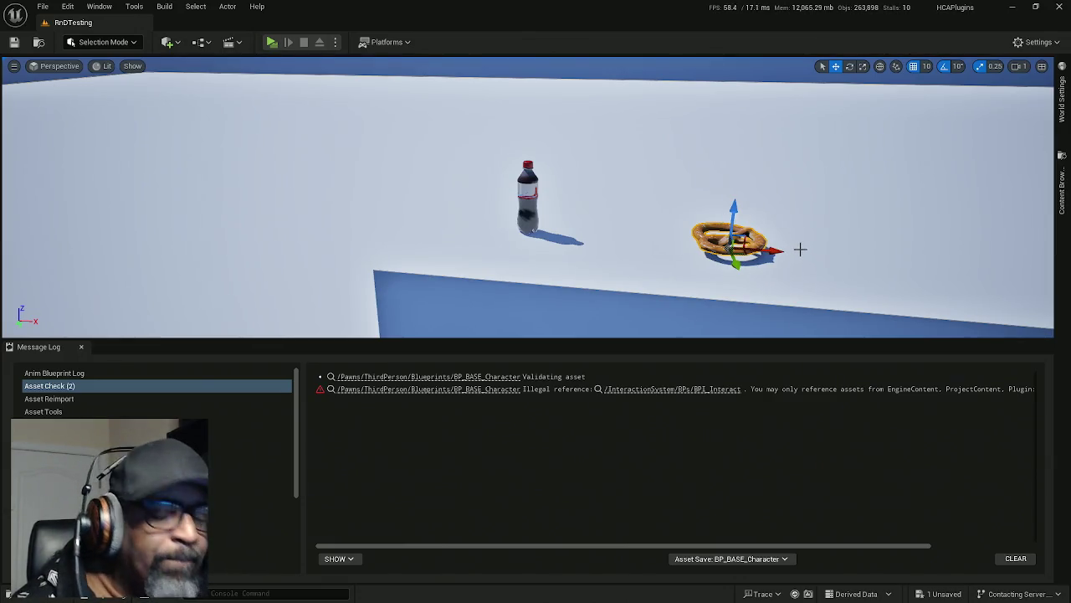
{"action": "key", "text": "f"}
{"action": "left_click_drag", "start_coordinate": [760, 254], "coordinate": [760, 218]}
{"action": "left_click_drag", "start_coordinate": [586, 249], "coordinate": [562, 250]}
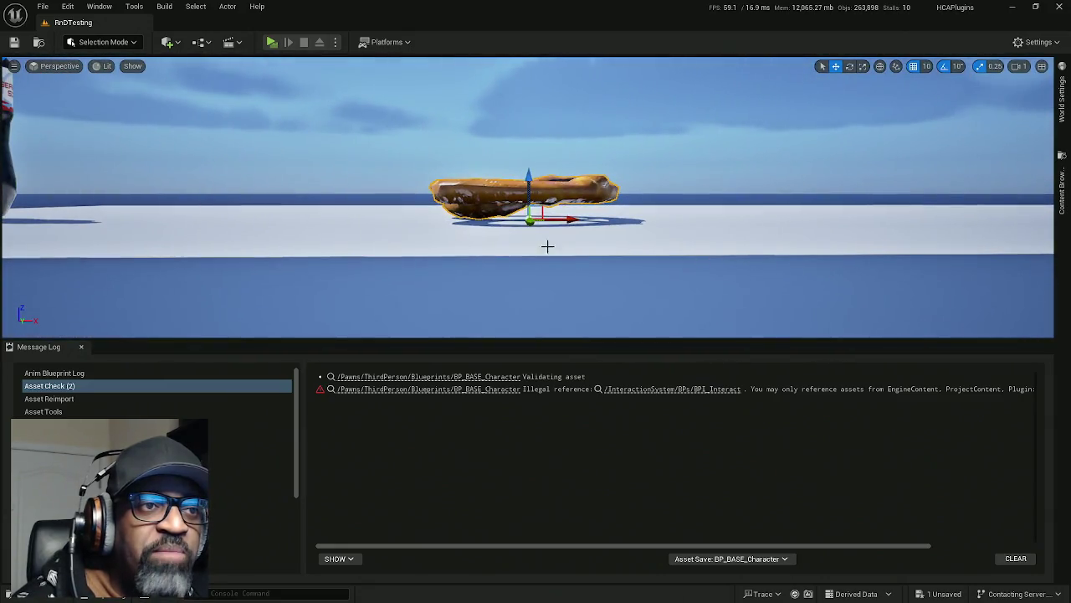
{"action": "left_click_drag", "start_coordinate": [531, 192], "coordinate": [645, 215]}
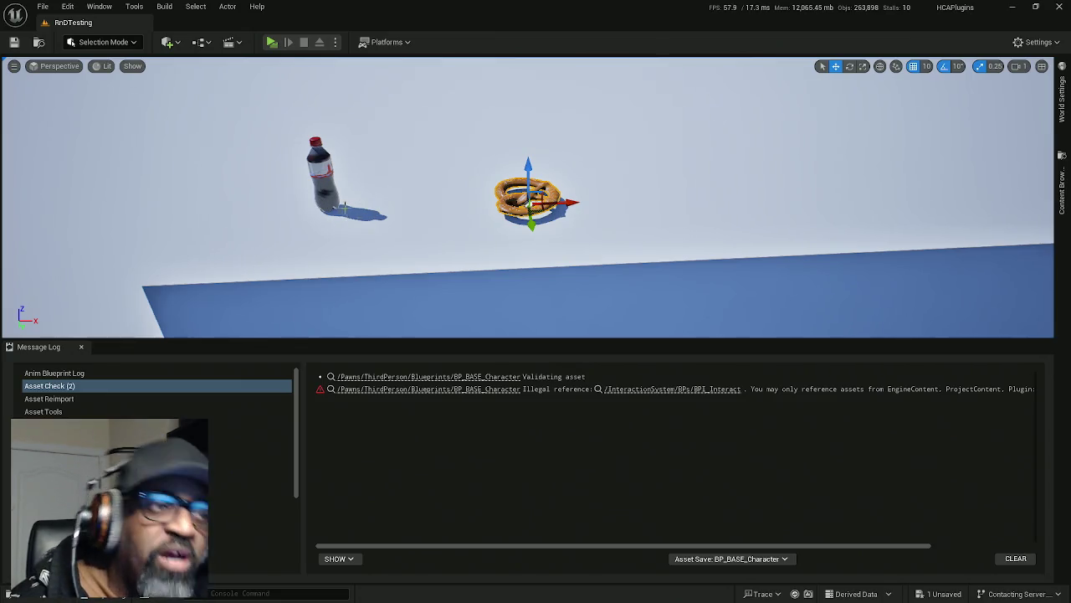
{"action": "mouse_move", "coordinate": [529, 217]}
{"action": "left_mouse_down"}
{"action": "mouse_move", "coordinate": [553, 200]}
{"action": "mouse_move", "coordinate": [612, 232]}
{"action": "left_mouse_up"}
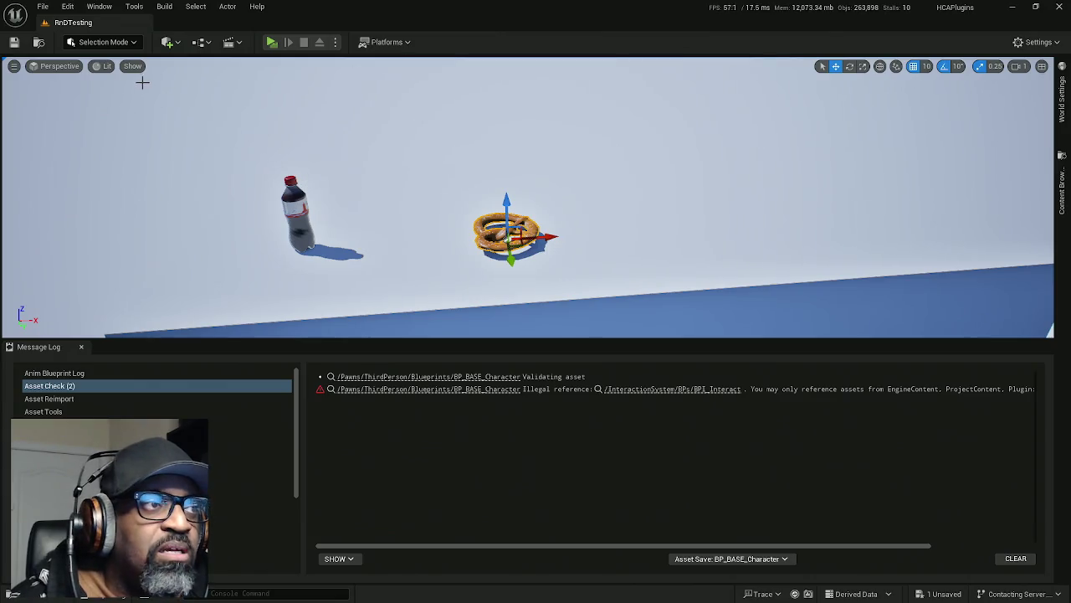
- Turn on the Bounds display under Show > Advanced and inspect the pretzel's bounds from several angles
{"action": "left_click", "coordinate": [134, 67]}
{"action": "mouse_move", "coordinate": [209, 457]}
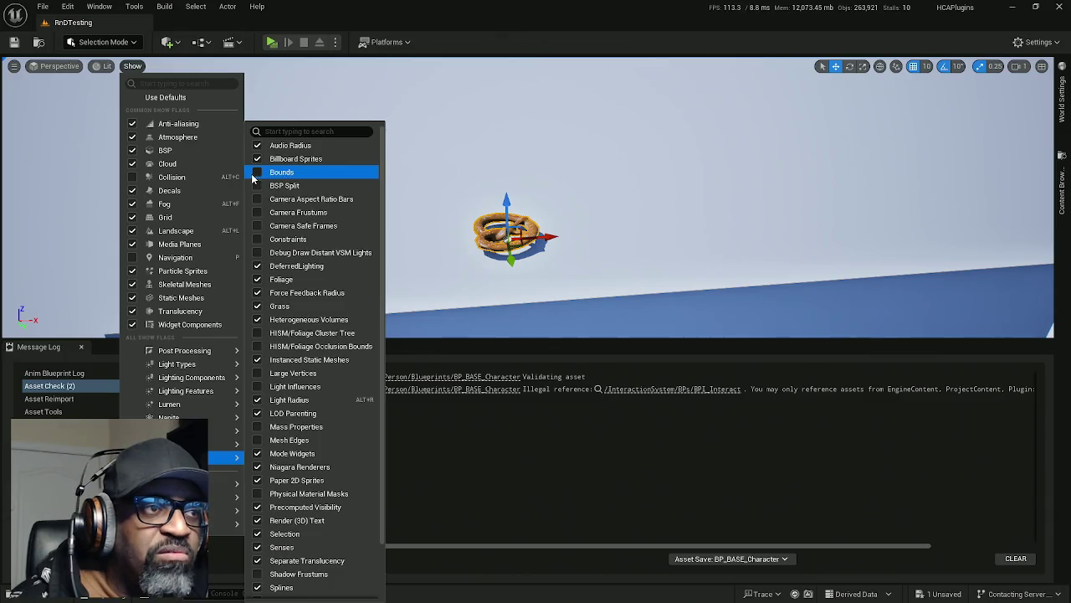
{"action": "left_click", "coordinate": [272, 173]}
{"action": "left_click", "coordinate": [497, 190]}
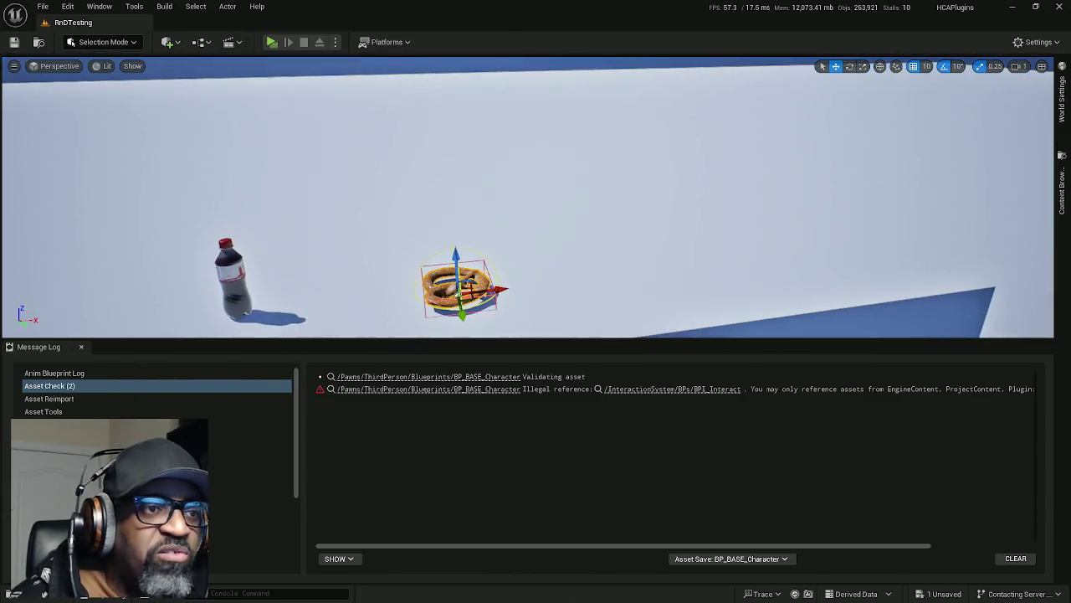
{"action": "key", "text": "f"}
{"action": "left_click_drag", "start_coordinate": [564, 279], "coordinate": [564, 226]}
{"action": "left_click_drag", "start_coordinate": [591, 260], "coordinate": [591, 192]}
{"action": "mouse_move", "coordinate": [514, 143]}
{"action": "left_mouse_down"}
{"action": "mouse_move", "coordinate": [514, 100]}
{"action": "mouse_move", "coordinate": [456, 83]}
{"action": "mouse_move", "coordinate": [457, 71]}
{"action": "left_mouse_up"}
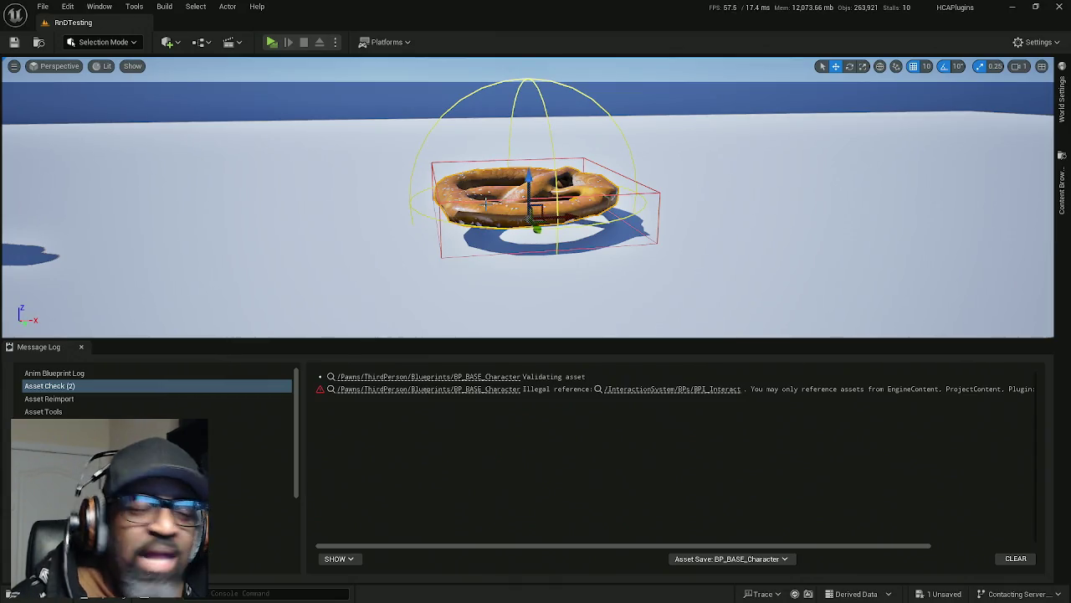
{"action": "mouse_move", "coordinate": [483, 203]}
{"action": "left_mouse_down"}
{"action": "mouse_move", "coordinate": [484, 155]}
{"action": "mouse_move", "coordinate": [477, 208]}
{"action": "left_mouse_up"}
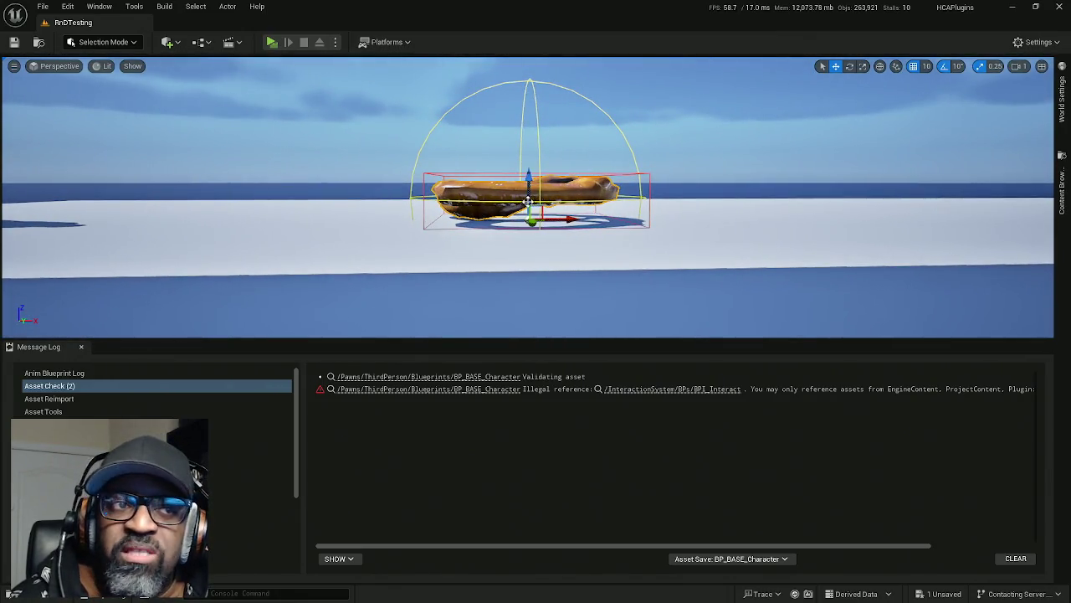
{"action": "mouse_move", "coordinate": [571, 201]}
{"action": "left_mouse_down"}
{"action": "mouse_move", "coordinate": [570, 250]}
{"action": "mouse_move", "coordinate": [605, 108]}
{"action": "left_mouse_up"}
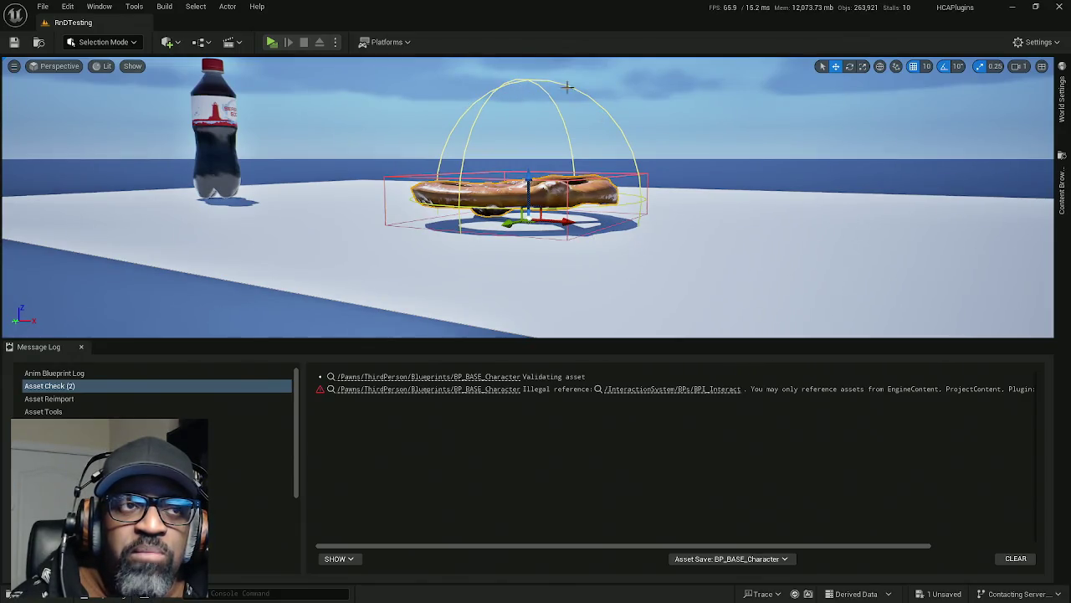
{"action": "key", "text": "f"}
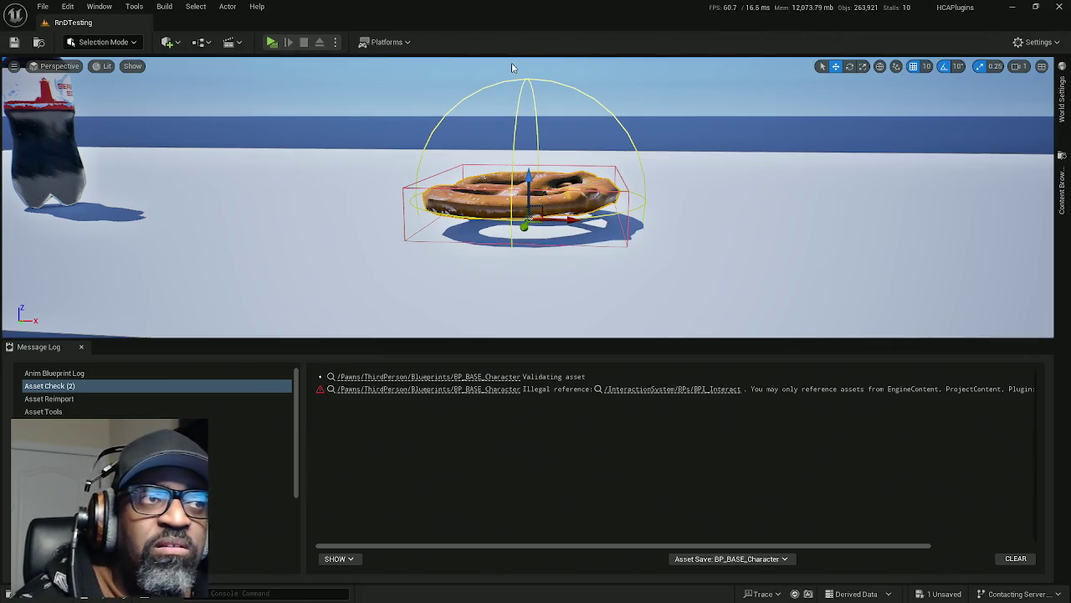
- Play the level briefly, walking toward the counter, then return to the BP_BASE_Character Blueprint
{"action": "left_click", "coordinate": [272, 43]}
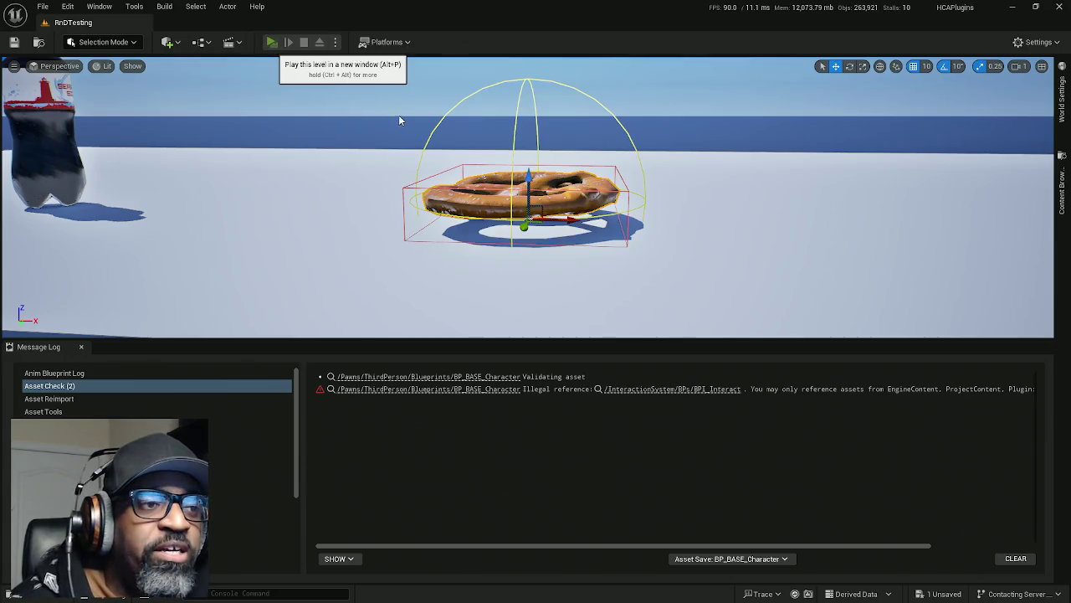
{"action": "key", "text": "w"}
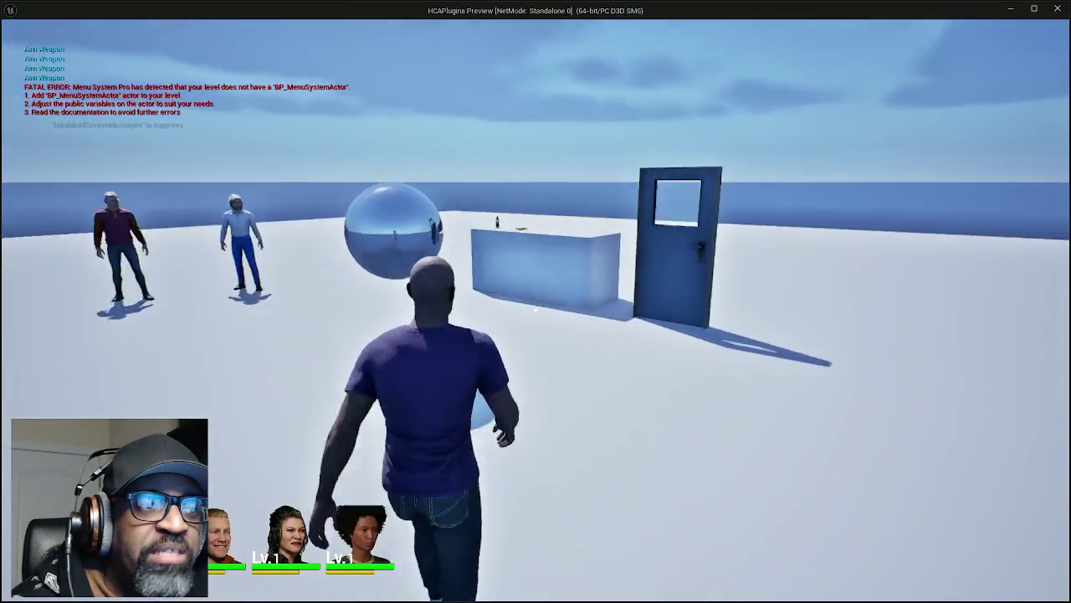
{"action": "key", "text": "w"}
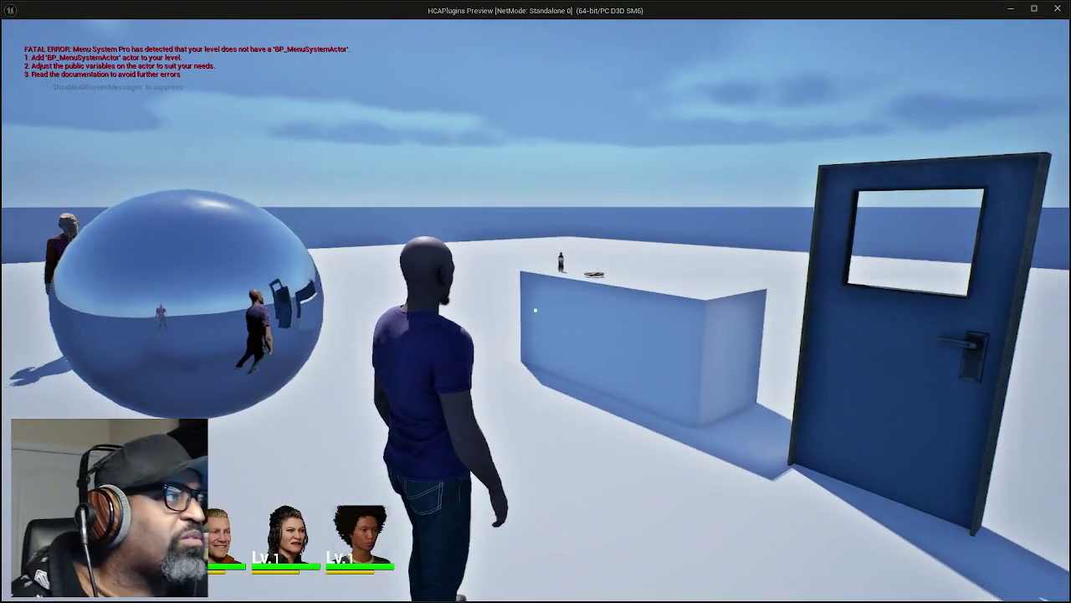
{"action": "key", "text": "Escape"}
{"action": "left_click", "coordinate": [276, 22]}
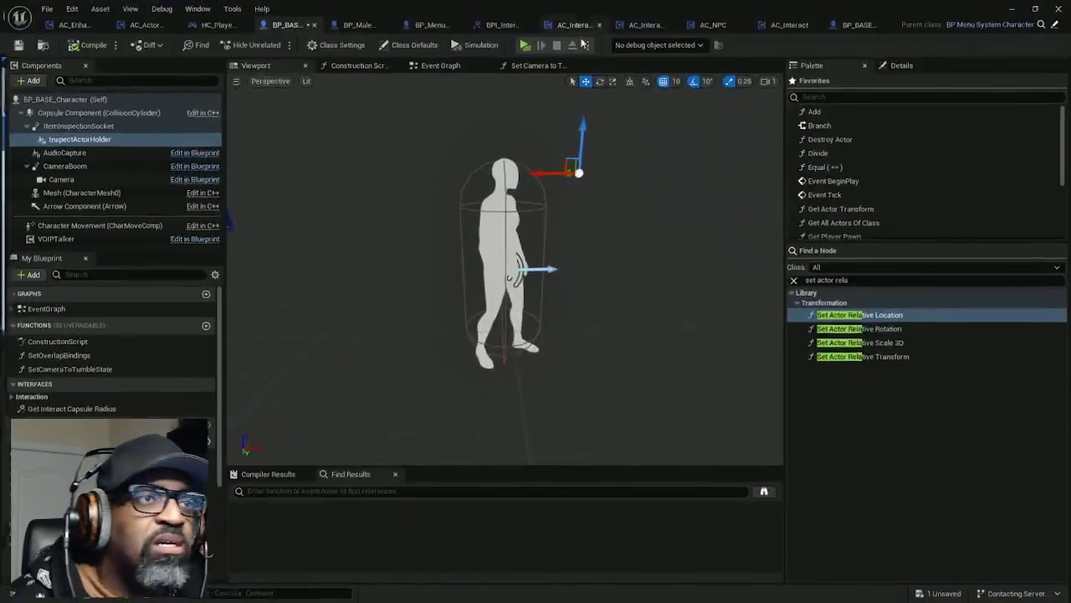
- In Set Camera to Tumble State, save and detach Set Actor Relative Location's exec output, then replay
{"action": "left_click", "coordinate": [532, 64]}
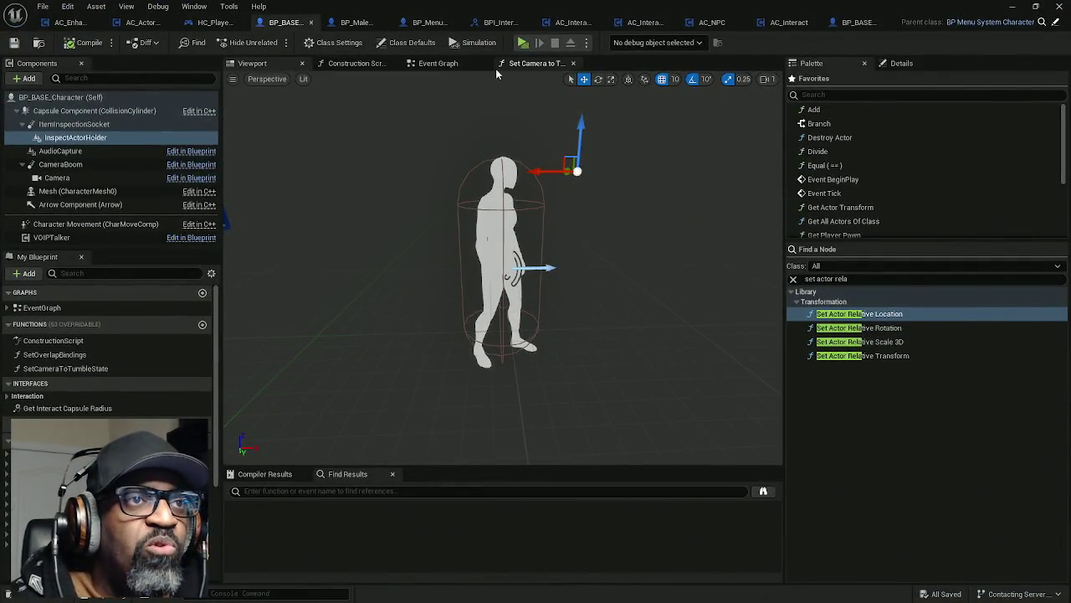
{"action": "key", "text": "ctrl+s"}
{"action": "mouse_move", "coordinate": [400, 159]}
{"action": "left_mouse_down"}
{"action": "mouse_move", "coordinate": [448, 151]}
{"action": "mouse_move", "coordinate": [436, 165]}
{"action": "mouse_move", "coordinate": [381, 159]}
{"action": "left_mouse_up"}
{"action": "scroll", "coordinate": [540, 177], "scroll_direction": "down", "scroll_amount": 4}
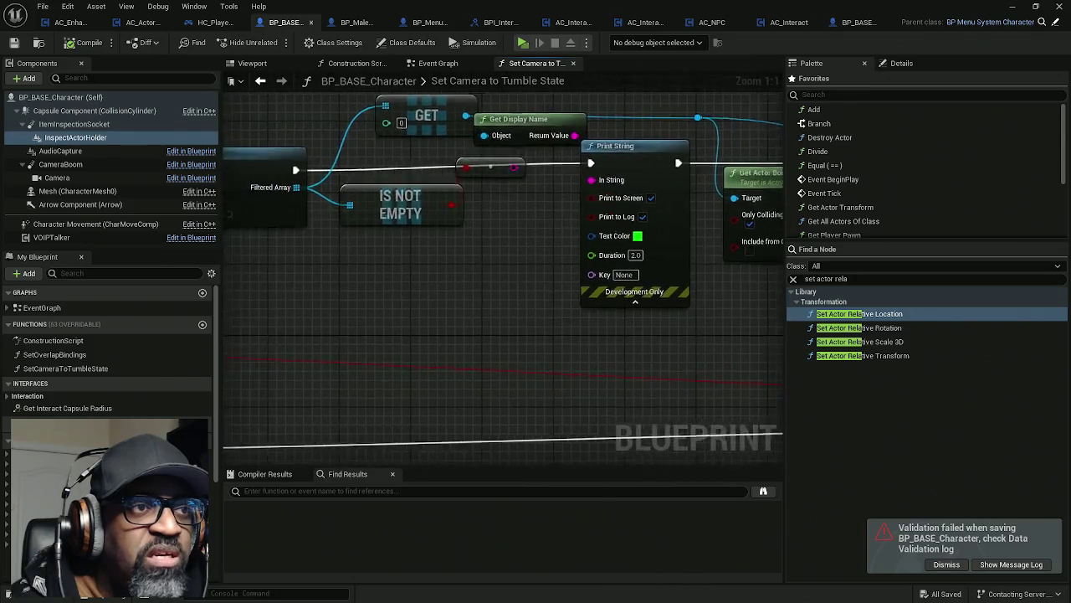
{"action": "scroll", "coordinate": [588, 179], "scroll_direction": "up", "scroll_amount": 1}
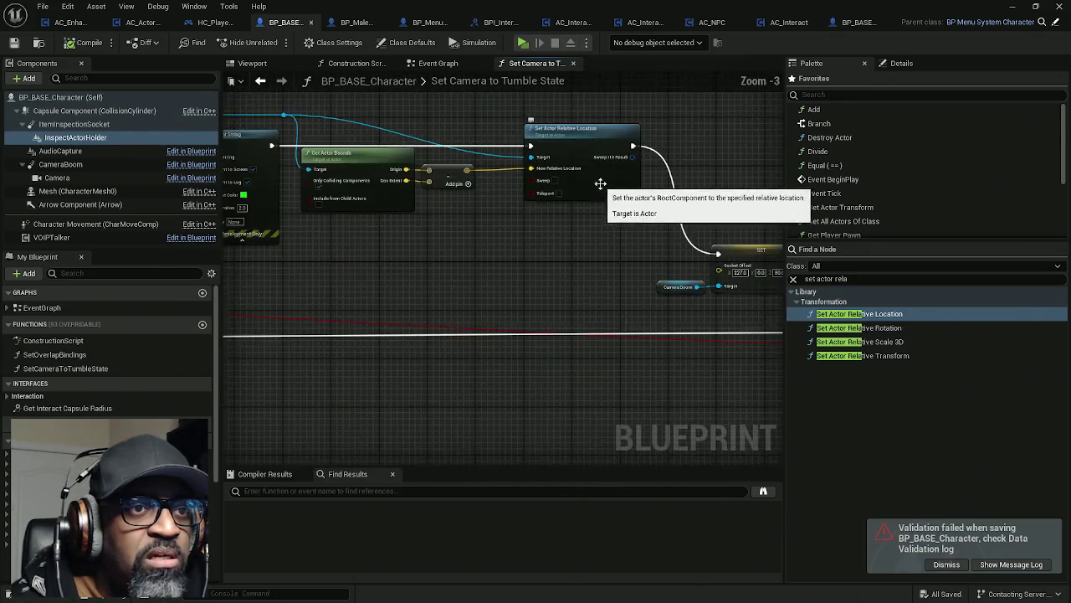
{"action": "left_click_drag", "start_coordinate": [487, 236], "coordinate": [509, 232]}
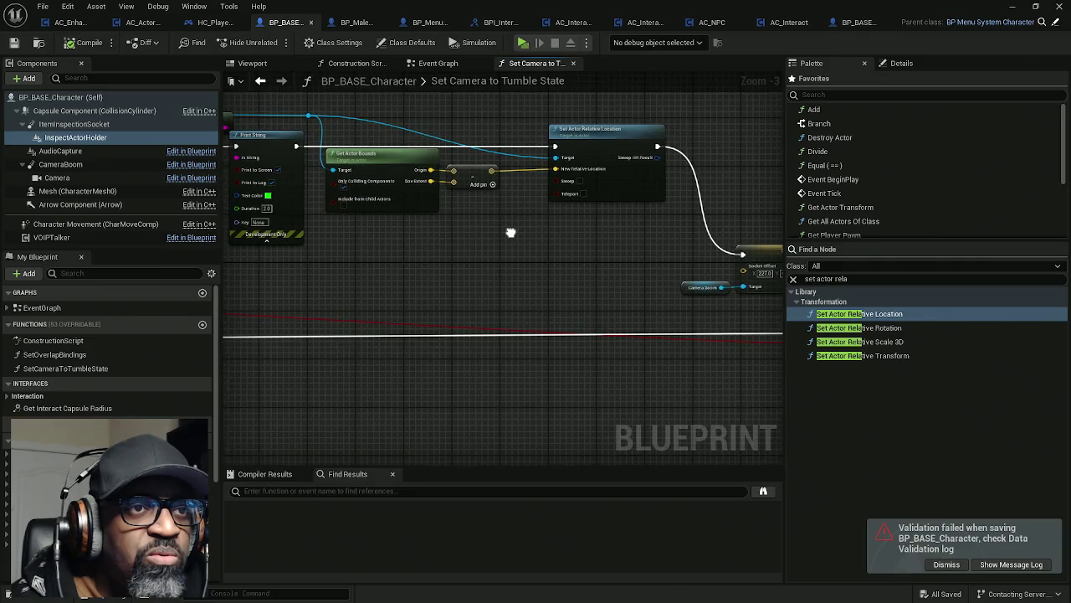
{"action": "mouse_move", "coordinate": [659, 147]}
{"action": "left_mouse_down"}
{"action": "mouse_move", "coordinate": [673, 165]}
{"action": "mouse_move", "coordinate": [629, 221]}
{"action": "mouse_move", "coordinate": [331, 169]}
{"action": "mouse_move", "coordinate": [296, 148]}
{"action": "mouse_move", "coordinate": [328, 173]}
{"action": "left_mouse_up"}
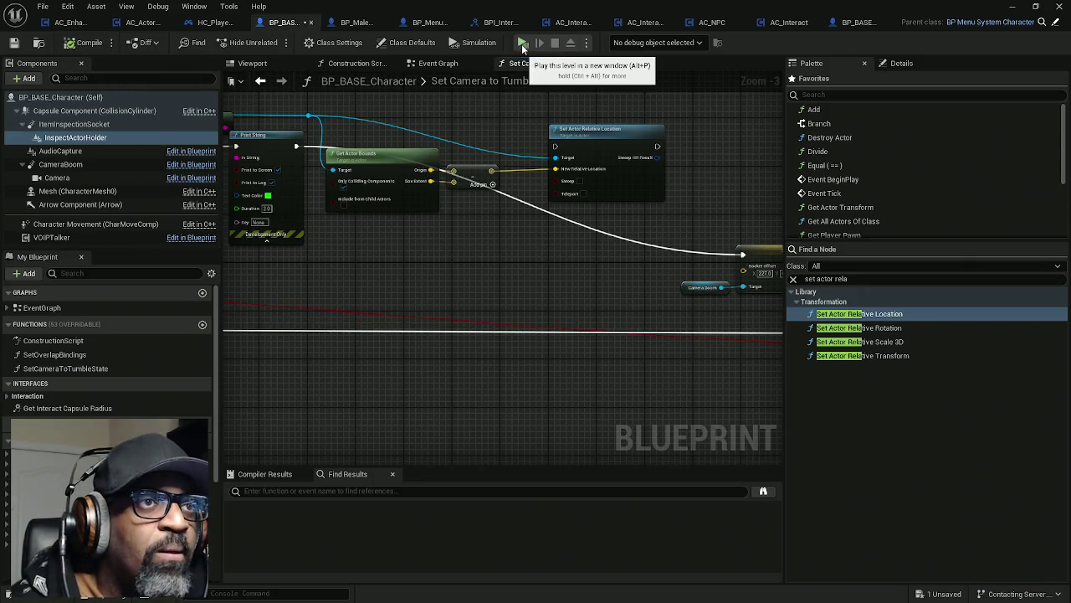
{"action": "key", "text": "alt+p"}
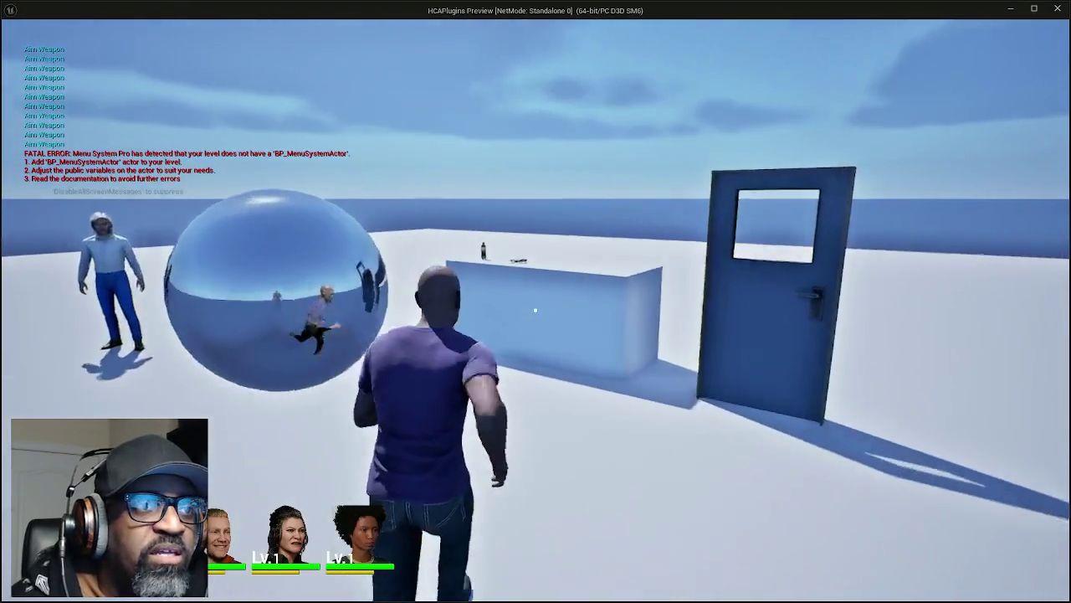
- Walk the character up to the blue door to see its prompt
{"action": "key", "text": "w"}
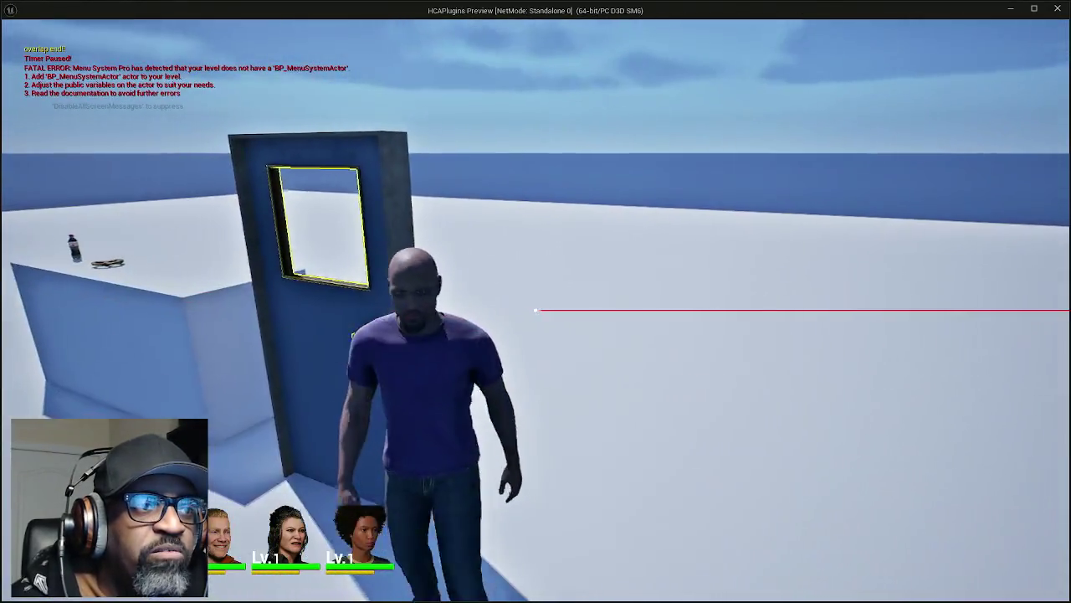
{"action": "key", "text": "w"}
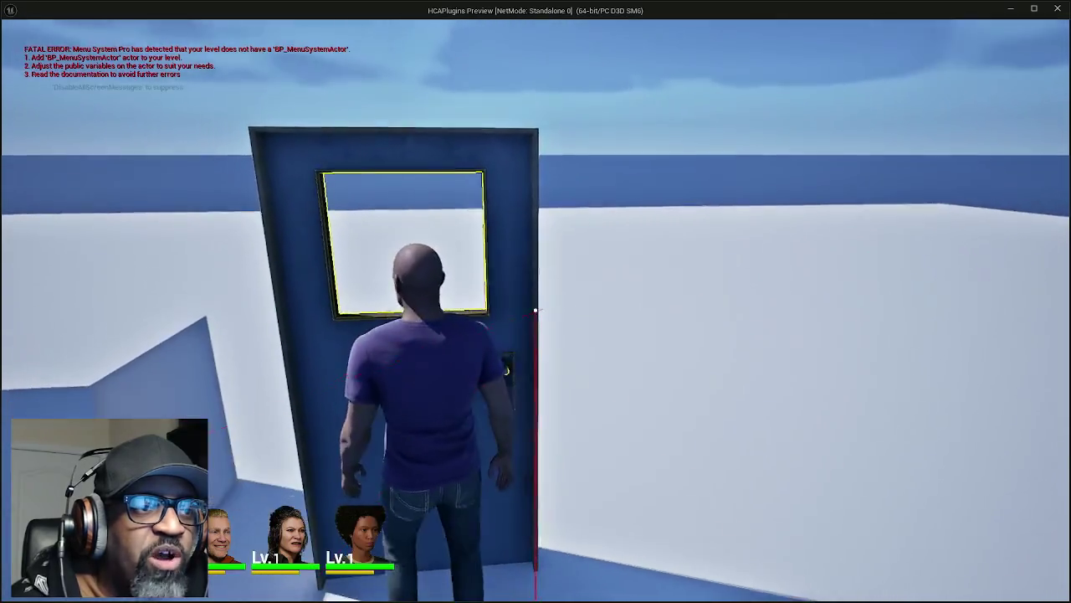
{"action": "key", "text": "s"}
{"action": "key", "text": "w"}
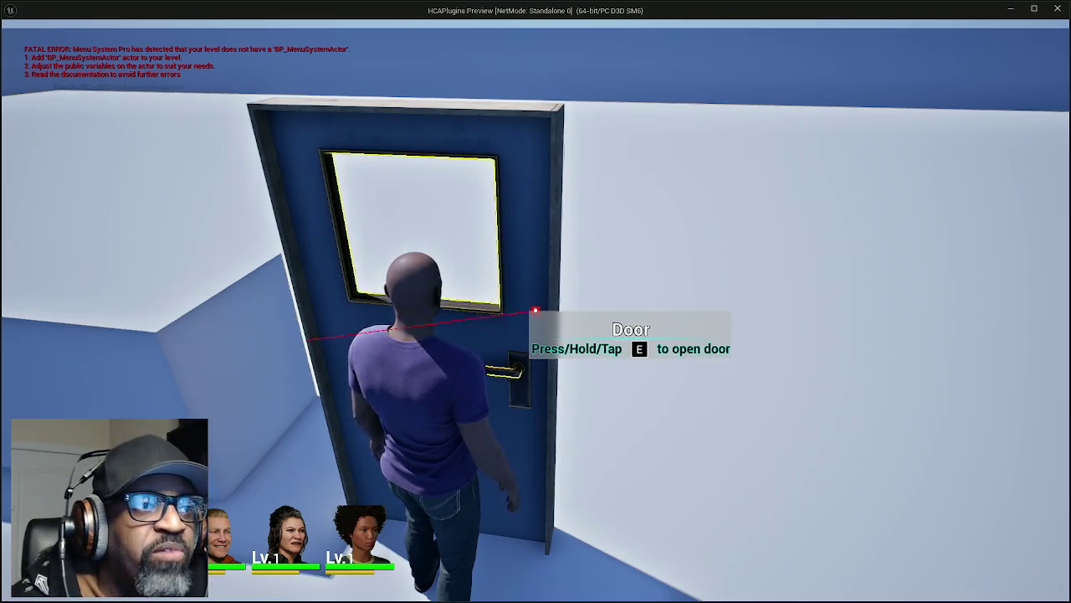
- Visit the two NPCs, then the soda bottle and pretzel, checking each interaction prompt
{"action": "key", "text": "w"}
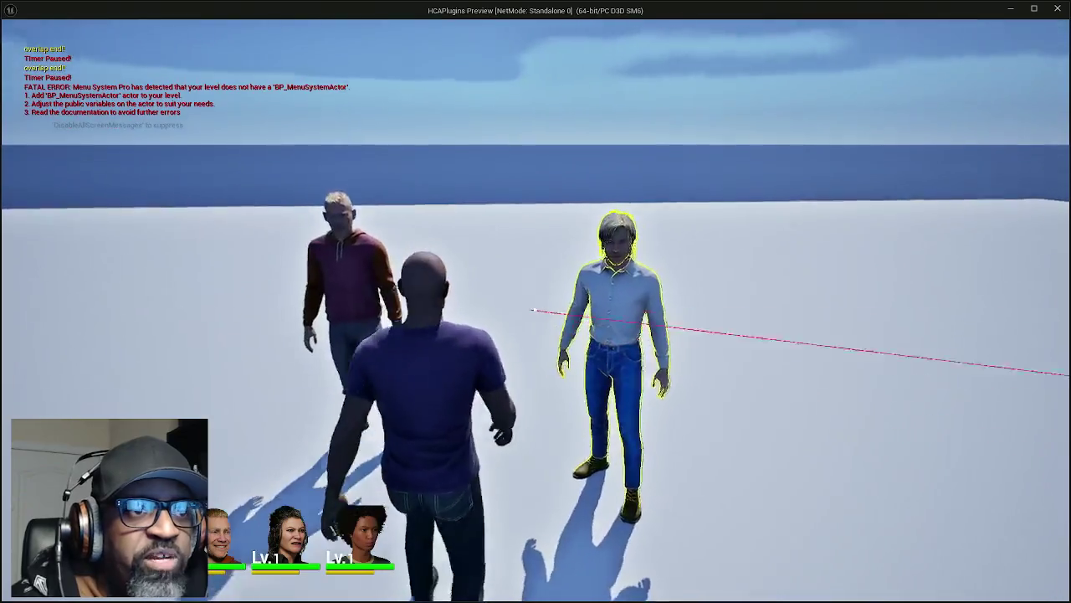
{"action": "key", "text": "w"}
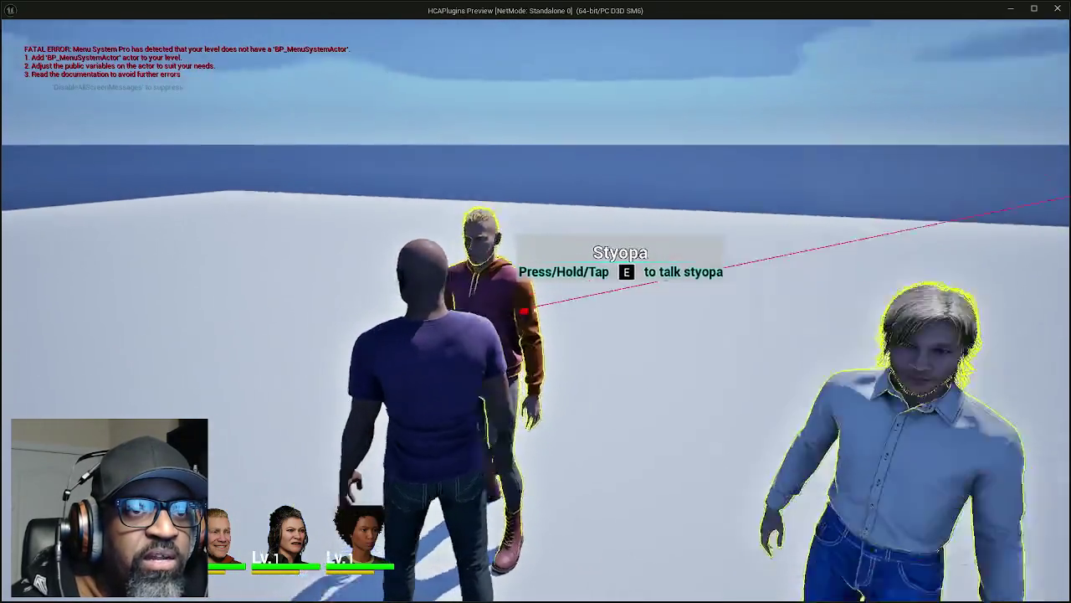
{"action": "key", "text": "w"}
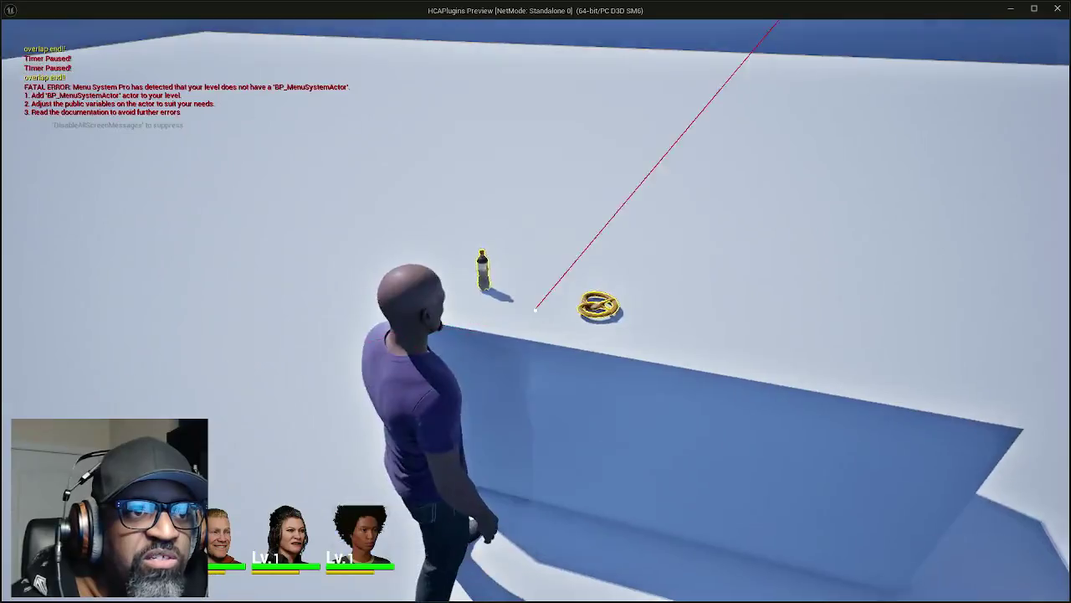
{"action": "key", "text": "w"}
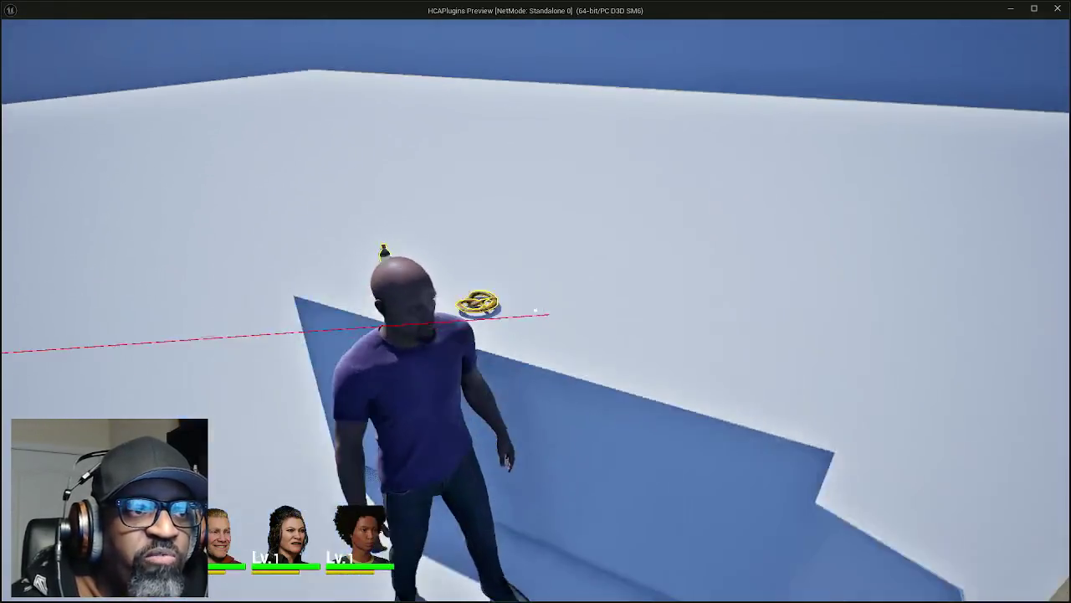
{"action": "key", "text": "s"}
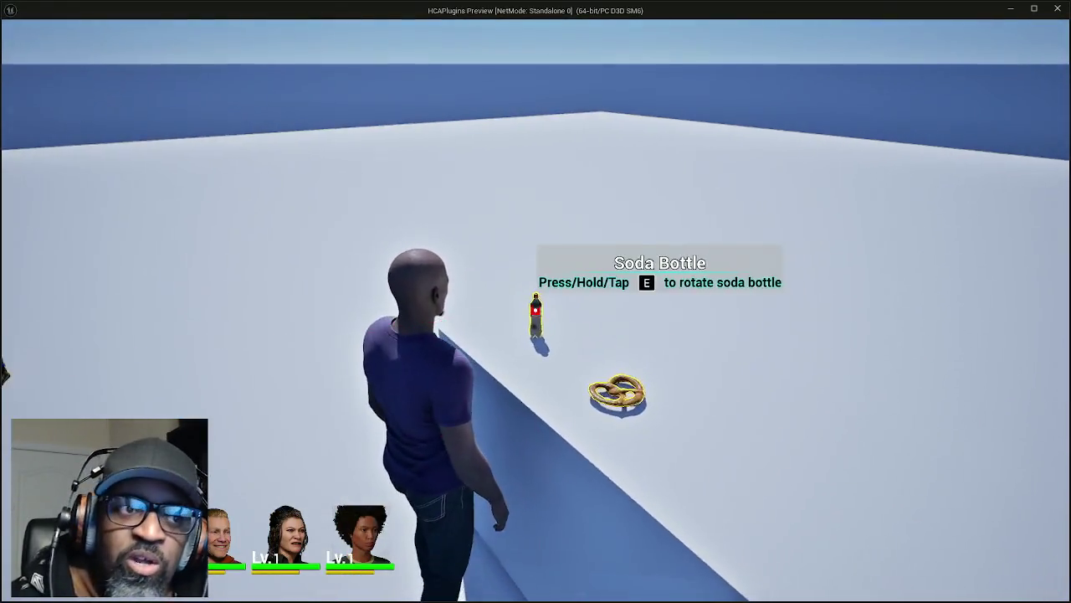
{"action": "key", "text": "s"}
{"action": "key", "text": "w"}
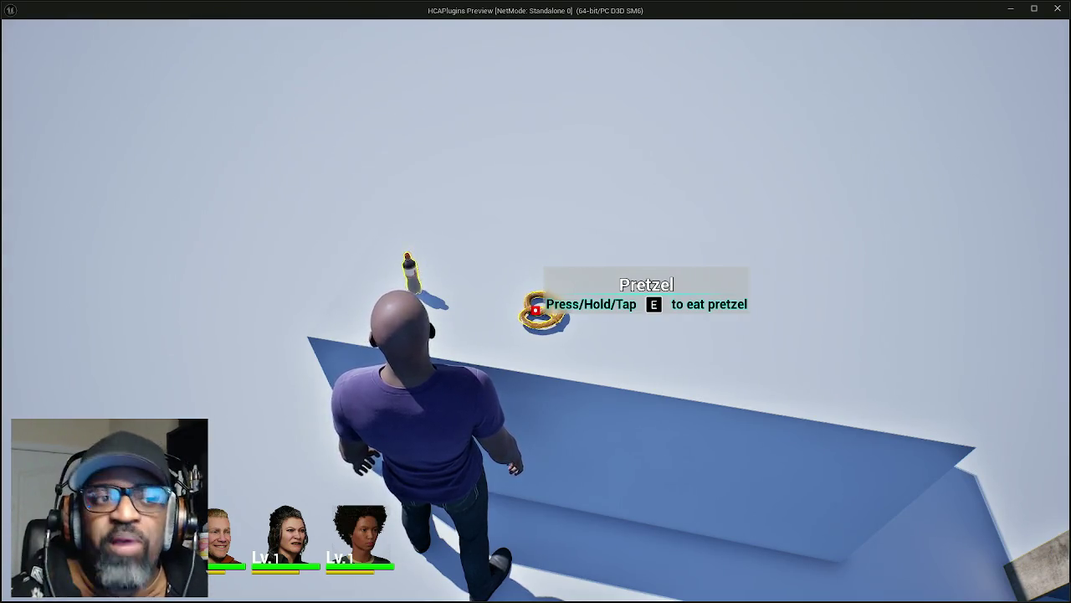
- Walk back to the door and circle the camera to show its Door open prompt
{"action": "key", "text": "w"}
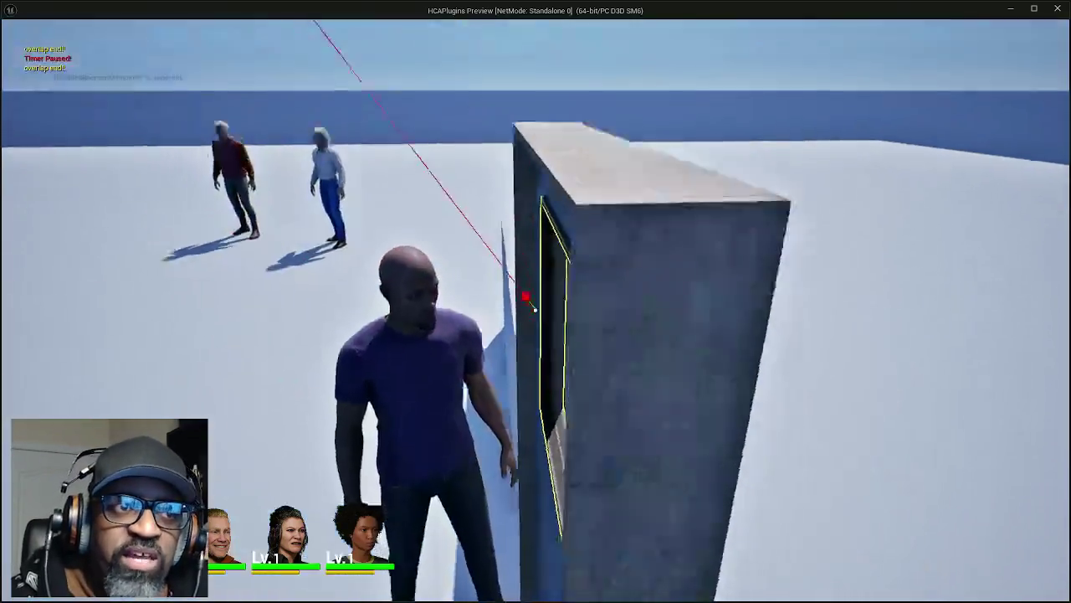
{"action": "key", "text": "w"}
{"action": "key", "text": "w"}
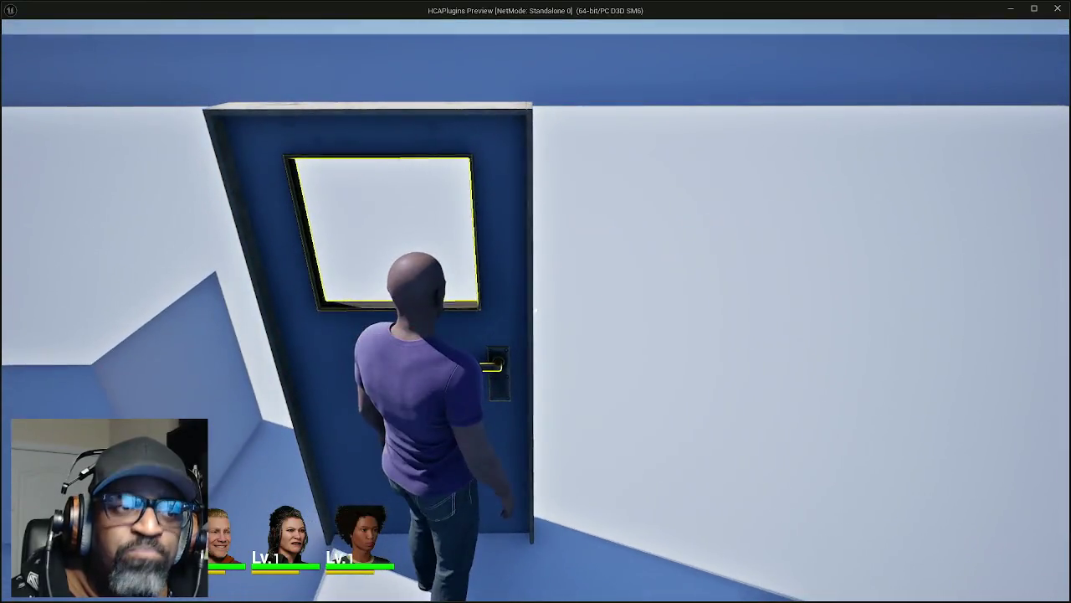
{"action": "key", "text": "w"}
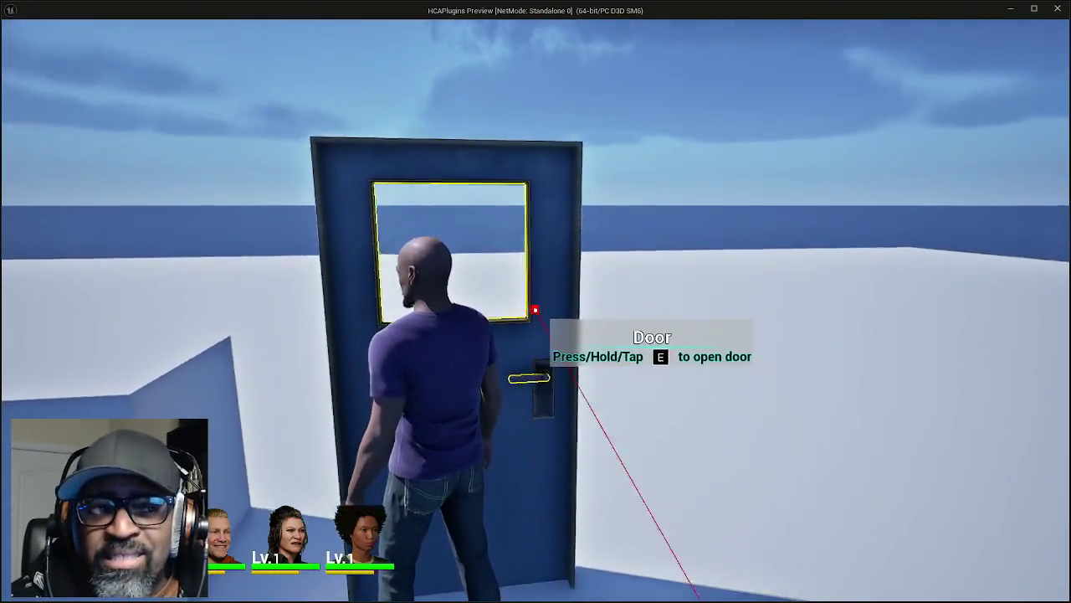
{"action": "key", "text": "a"}
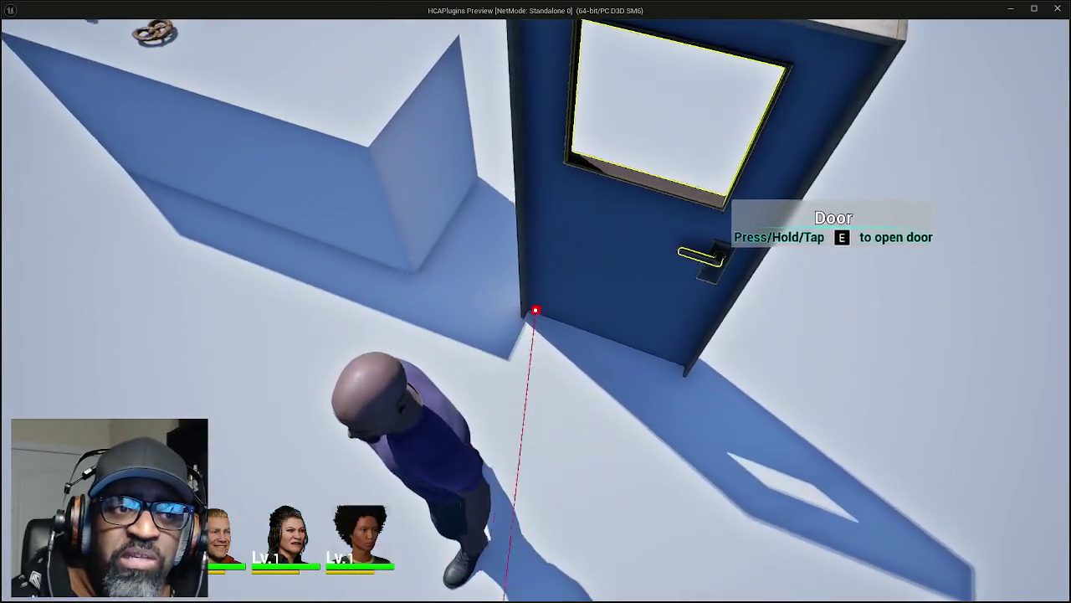
{"action": "key", "text": "d"}
{"action": "key", "text": "w"}
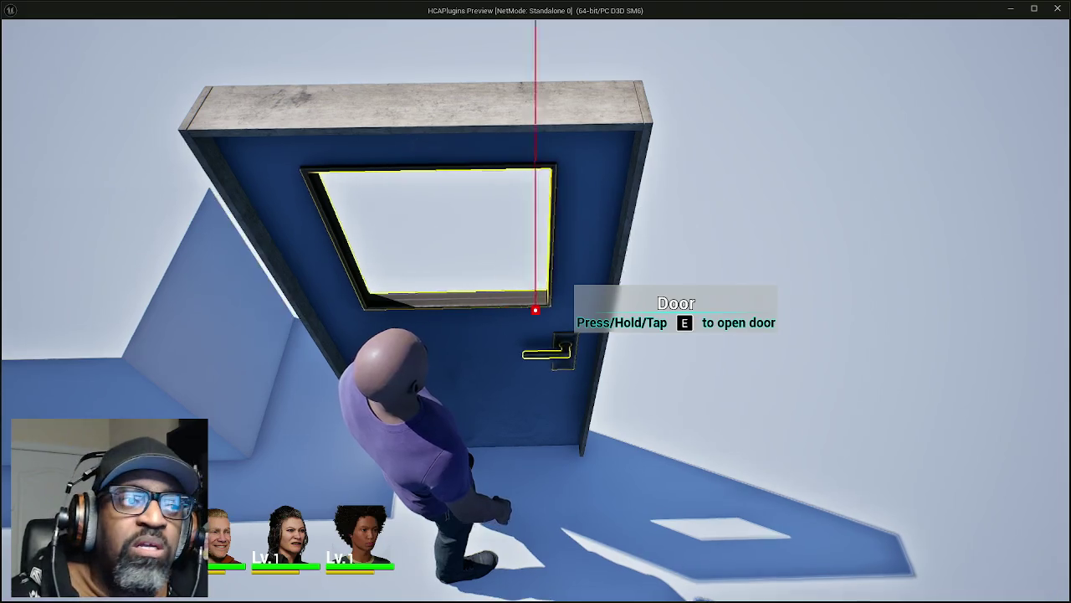
{"action": "key", "text": "d"}
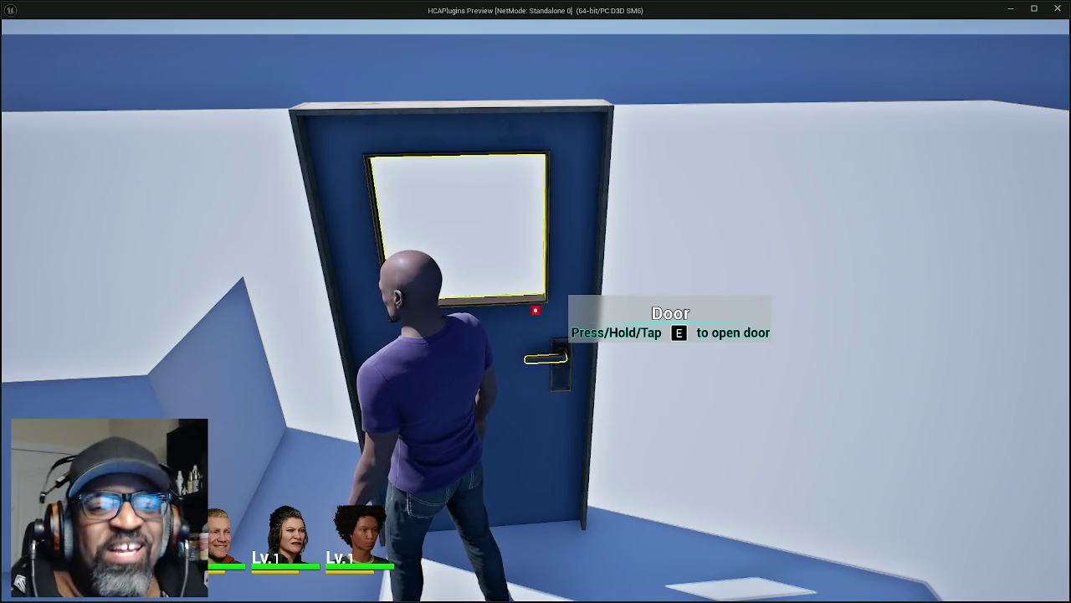
- Leave the game preview and return to BP_BASE_Character's Set Camera to Tumble State graph
{"action": "mouse_move", "coordinate": [535, 309]}
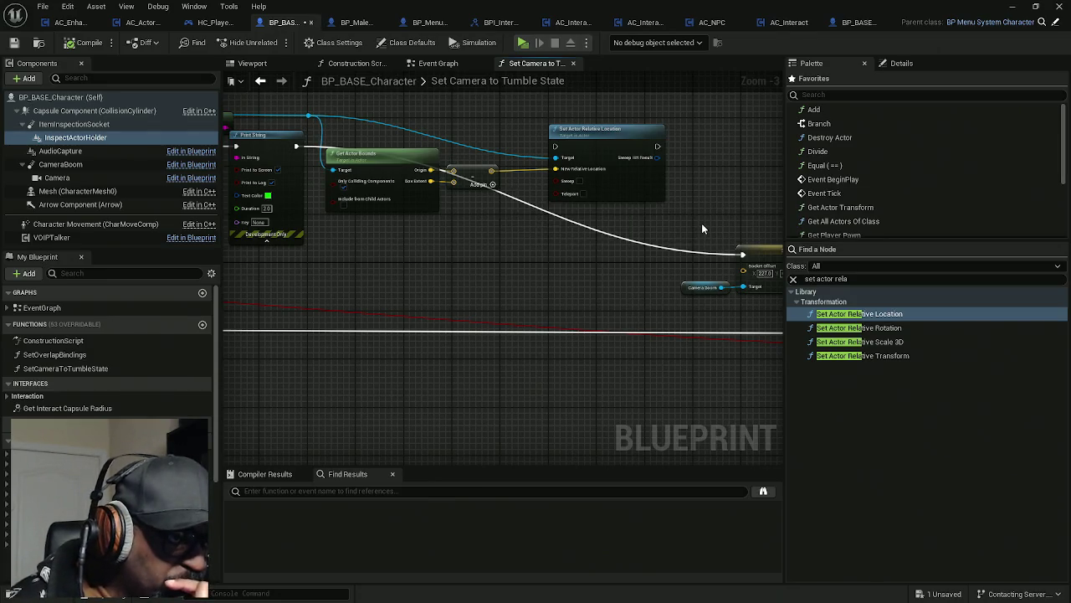
{"action": "left_click", "coordinate": [521, 44]}
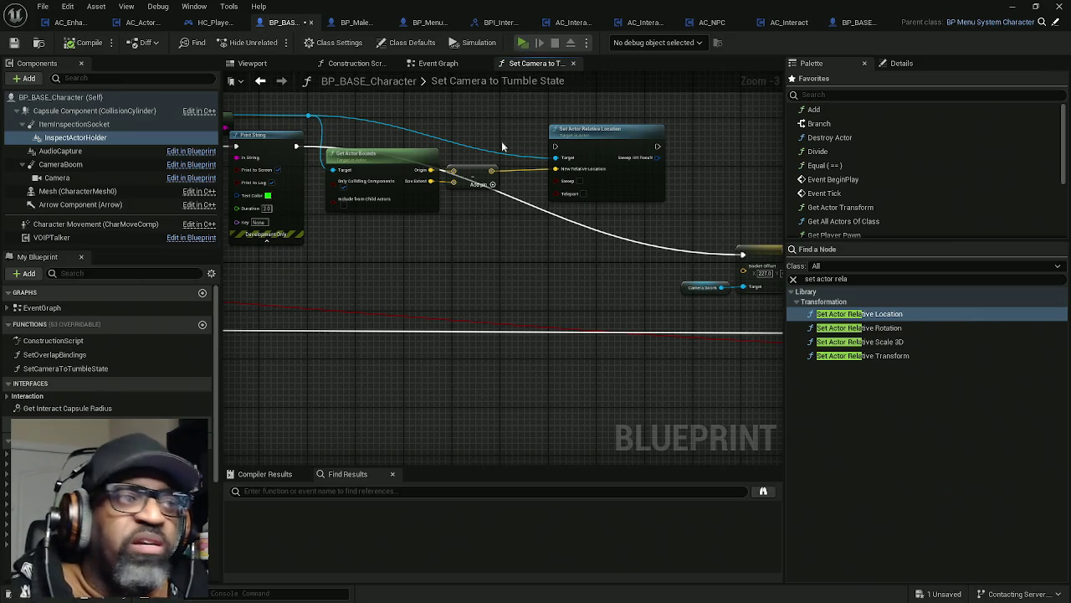
{"action": "key", "text": "w"}
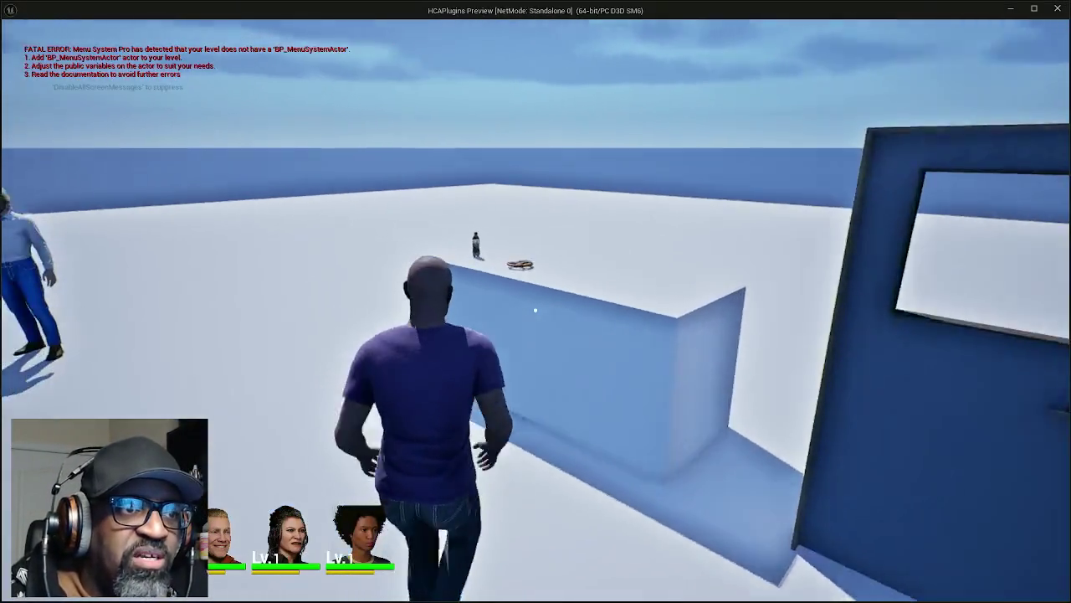
{"action": "key", "text": "space"}
{"action": "key", "text": "w"}
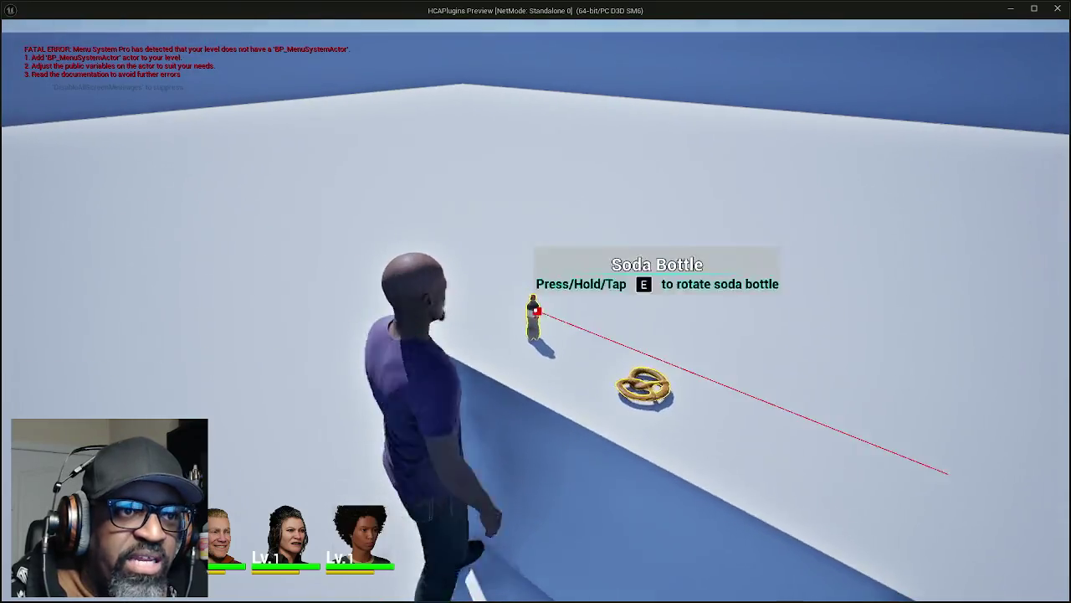
{"action": "key", "text": "e"}
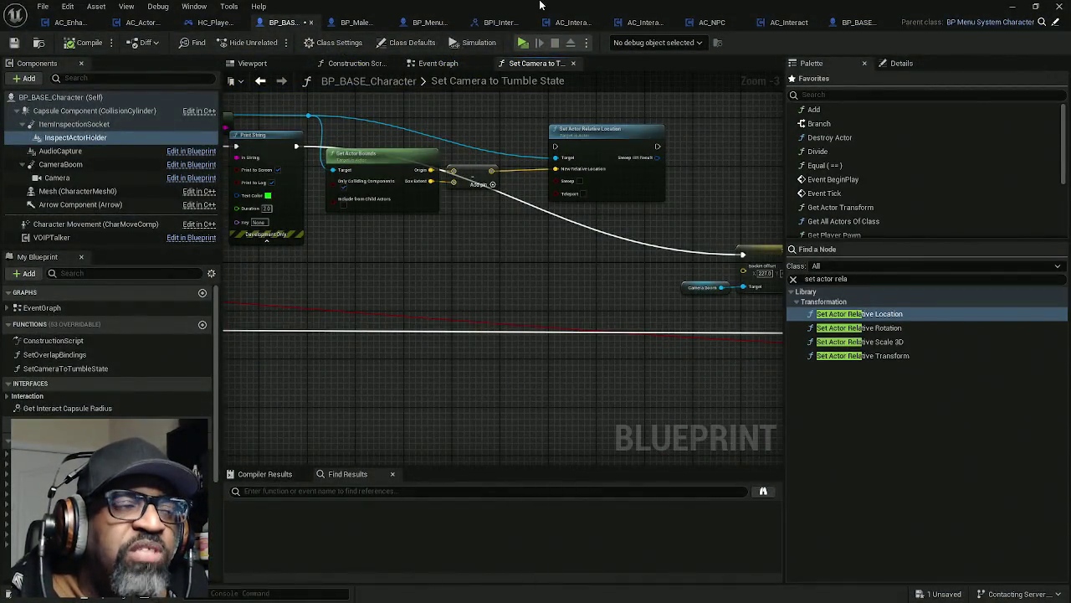
- Float the Outliner beside the Blueprint and select SM_food_pretzel_a to view its details
{"action": "left_click_drag", "start_coordinate": [167, 469], "coordinate": [215, 440]}
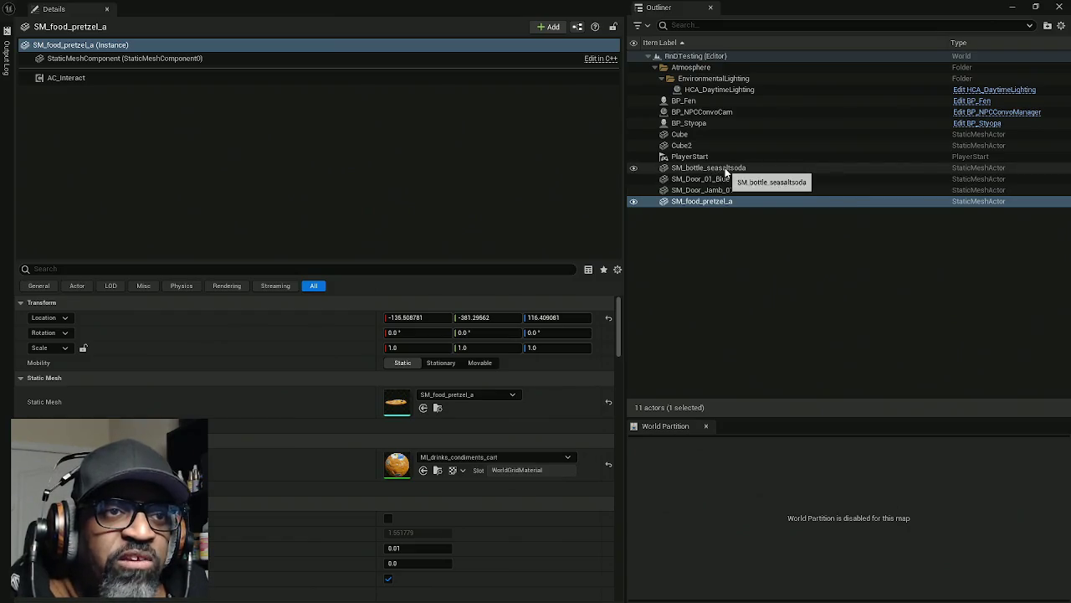
{"action": "left_click", "coordinate": [726, 169]}
{"action": "left_click", "coordinate": [729, 202]}
{"action": "left_click", "coordinate": [740, 220]}
{"action": "left_click", "coordinate": [735, 201]}
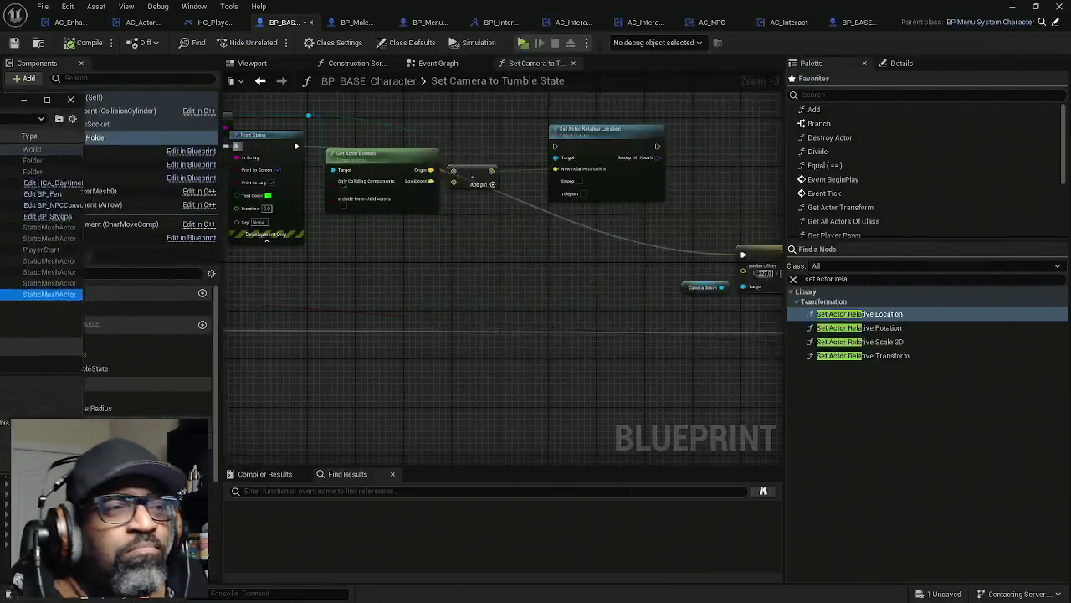
- Search the node palette for 'local bounds' and drag Get Local Bounds into the graph
{"action": "mouse_move", "coordinate": [420, 216]}
{"action": "left_mouse_down"}
{"action": "mouse_move", "coordinate": [394, 164]}
{"action": "mouse_move", "coordinate": [548, 246]}
{"action": "mouse_move", "coordinate": [650, 231]}
{"action": "left_mouse_up"}
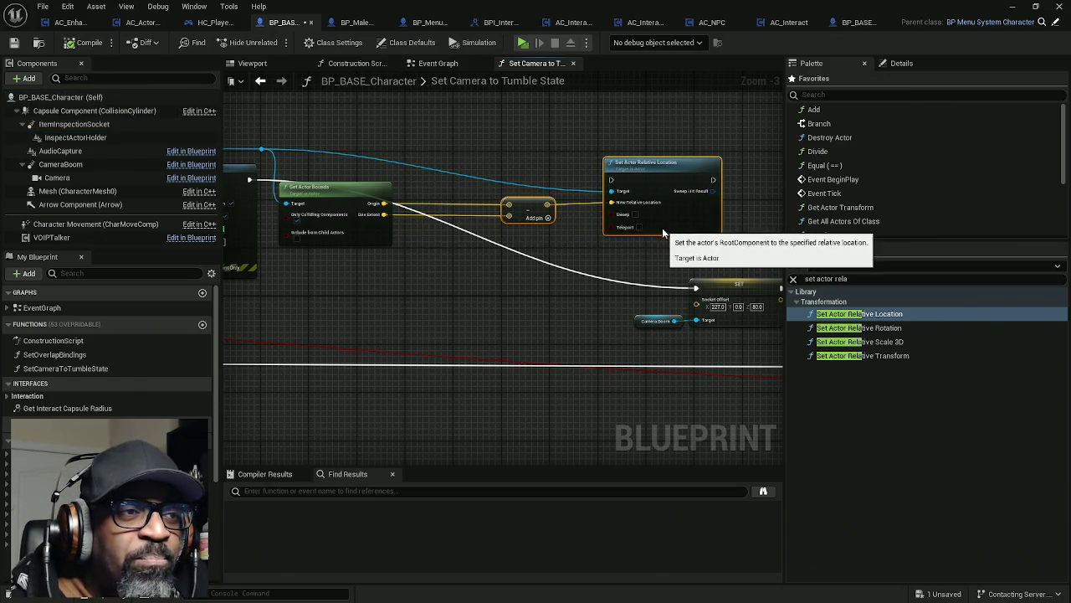
{"action": "scroll", "coordinate": [662, 251], "scroll_direction": "up", "scroll_amount": 4}
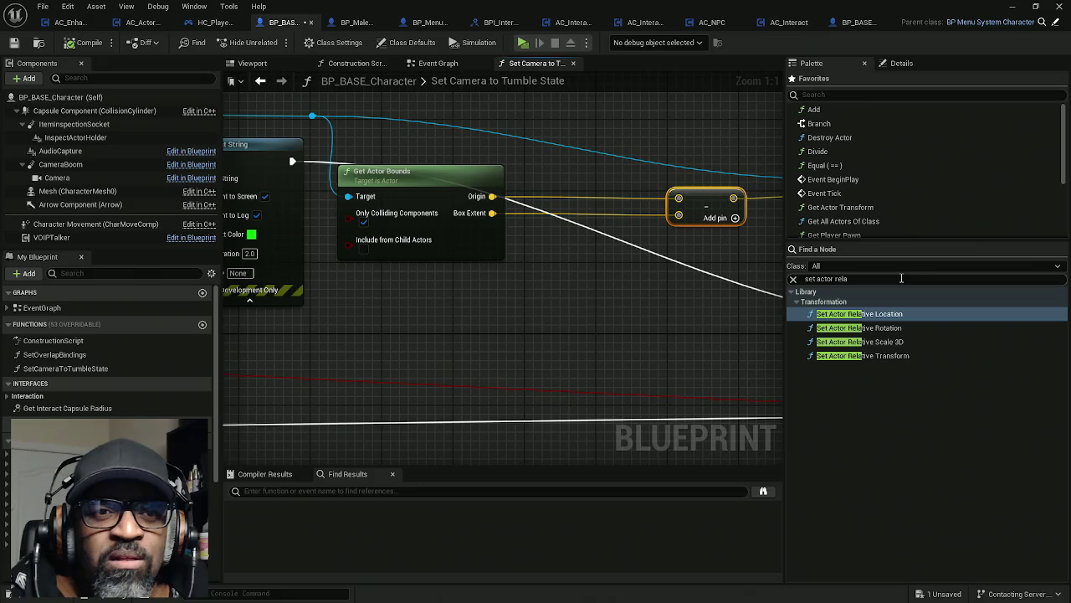
{"action": "type", "text": "ac"}
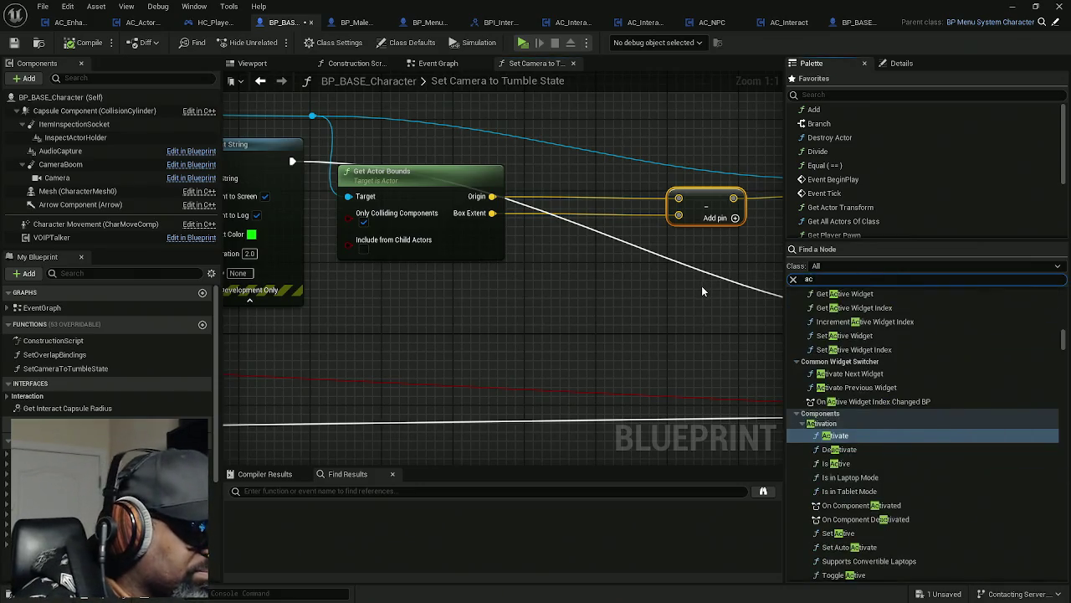
{"action": "type", "text": "tor local"}
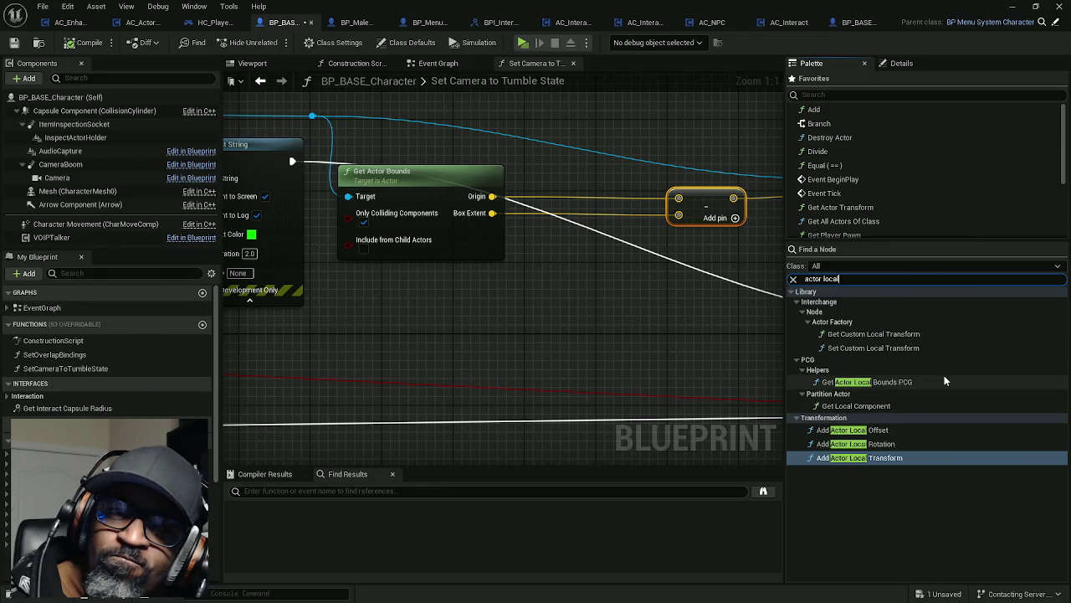
{"action": "left_click_drag", "start_coordinate": [817, 278], "coordinate": [744, 299]}
{"action": "key", "text": "BackSpace"}
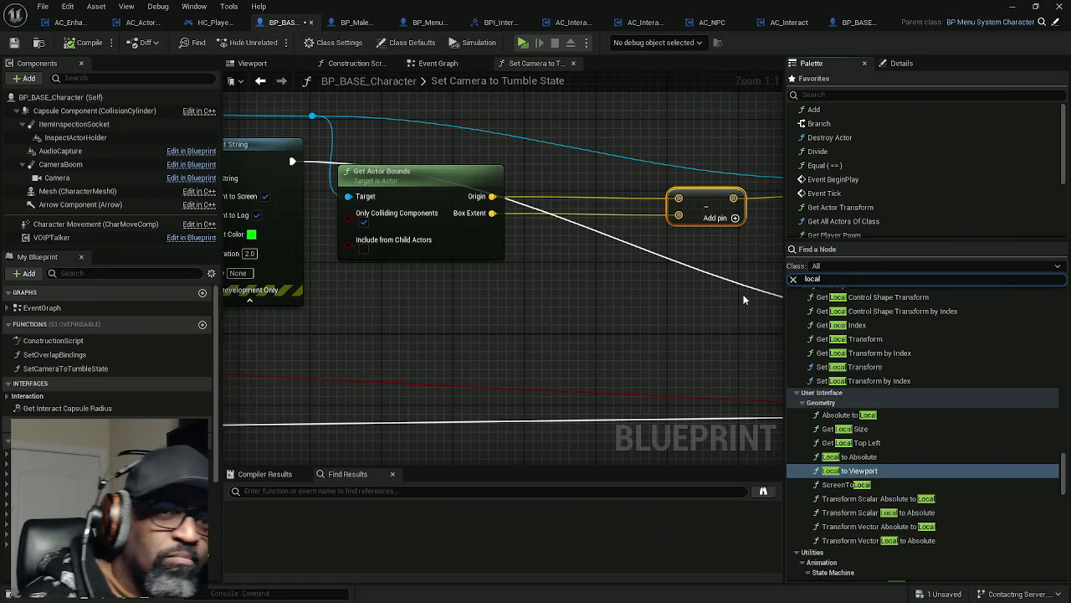
{"action": "type", "text": " bounds"}
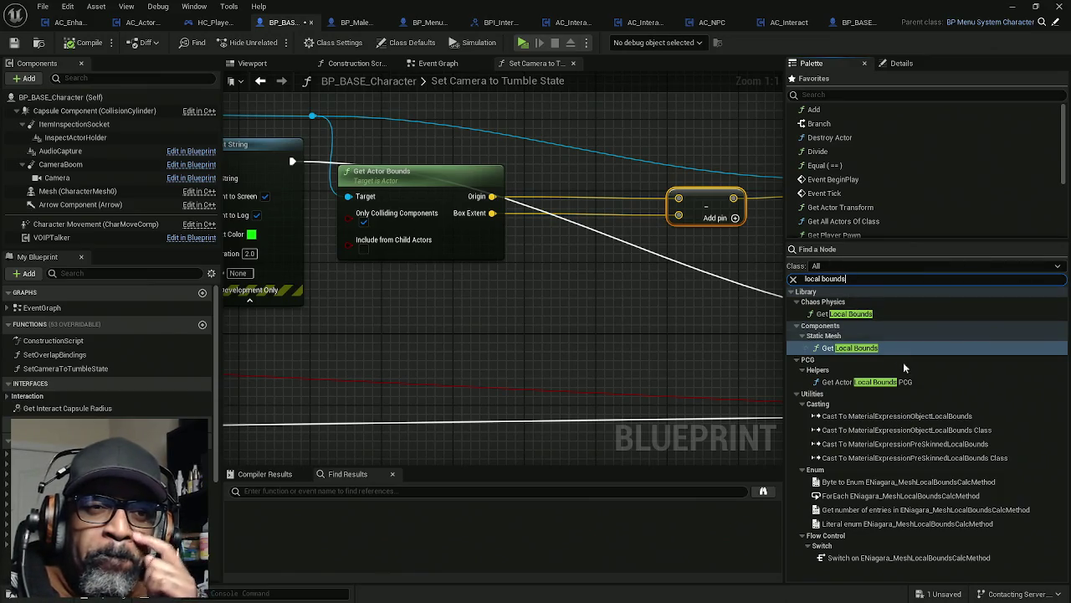
{"action": "left_click_drag", "start_coordinate": [849, 348], "coordinate": [531, 310]}
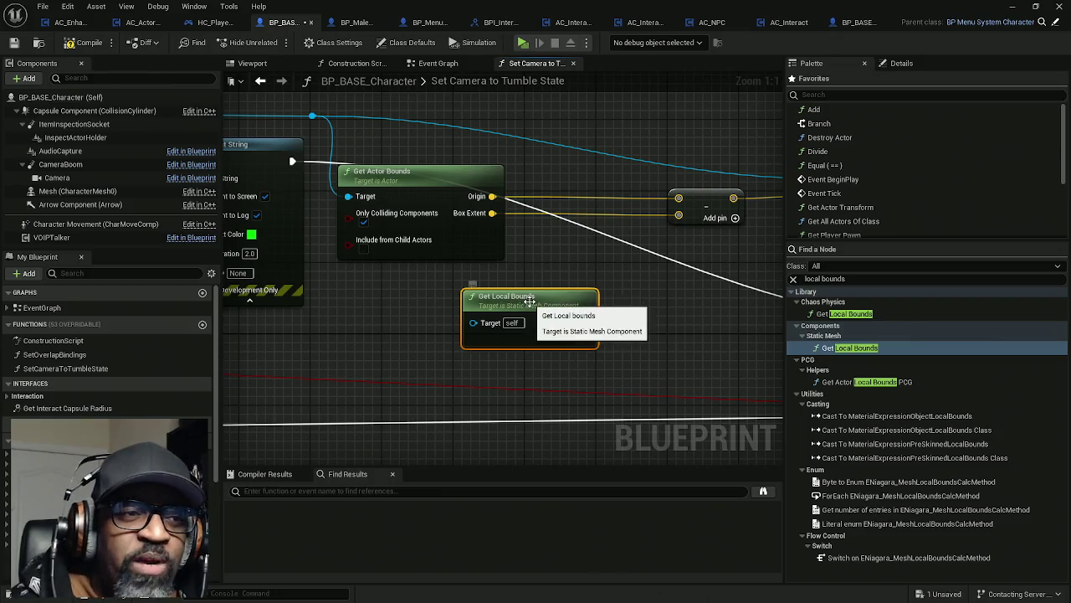
- Position the Get Local Bounds node below Get Actor Bounds
{"action": "left_click_drag", "start_coordinate": [528, 298], "coordinate": [491, 290]}
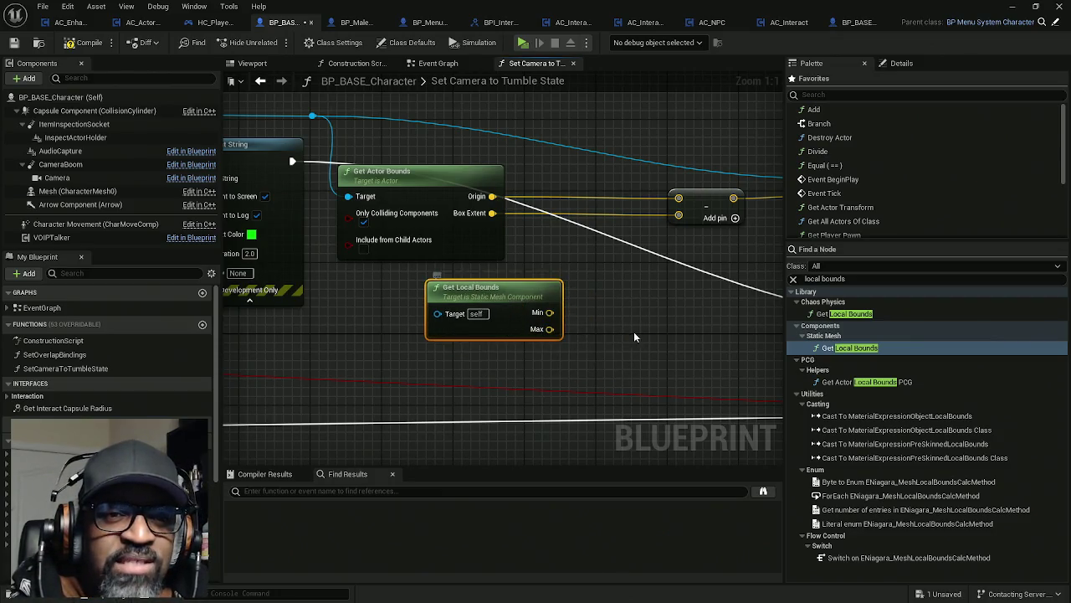
{"action": "left_click", "coordinate": [601, 292]}
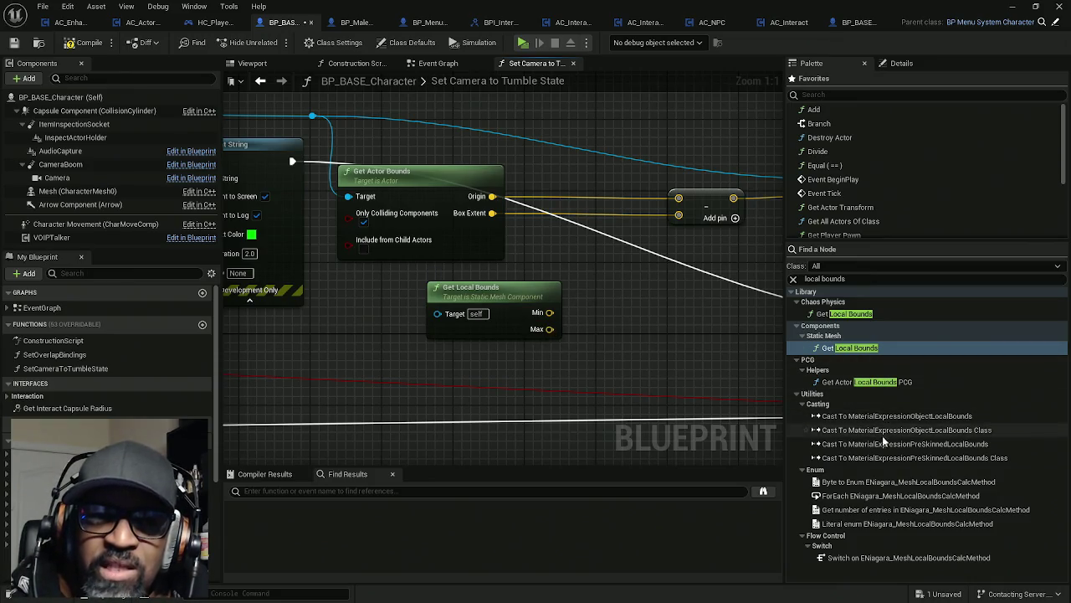
{"action": "left_click_drag", "start_coordinate": [500, 321], "coordinate": [584, 329]}
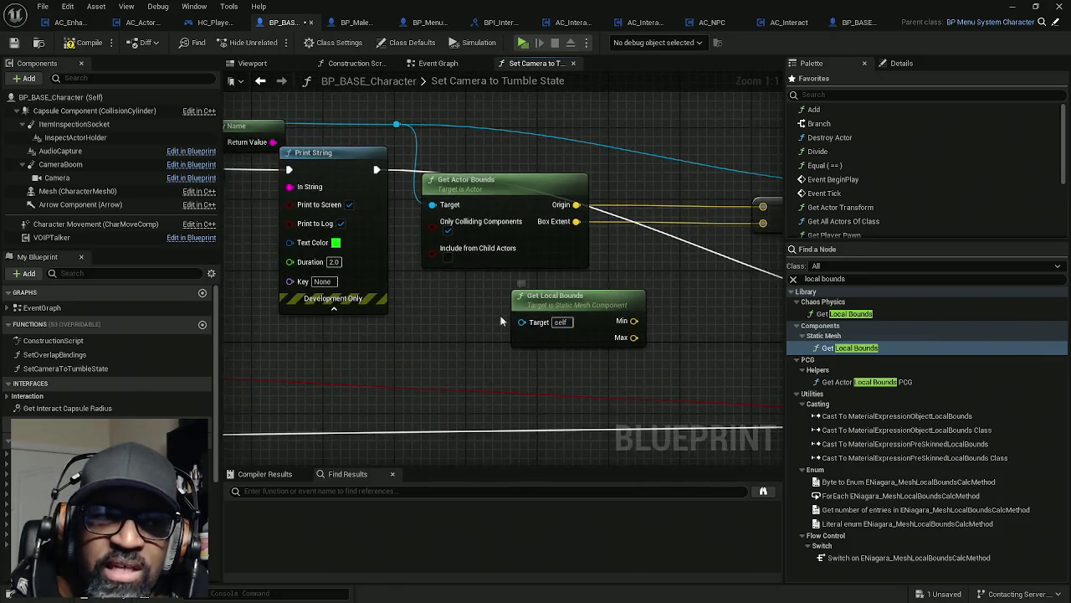
{"action": "left_click", "coordinate": [558, 297]}
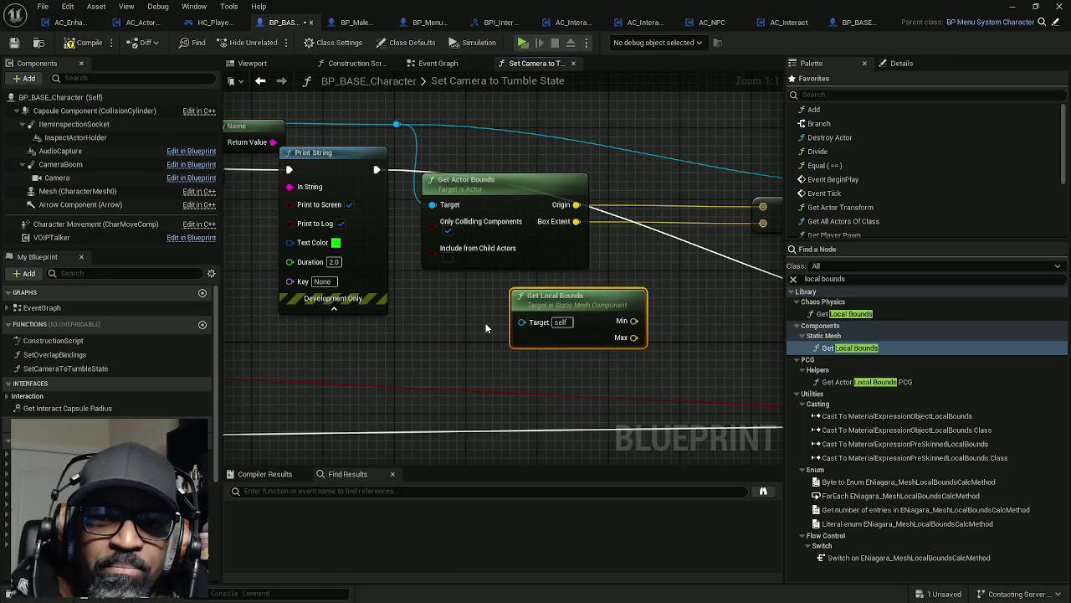
{"action": "left_click_drag", "start_coordinate": [612, 304], "coordinate": [505, 322]}
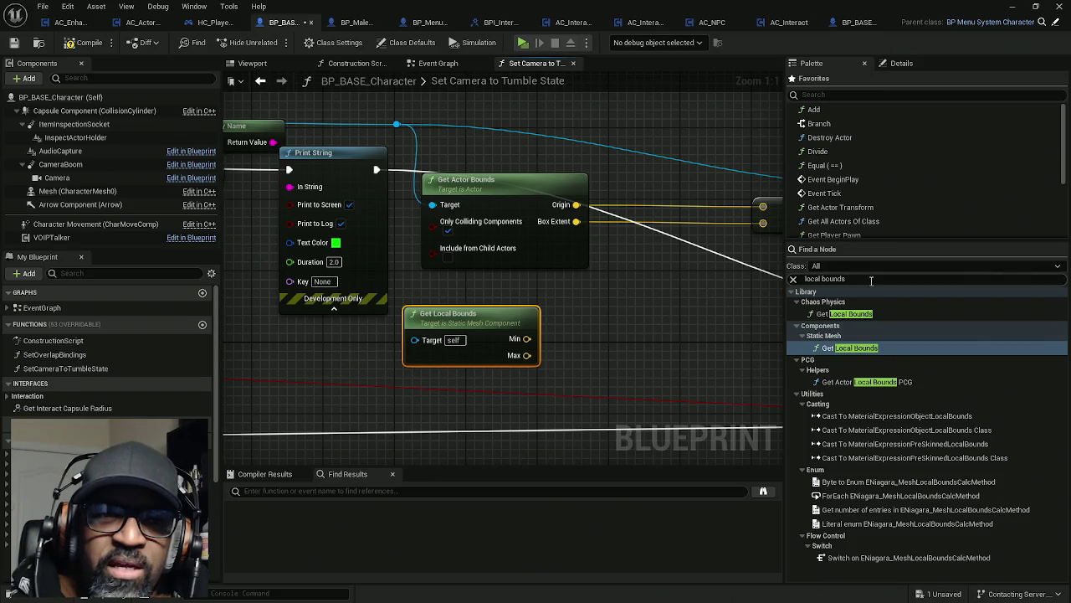
- Search 'transform' to add Make Relative Transform and Transform Location, plus an InspectActorHolder reference
{"action": "left_click", "coordinate": [871, 281]}
{"action": "type", "text": "transform"}
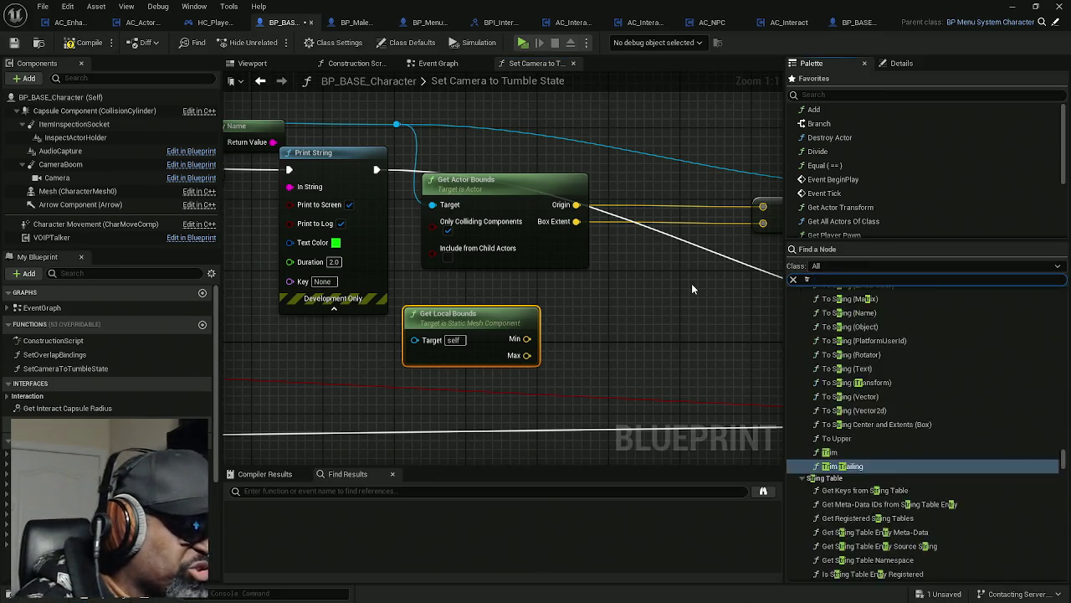
{"action": "left_click_drag", "start_coordinate": [862, 407], "coordinate": [590, 281]}
{"action": "mouse_move", "coordinate": [854, 490]}
{"action": "left_mouse_down"}
{"action": "mouse_move", "coordinate": [636, 396]}
{"action": "mouse_move", "coordinate": [644, 349]}
{"action": "left_mouse_up"}
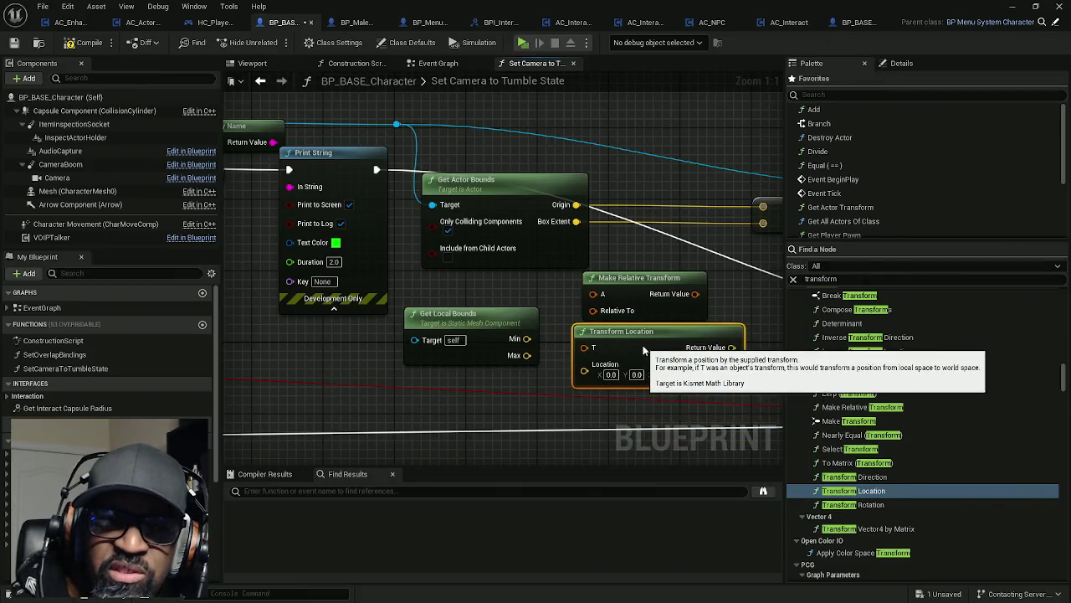
{"action": "left_click_drag", "start_coordinate": [643, 351], "coordinate": [643, 360]}
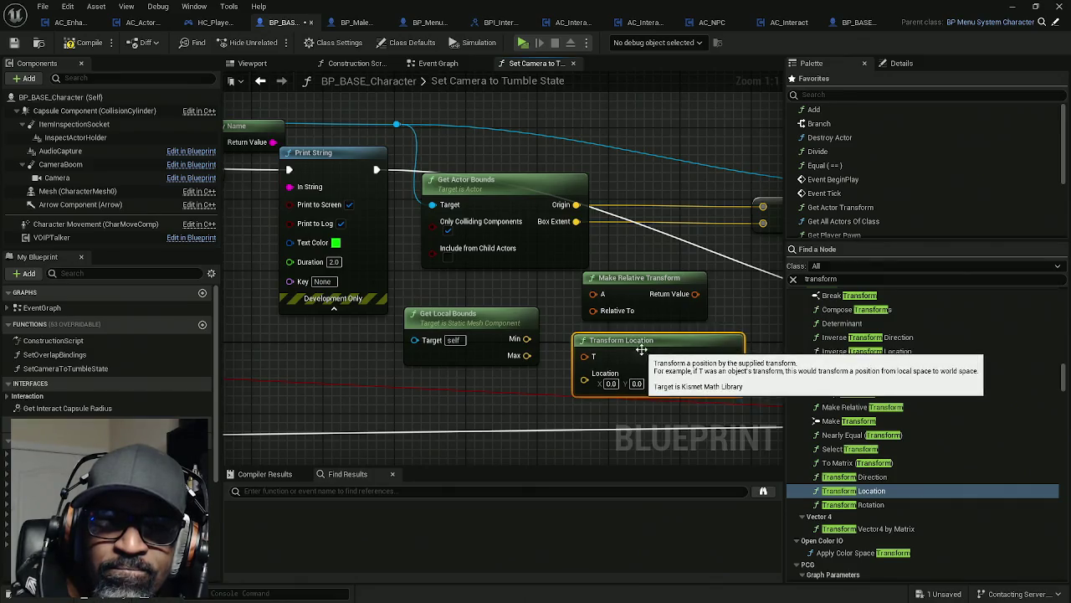
{"action": "scroll", "coordinate": [888, 410], "scroll_direction": "up", "scroll_amount": 2}
{"action": "scroll", "coordinate": [887, 412], "scroll_direction": "up", "scroll_amount": 1}
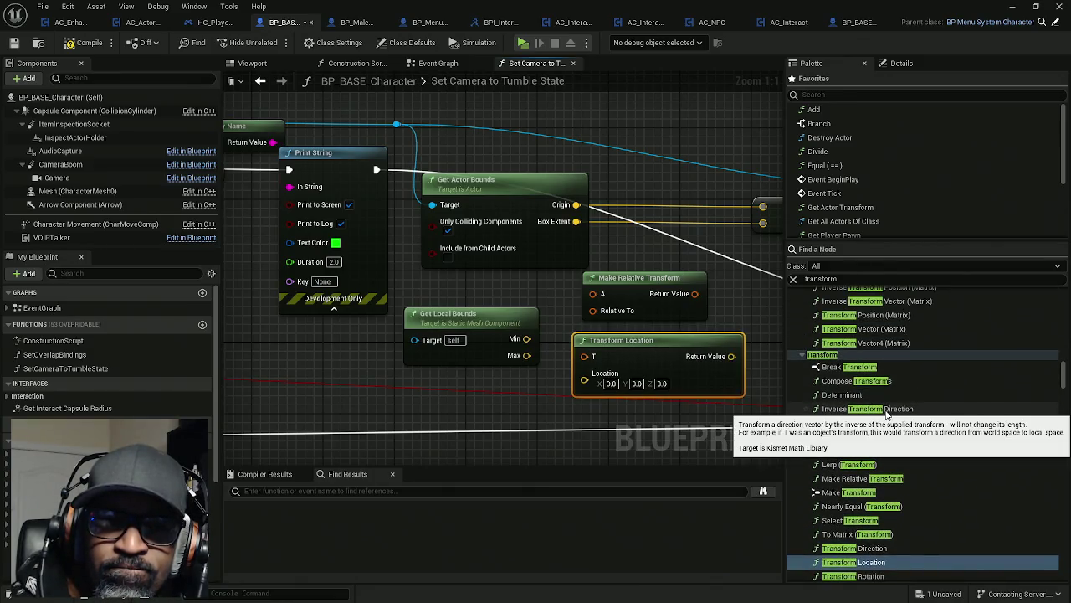
{"action": "scroll", "coordinate": [887, 412], "scroll_direction": "up", "scroll_amount": 3}
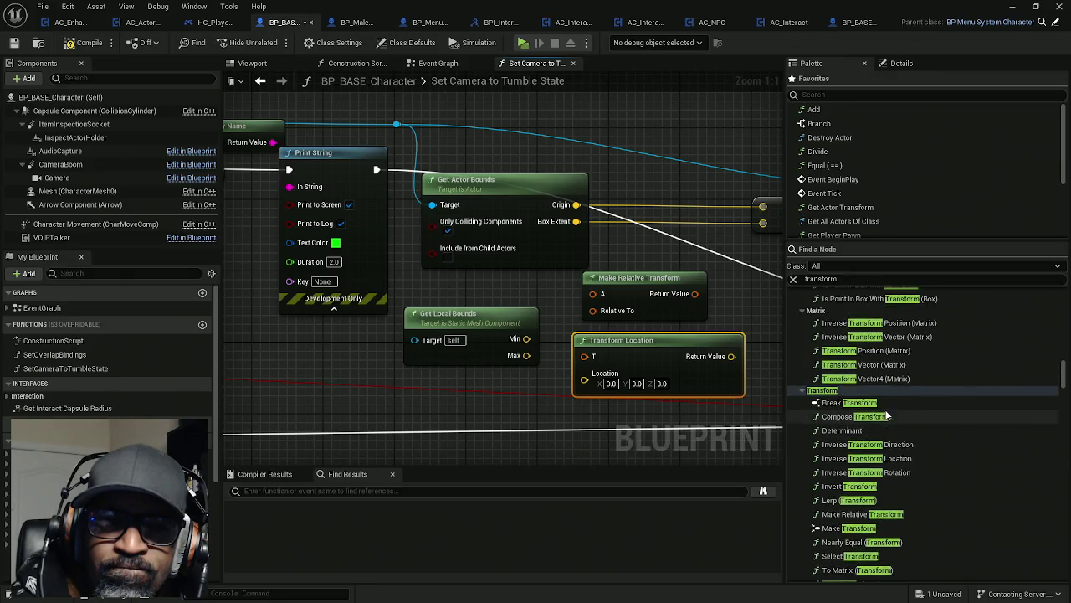
{"action": "scroll", "coordinate": [862, 397], "scroll_direction": "up", "scroll_amount": 1}
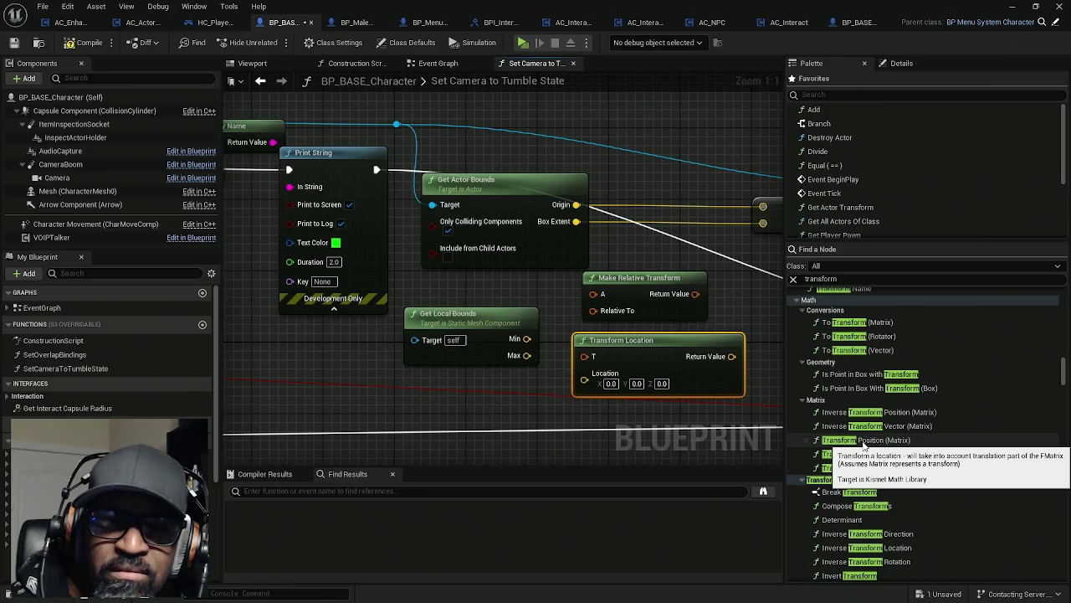
{"action": "scroll", "coordinate": [863, 445], "scroll_direction": "up", "scroll_amount": 1}
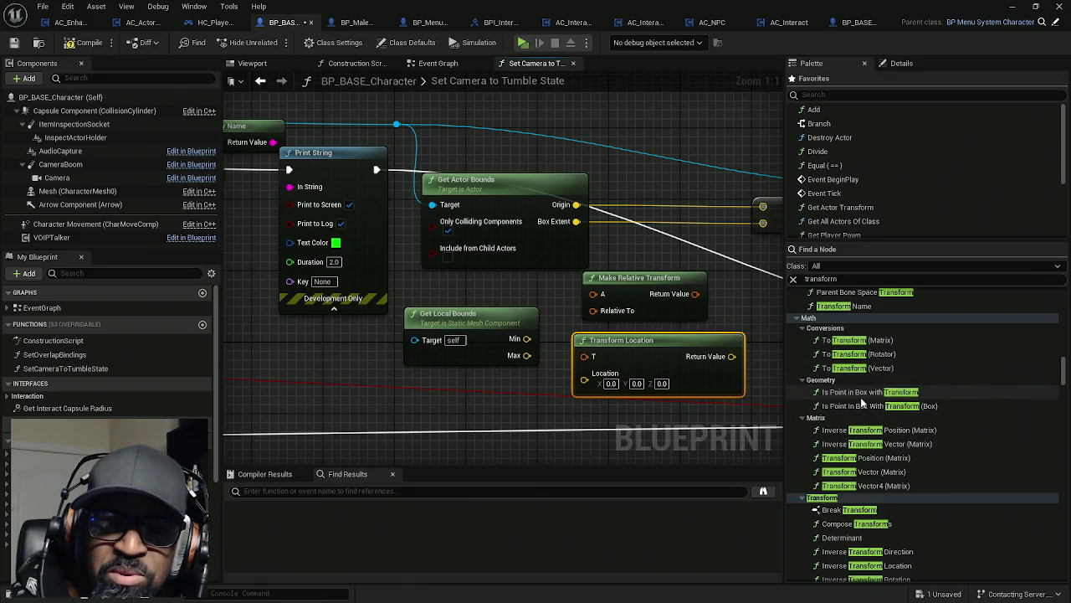
{"action": "left_click_drag", "start_coordinate": [627, 407], "coordinate": [600, 366]}
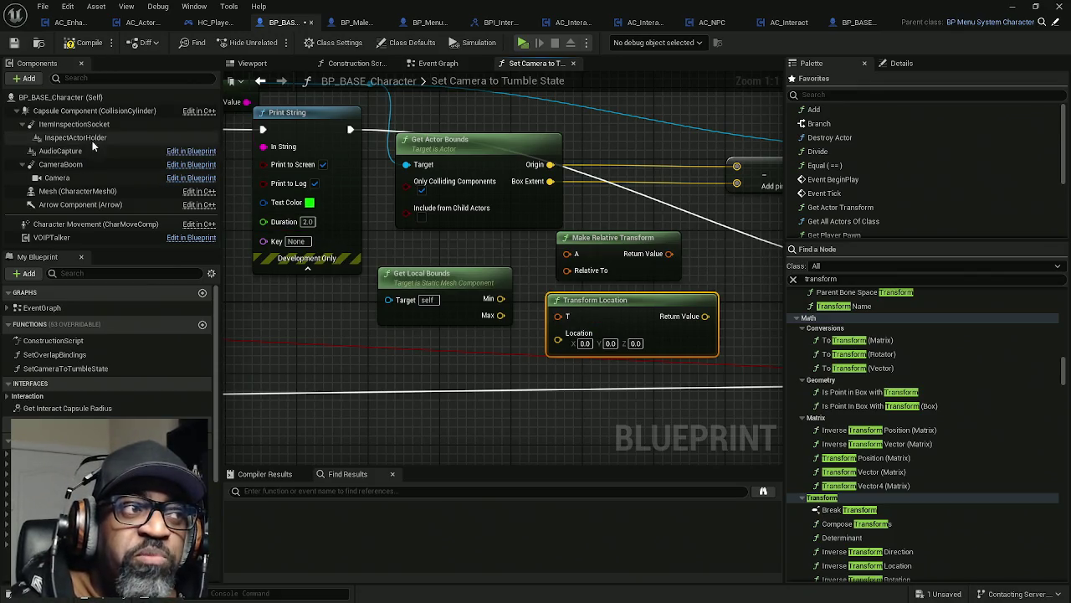
{"action": "mouse_move", "coordinate": [77, 137]}
{"action": "left_mouse_down"}
{"action": "mouse_move", "coordinate": [414, 303]}
{"action": "mouse_move", "coordinate": [409, 343]}
{"action": "left_mouse_up"}
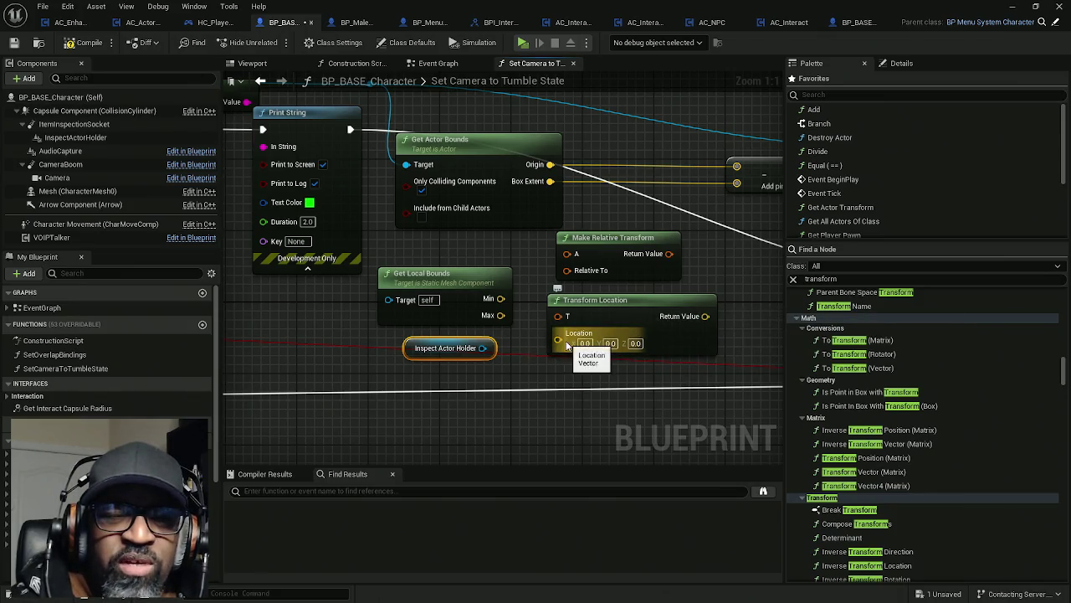
- Drag the item reference off Get Actor Bounds into a new Get Actor Location node, rearranging nearby nodes
{"action": "mouse_move", "coordinate": [521, 329]}
{"action": "left_mouse_down"}
{"action": "mouse_move", "coordinate": [592, 425]}
{"action": "mouse_move", "coordinate": [483, 289]}
{"action": "left_mouse_up"}
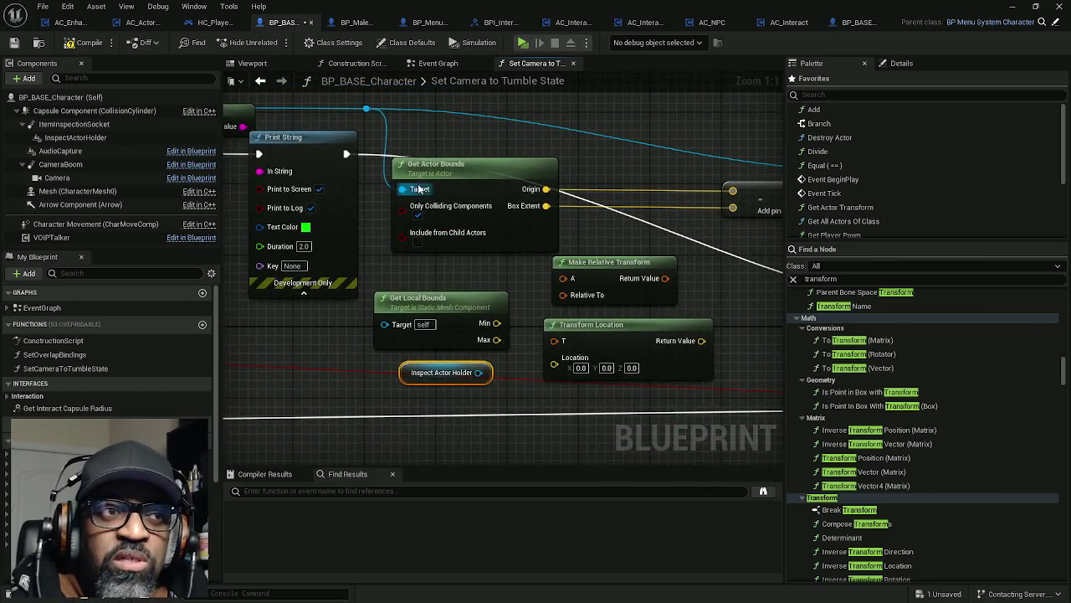
{"action": "mouse_move", "coordinate": [403, 189]}
{"action": "left_mouse_down"}
{"action": "mouse_move", "coordinate": [323, 299]}
{"action": "mouse_move", "coordinate": [340, 352]}
{"action": "left_mouse_up"}
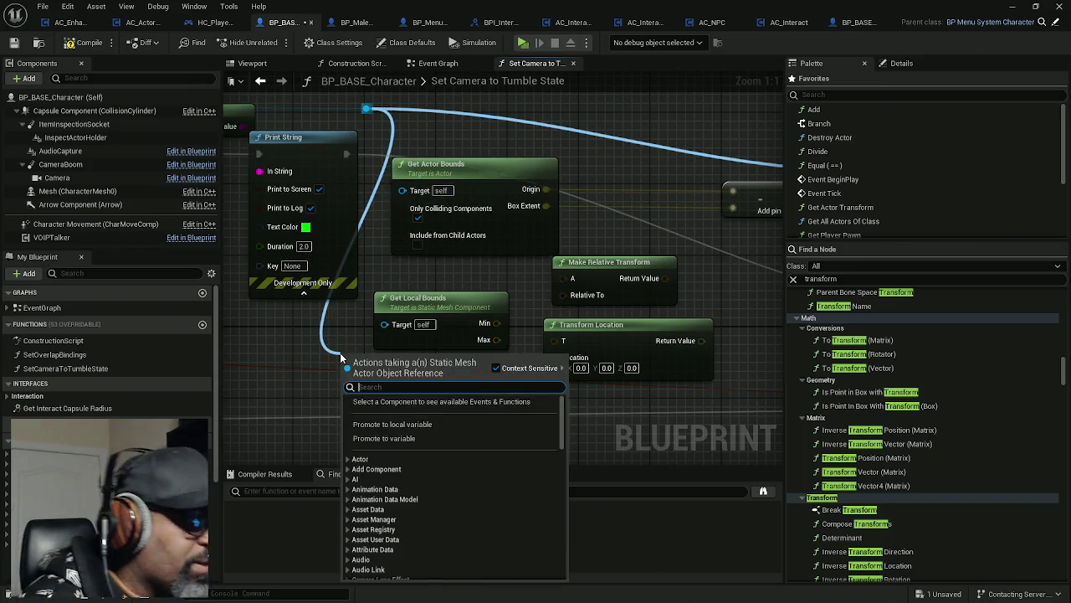
{"action": "type", "text": "actor location"}
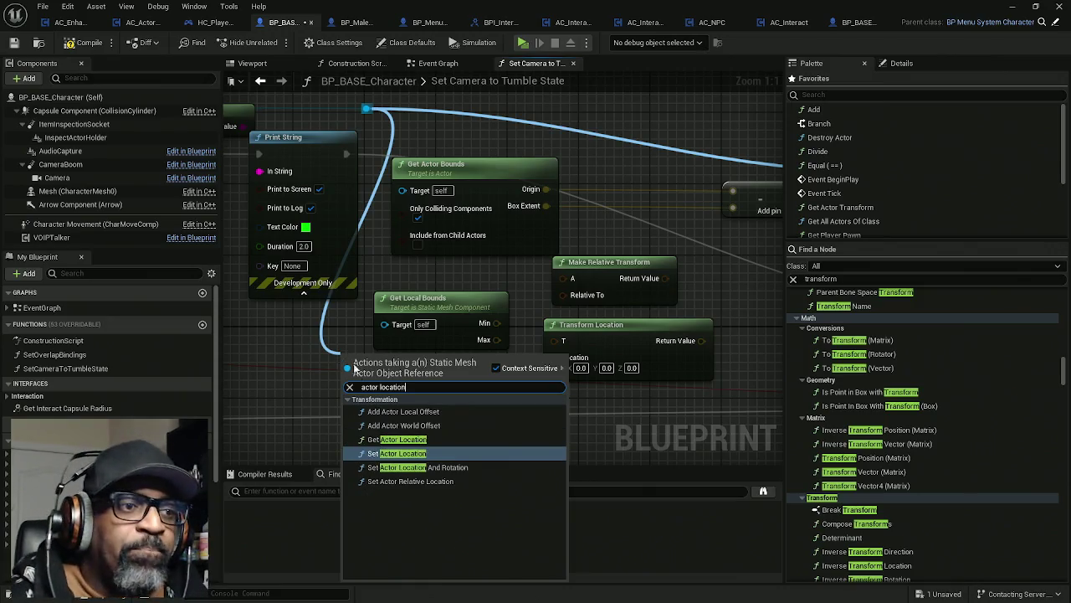
{"action": "left_click", "coordinate": [395, 440]}
{"action": "left_click_drag", "start_coordinate": [404, 360], "coordinate": [341, 360]}
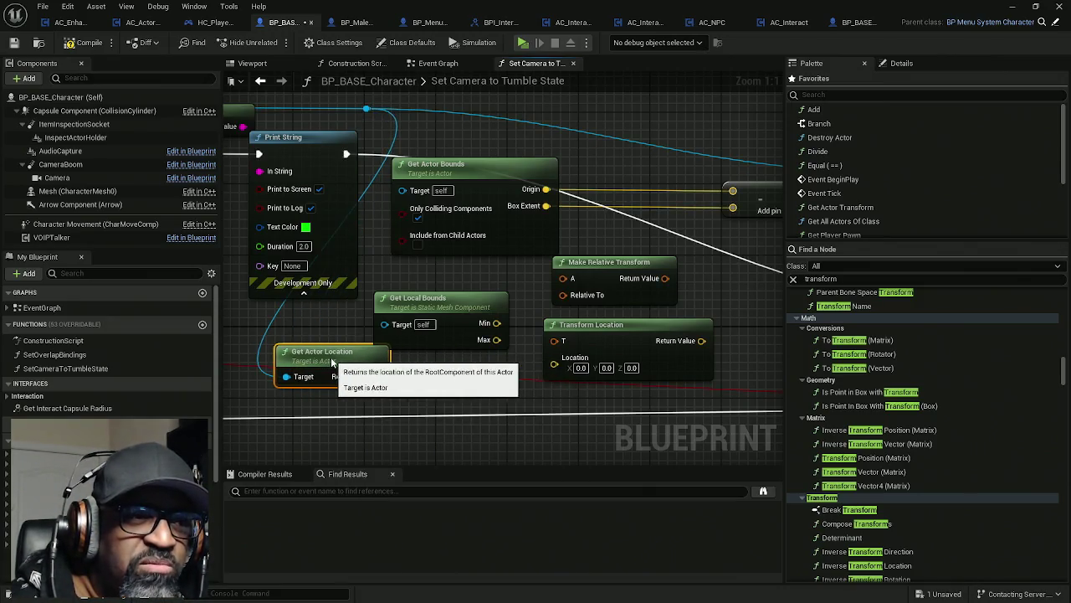
{"action": "mouse_move", "coordinate": [542, 180]}
{"action": "left_mouse_down"}
{"action": "mouse_move", "coordinate": [717, 180]}
{"action": "mouse_move", "coordinate": [557, 214]}
{"action": "left_mouse_up"}
{"action": "left_click", "coordinate": [619, 205]}
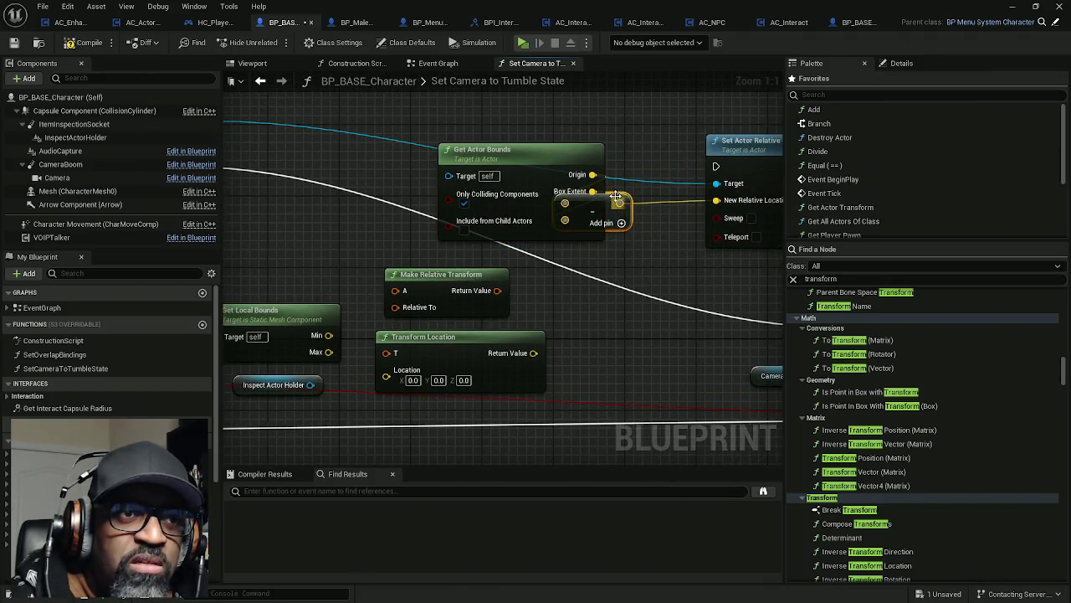
- Regroup Get Actor Bounds, Get Actor Location, Transform Location, Make Relative Transform and Get Local Bounds closer together
{"action": "left_click_drag", "start_coordinate": [637, 224], "coordinate": [599, 272]}
{"action": "scroll", "coordinate": [597, 264], "scroll_direction": "down", "scroll_amount": 4}
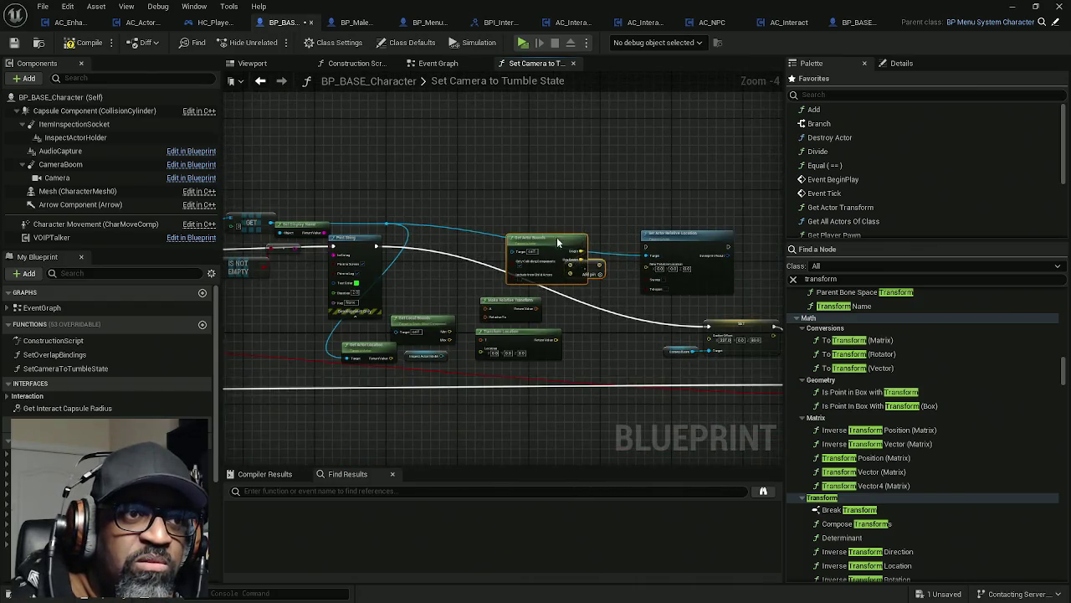
{"action": "left_click_drag", "start_coordinate": [544, 245], "coordinate": [337, 122]}
{"action": "scroll", "coordinate": [477, 278], "scroll_direction": "up", "scroll_amount": 2}
{"action": "mouse_move", "coordinate": [354, 371]}
{"action": "left_mouse_down"}
{"action": "mouse_move", "coordinate": [394, 288]}
{"action": "mouse_move", "coordinate": [423, 260]}
{"action": "left_mouse_up"}
{"action": "left_click_drag", "start_coordinate": [543, 357], "coordinate": [543, 251]}
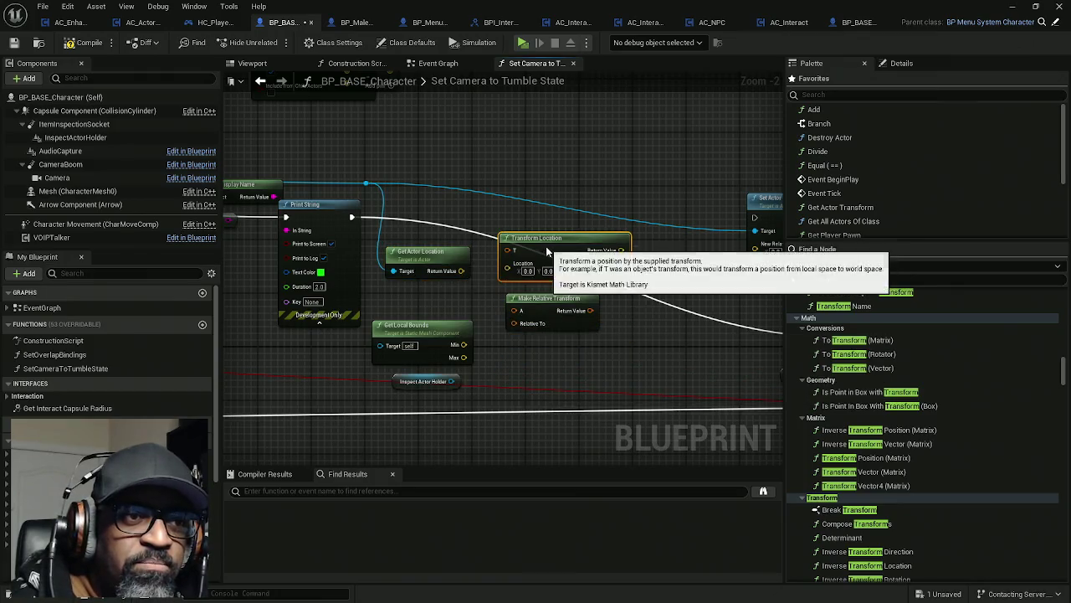
{"action": "mouse_move", "coordinate": [545, 313]}
{"action": "left_mouse_down"}
{"action": "mouse_move", "coordinate": [309, 332]}
{"action": "mouse_move", "coordinate": [282, 353]}
{"action": "left_mouse_up"}
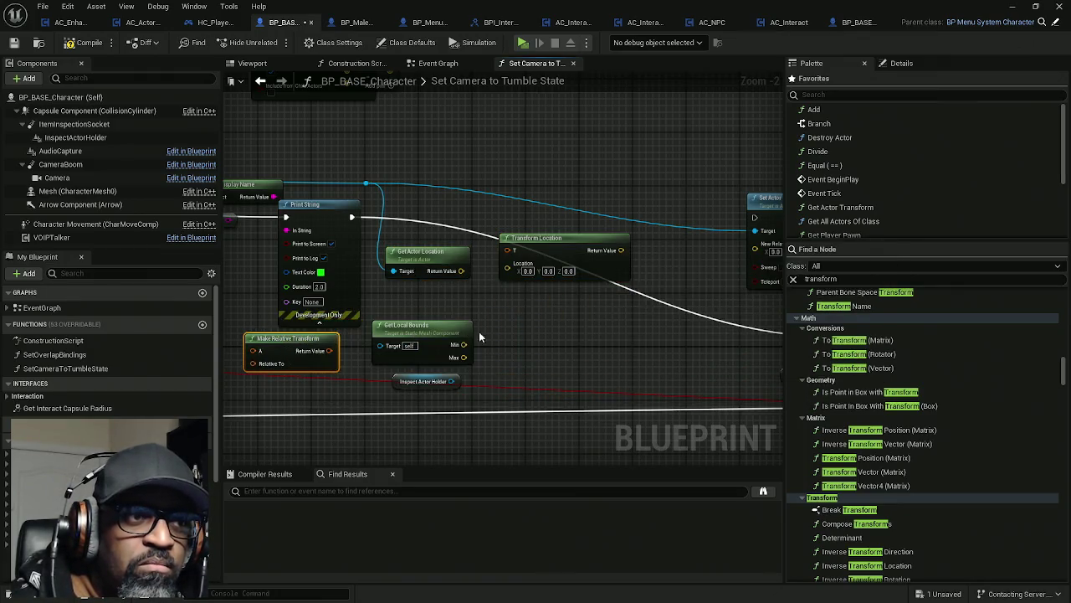
{"action": "left_click_drag", "start_coordinate": [420, 328], "coordinate": [441, 314]}
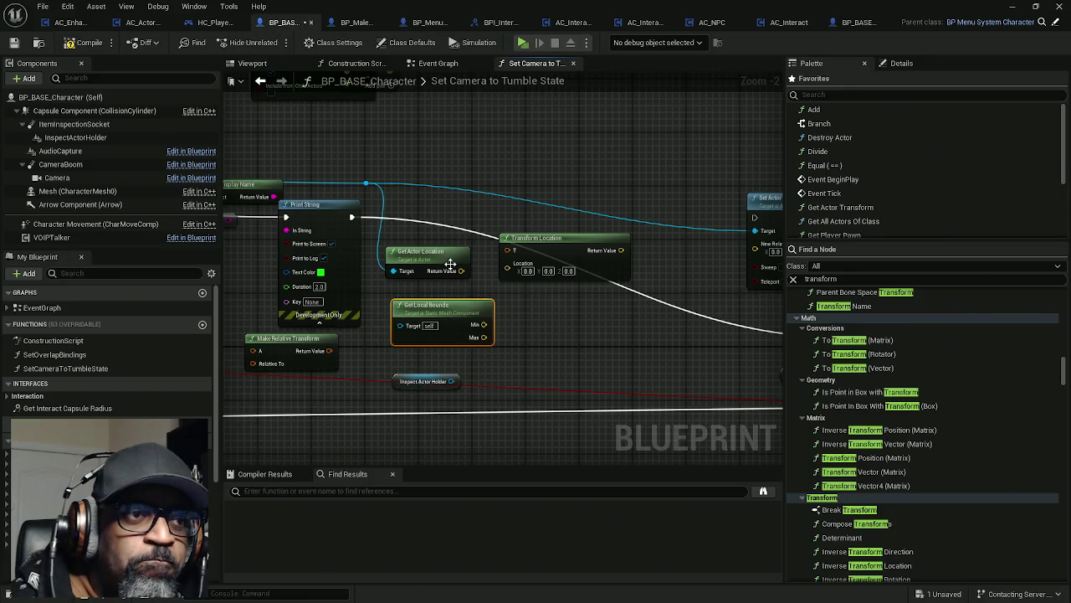
- Wire Get Actor Location's Return Value into Transform Location's Location pin
{"action": "left_click_drag", "start_coordinate": [461, 270], "coordinate": [507, 262]}
{"action": "left_click_drag", "start_coordinate": [554, 239], "coordinate": [563, 252]}
{"action": "mouse_move", "coordinate": [435, 306]}
{"action": "left_mouse_down"}
{"action": "mouse_move", "coordinate": [390, 349]}
{"action": "mouse_move", "coordinate": [308, 380]}
{"action": "left_mouse_up"}
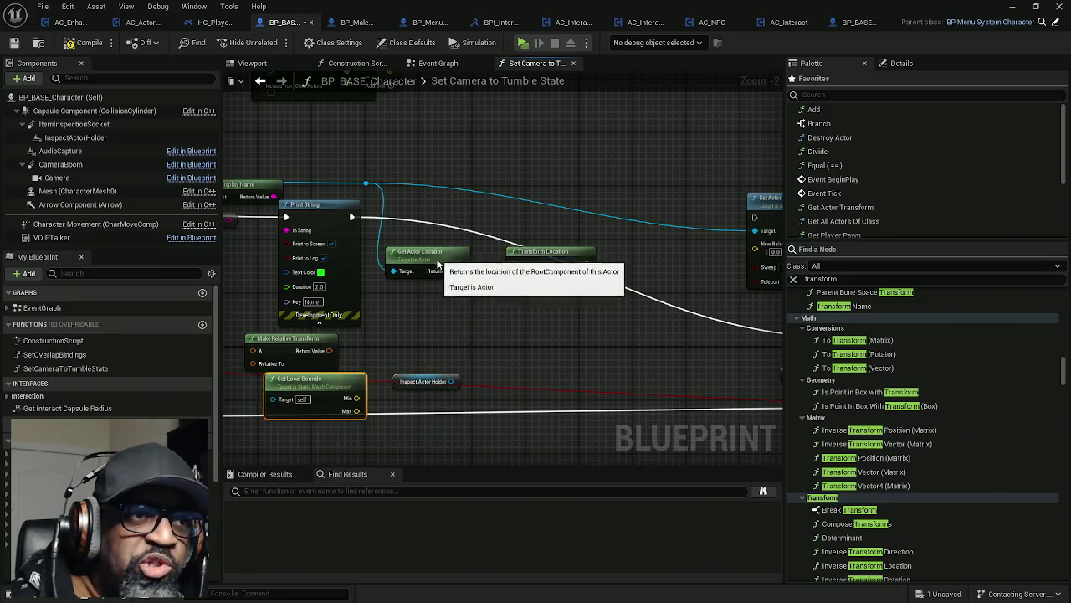
{"action": "left_click_drag", "start_coordinate": [422, 253], "coordinate": [417, 293]}
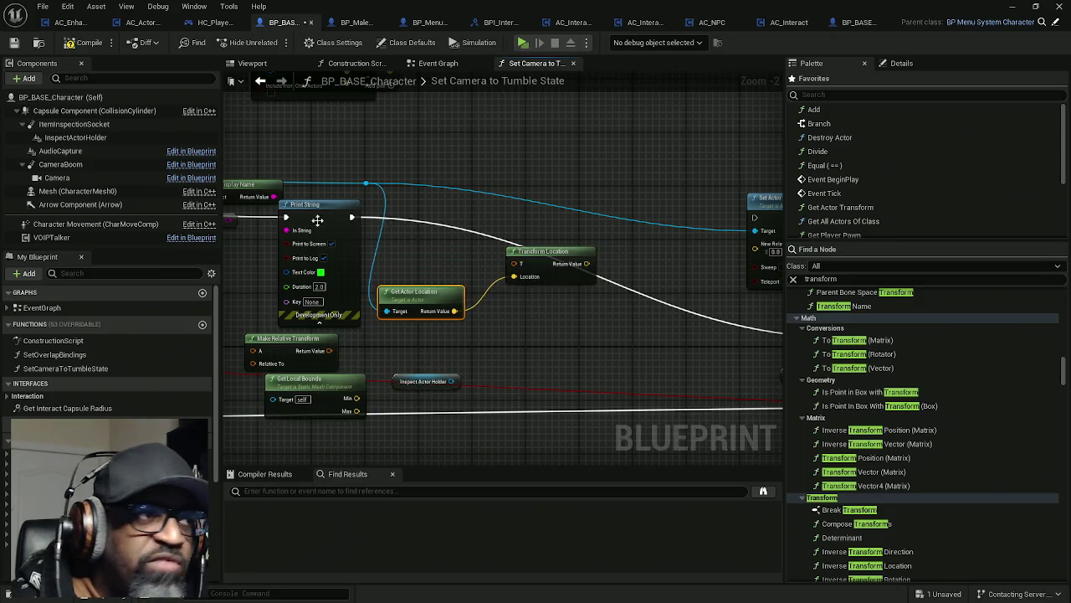
- Line up Inspect Actor Holder, Get Actor Location and Transform Location neatly side by side
{"action": "left_click_drag", "start_coordinate": [394, 379], "coordinate": [397, 247]}
{"action": "left_click", "coordinate": [399, 359]}
{"action": "left_click_drag", "start_coordinate": [552, 277], "coordinate": [583, 298]}
{"action": "left_click_drag", "start_coordinate": [415, 275], "coordinate": [421, 315]}
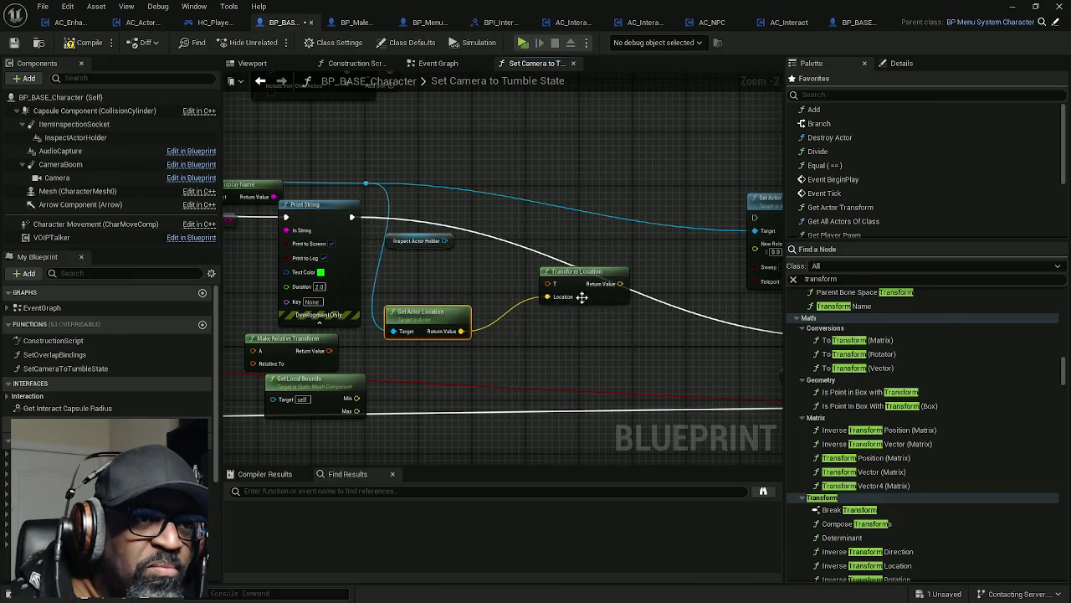
{"action": "left_click_drag", "start_coordinate": [581, 298], "coordinate": [594, 330]}
{"action": "mouse_move", "coordinate": [413, 238]}
{"action": "left_mouse_down"}
{"action": "mouse_move", "coordinate": [414, 278]}
{"action": "mouse_move", "coordinate": [499, 291]}
{"action": "mouse_move", "coordinate": [478, 283]}
{"action": "left_mouse_up"}
- Search 'get transform' from Inspect Actor Holder and add a Get World Transform node
{"action": "type", "text": "get t"}
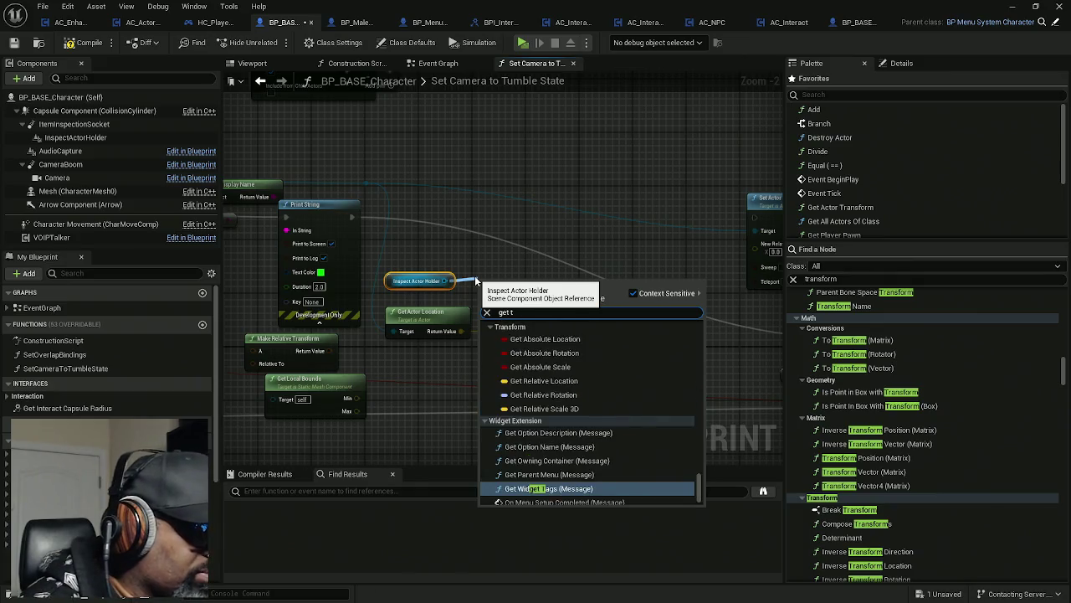
{"action": "type", "text": "rand"}
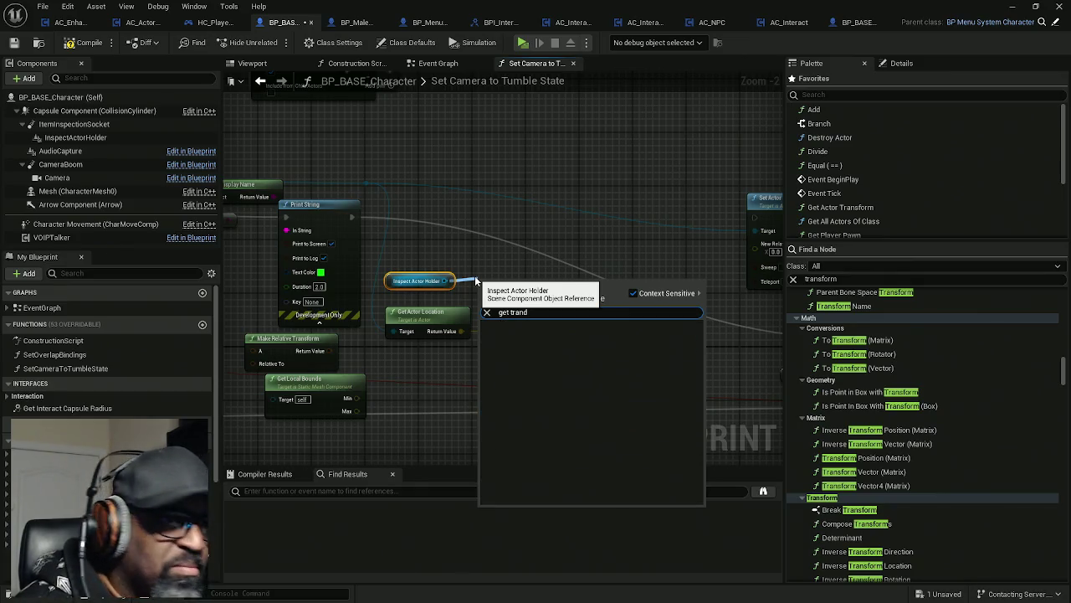
{"action": "key", "text": "BackSpace"}
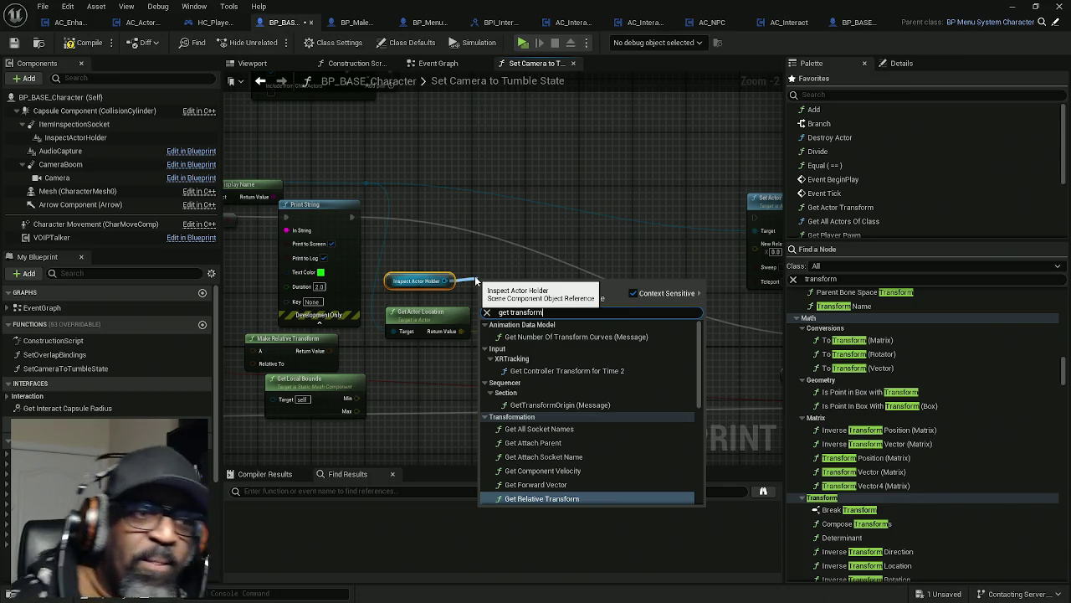
{"action": "scroll", "coordinate": [585, 427], "scroll_direction": "down", "scroll_amount": 1}
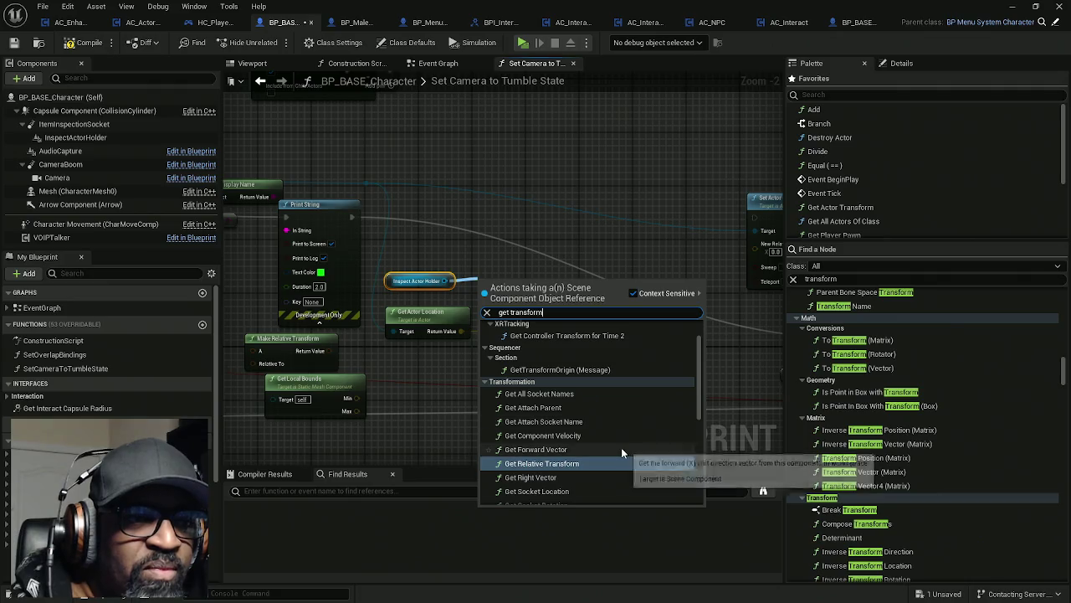
{"action": "scroll", "coordinate": [570, 443], "scroll_direction": "down", "scroll_amount": 1}
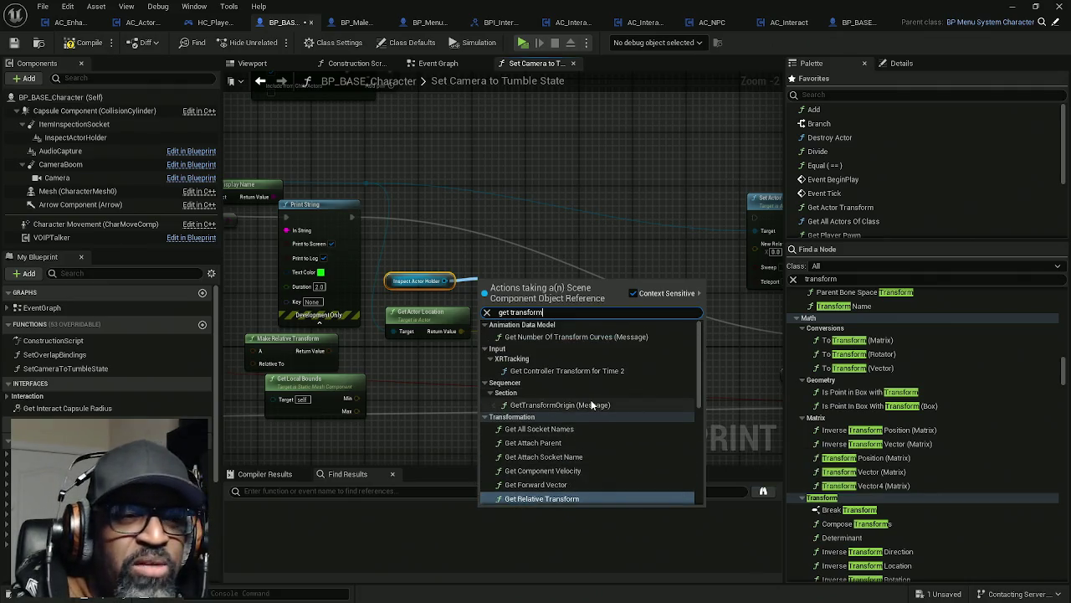
{"action": "scroll", "coordinate": [590, 423], "scroll_direction": "down", "scroll_amount": 2}
{"action": "scroll", "coordinate": [578, 468], "scroll_direction": "down", "scroll_amount": 1}
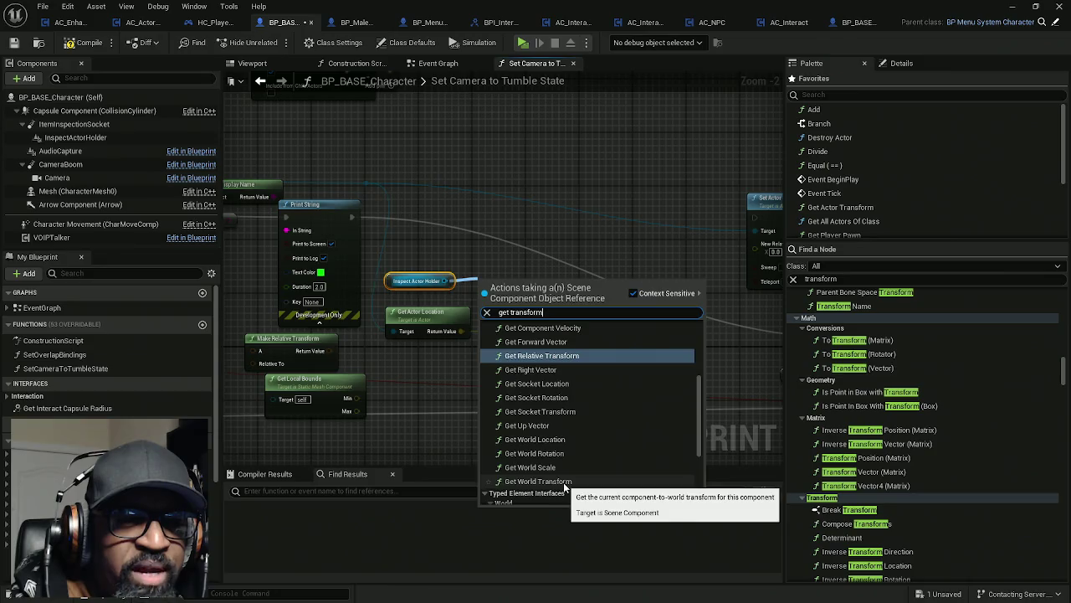
{"action": "left_click", "coordinate": [563, 483]}
- Position the holder and Get World Transform nodes and begin linking Transform Location's output onward
{"action": "mouse_move", "coordinate": [510, 285]}
{"action": "left_mouse_down"}
{"action": "mouse_move", "coordinate": [497, 264]}
{"action": "mouse_move", "coordinate": [568, 320]}
{"action": "left_mouse_up"}
{"action": "scroll", "coordinate": [502, 303], "scroll_direction": "up", "scroll_amount": 1}
{"action": "left_click_drag", "start_coordinate": [509, 263], "coordinate": [501, 278]}
{"action": "left_click_drag", "start_coordinate": [643, 336], "coordinate": [553, 344]}
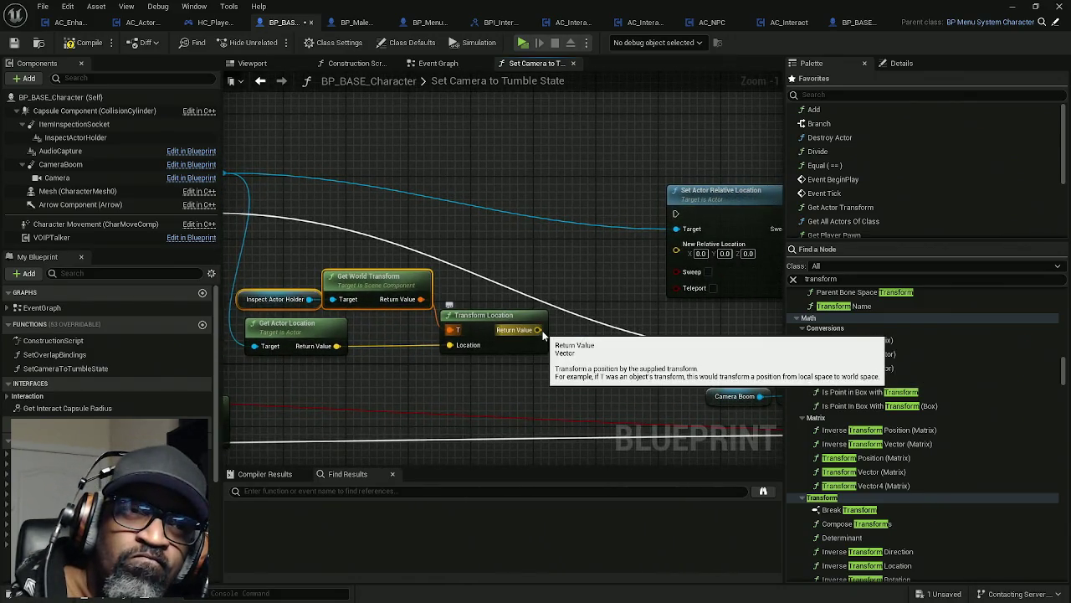
{"action": "mouse_move", "coordinate": [542, 334]}
{"action": "left_mouse_down"}
{"action": "mouse_move", "coordinate": [675, 192]}
{"action": "mouse_move", "coordinate": [683, 253]}
{"action": "left_mouse_up"}
- Connect Transform Location's Return Value to Set Actor Relative Location's New Relative Location
{"action": "mouse_move", "coordinate": [496, 277]}
{"action": "left_mouse_down"}
{"action": "mouse_move", "coordinate": [612, 274]}
{"action": "mouse_move", "coordinate": [526, 277]}
{"action": "left_mouse_up"}
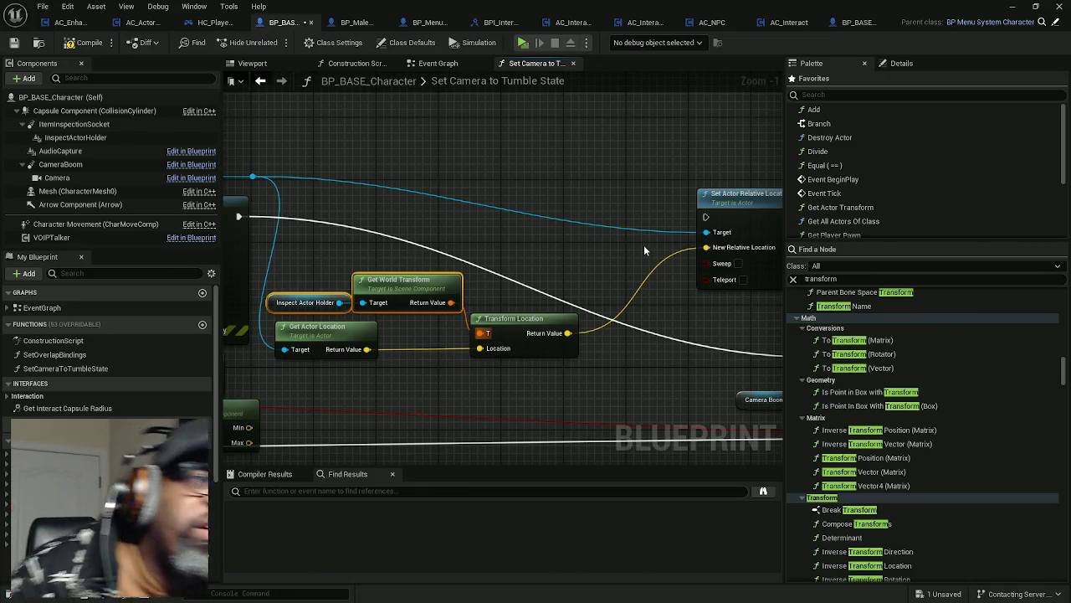
{"action": "scroll", "coordinate": [648, 269], "scroll_direction": "down", "scroll_amount": 4}
{"action": "scroll", "coordinate": [640, 270], "scroll_direction": "up", "scroll_amount": 2}
{"action": "scroll", "coordinate": [639, 270], "scroll_direction": "down", "scroll_amount": 3}
{"action": "scroll", "coordinate": [564, 246], "scroll_direction": "up", "scroll_amount": 2}
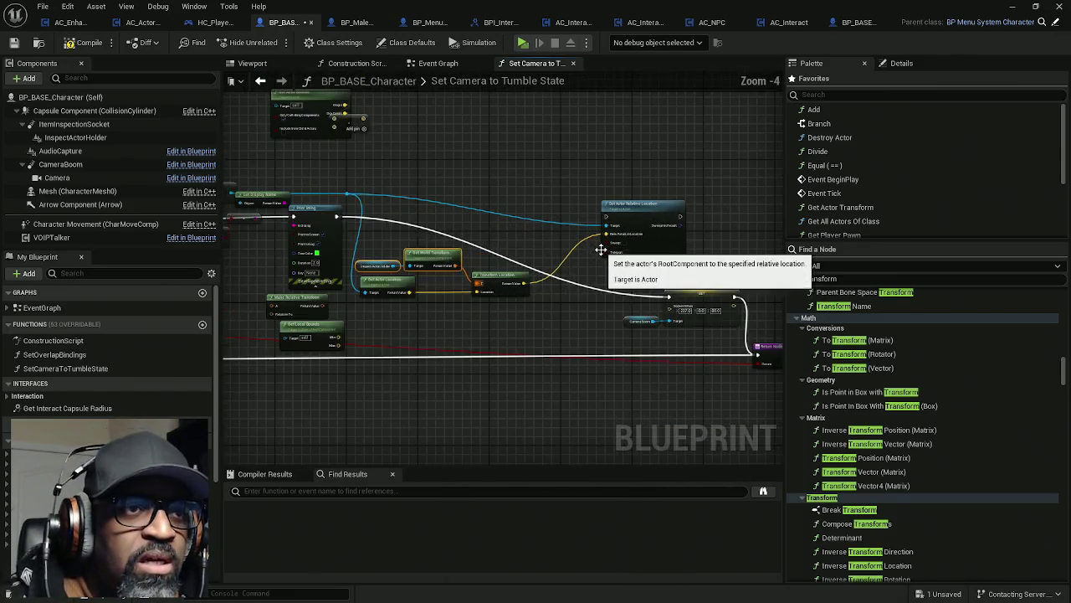
- Chain execution Print String → Set Actor Relative Location → SET and compile the blueprint
{"action": "left_click_drag", "start_coordinate": [610, 220], "coordinate": [336, 217]}
{"action": "left_click_drag", "start_coordinate": [681, 217], "coordinate": [669, 297]}
{"action": "left_click_drag", "start_coordinate": [528, 255], "coordinate": [598, 251]}
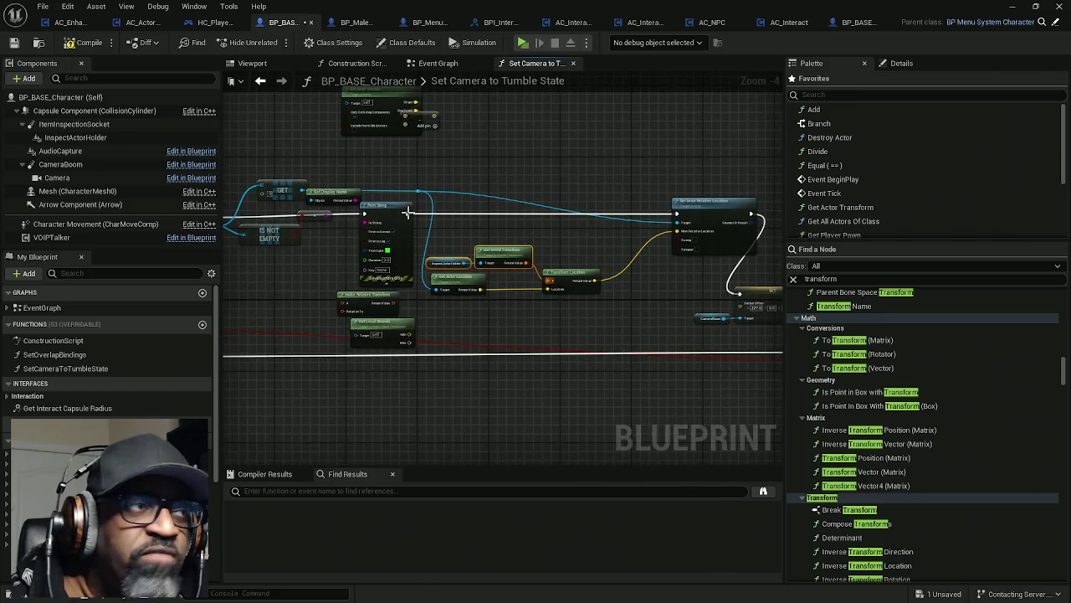
{"action": "left_click", "coordinate": [84, 42]}
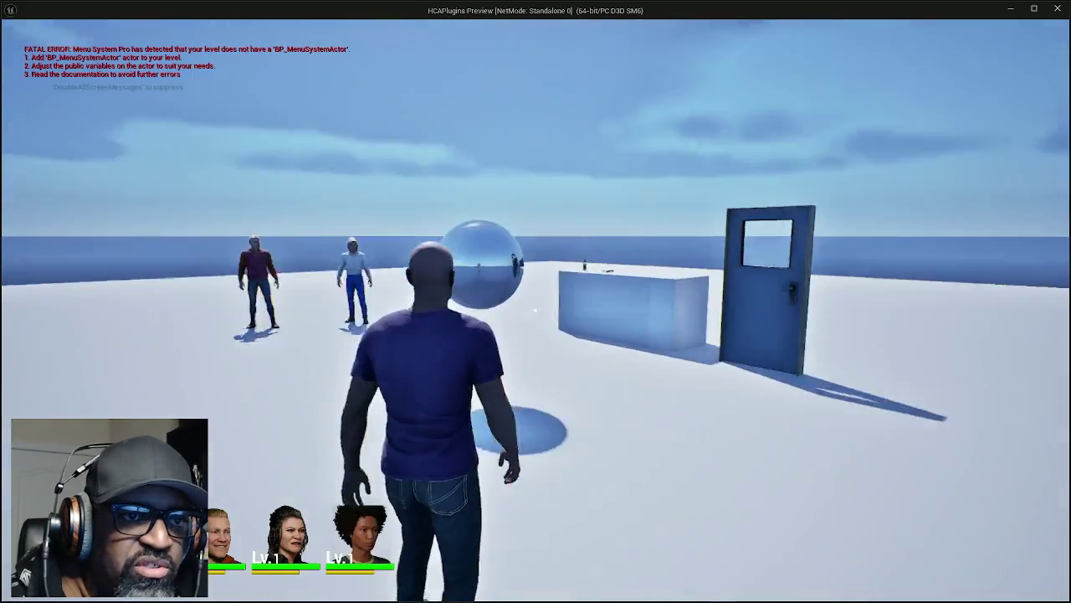
- Play-test by walking the character to the soda bottle and picking it up
{"action": "key", "text": "w"}
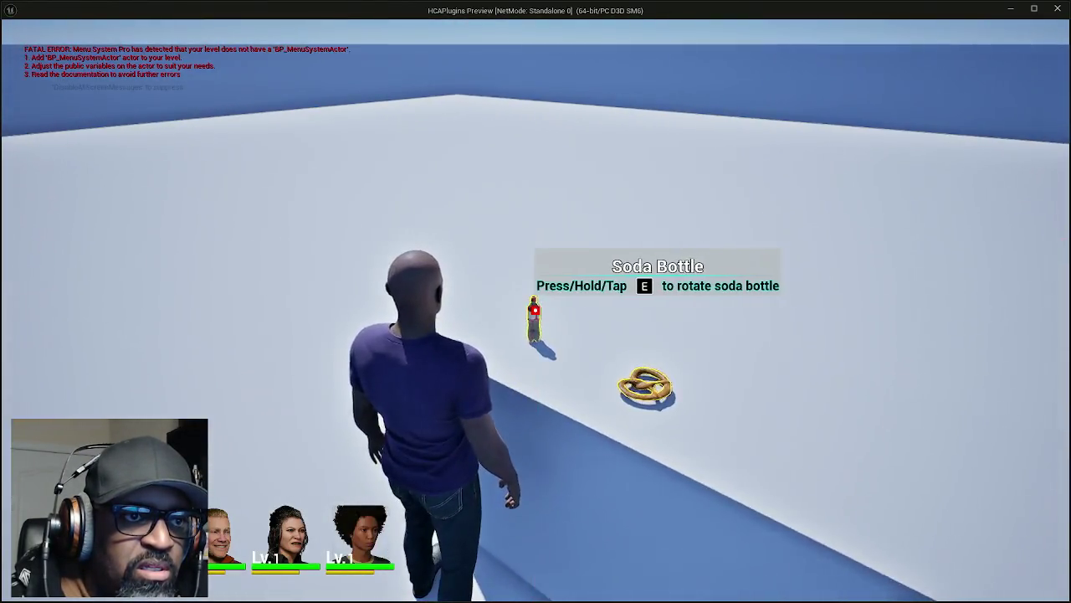
{"action": "key", "text": "e"}
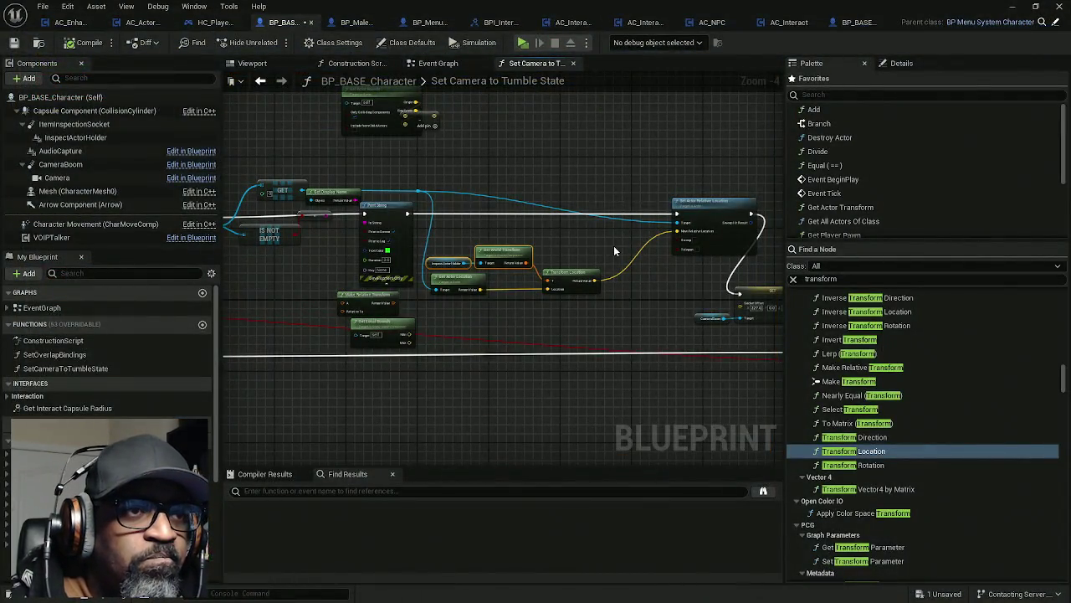
{"action": "scroll", "coordinate": [525, 263], "scroll_direction": "up", "scroll_amount": 4}
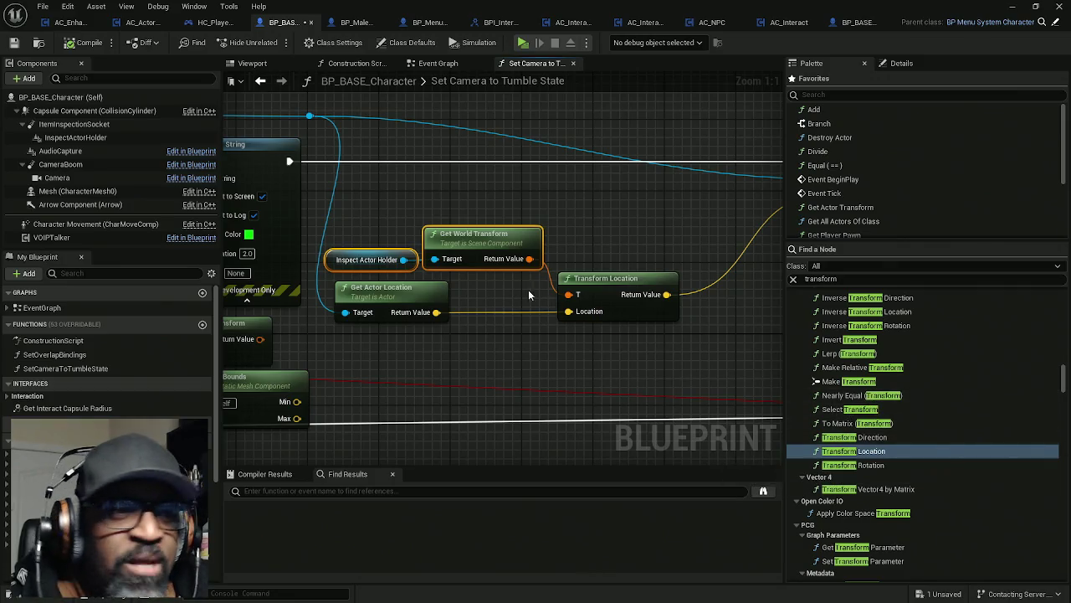
- Find Inverse Transform Location in the palette and place it in the graph
{"action": "left_click", "coordinate": [892, 453]}
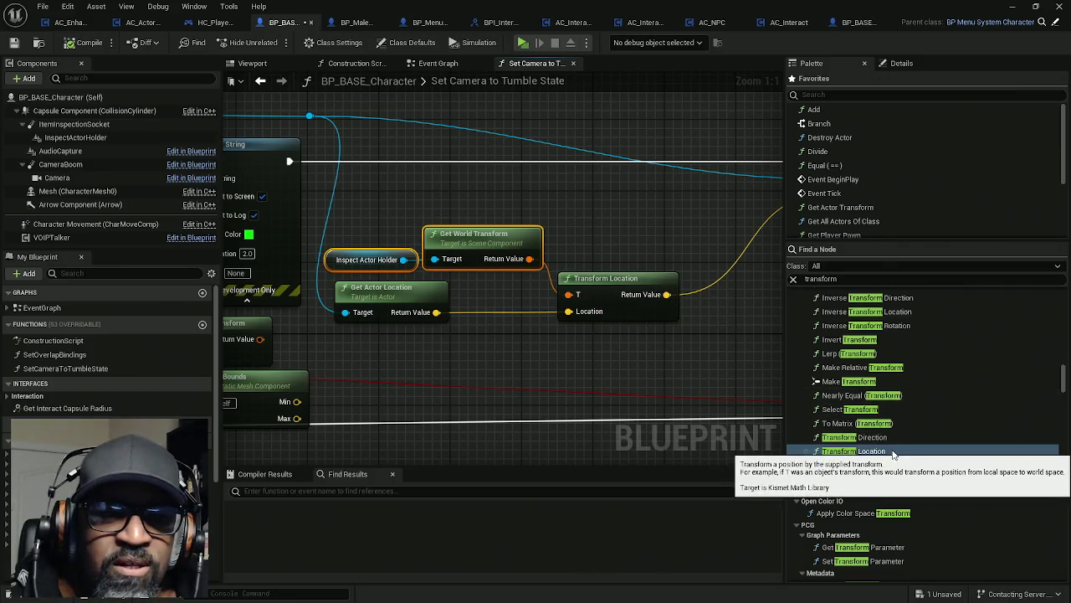
{"action": "scroll", "coordinate": [883, 400], "scroll_direction": "up", "scroll_amount": 1}
{"action": "left_click_drag", "start_coordinate": [871, 329], "coordinate": [482, 328]}
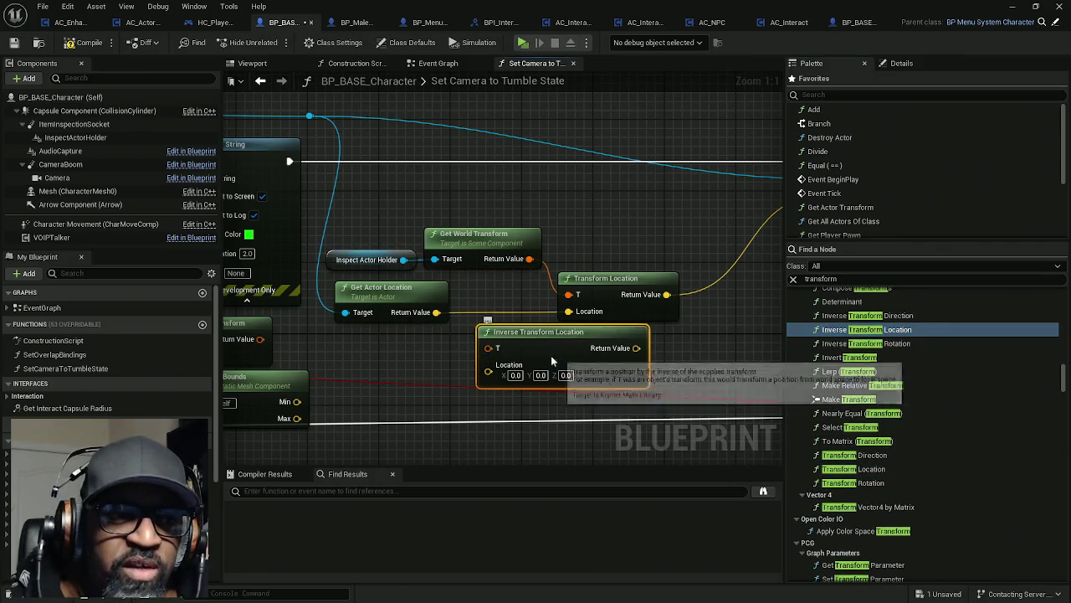
{"action": "left_click_drag", "start_coordinate": [544, 347], "coordinate": [607, 347]}
- Wire actor location and world transform into Inverse Transform Location, routing its result to New Relative Location
{"action": "mouse_move", "coordinate": [568, 311]}
{"action": "left_mouse_down"}
{"action": "mouse_move", "coordinate": [573, 360]}
{"action": "mouse_move", "coordinate": [553, 371]}
{"action": "left_mouse_up"}
{"action": "mouse_move", "coordinate": [529, 259]}
{"action": "left_mouse_down"}
{"action": "mouse_move", "coordinate": [579, 293]}
{"action": "mouse_move", "coordinate": [558, 355]}
{"action": "left_mouse_up"}
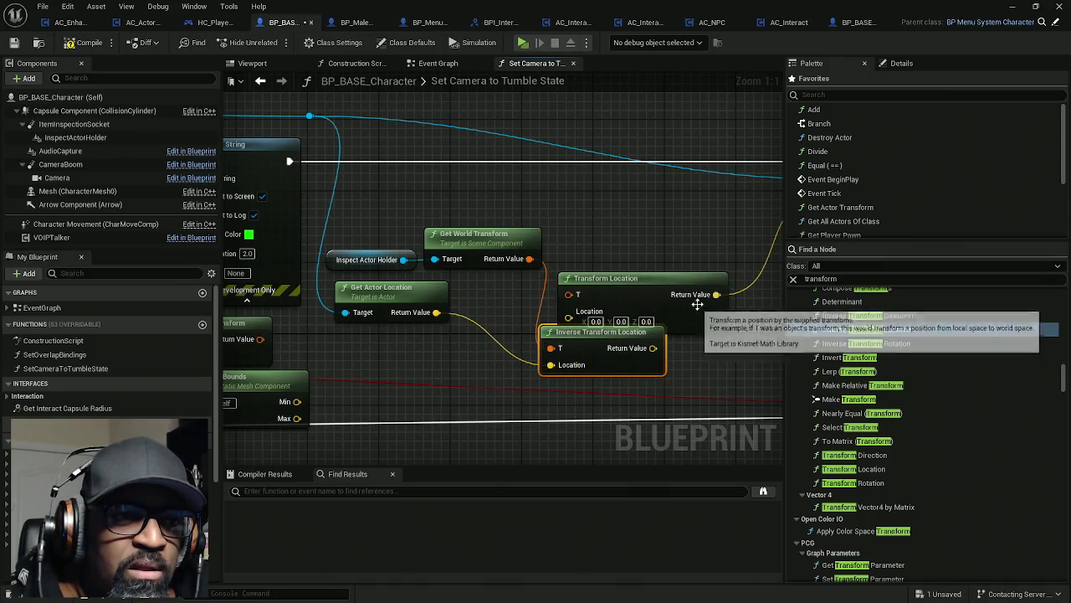
{"action": "mouse_move", "coordinate": [694, 292]}
{"action": "left_mouse_down"}
{"action": "mouse_move", "coordinate": [627, 349]}
{"action": "mouse_move", "coordinate": [597, 337]}
{"action": "left_mouse_up"}
{"action": "left_click_drag", "start_coordinate": [636, 281], "coordinate": [412, 360]}
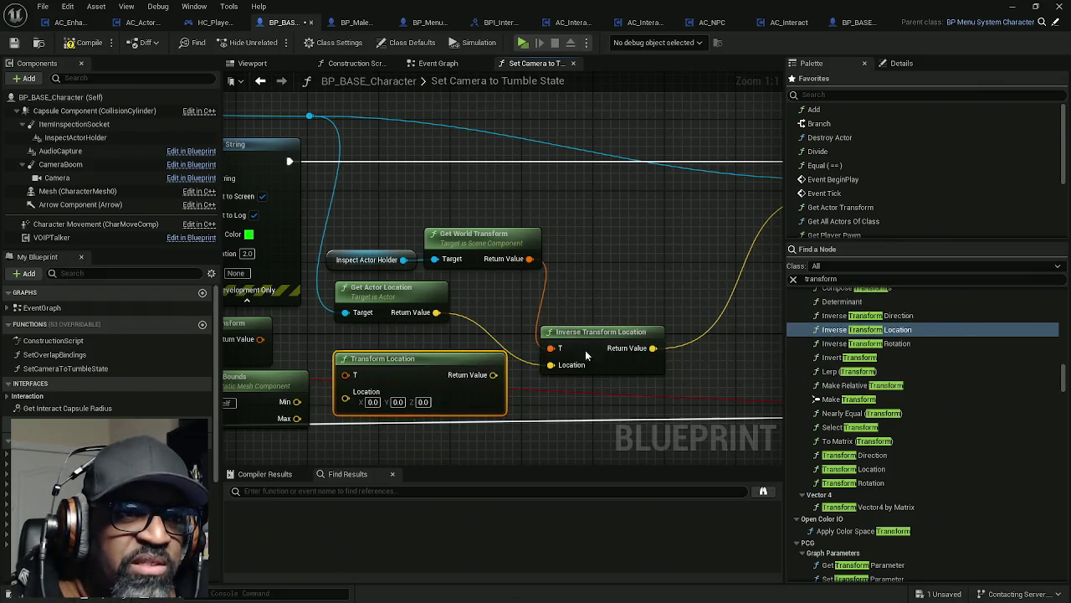
{"action": "left_click_drag", "start_coordinate": [631, 347], "coordinate": [647, 303]}
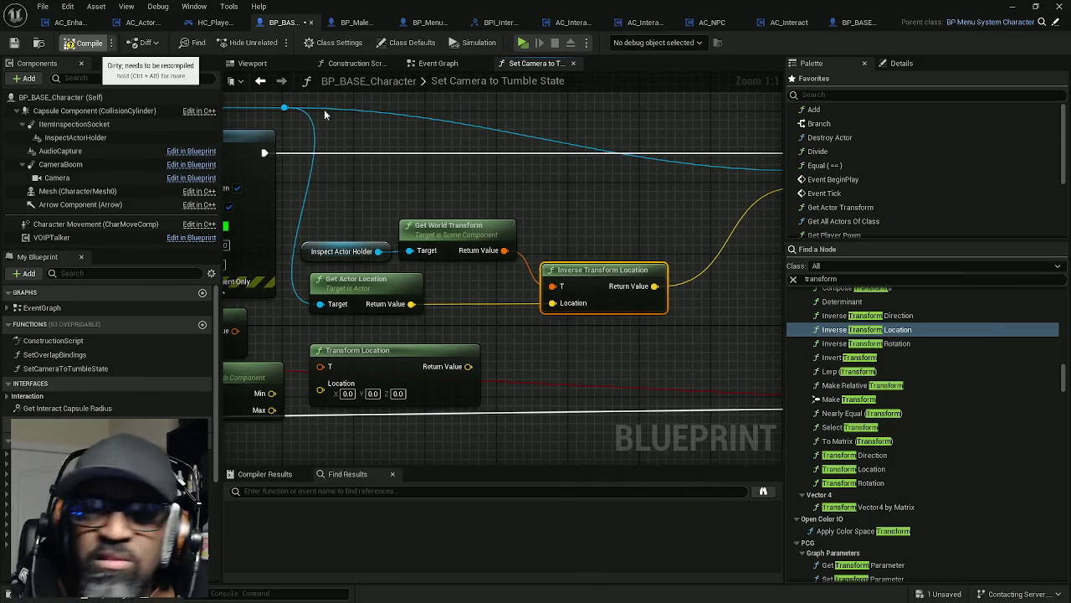
- Compile and save the blueprint with Ctrl+S
{"action": "left_click", "coordinate": [84, 42]}
{"action": "key", "text": "ctrl+s"}
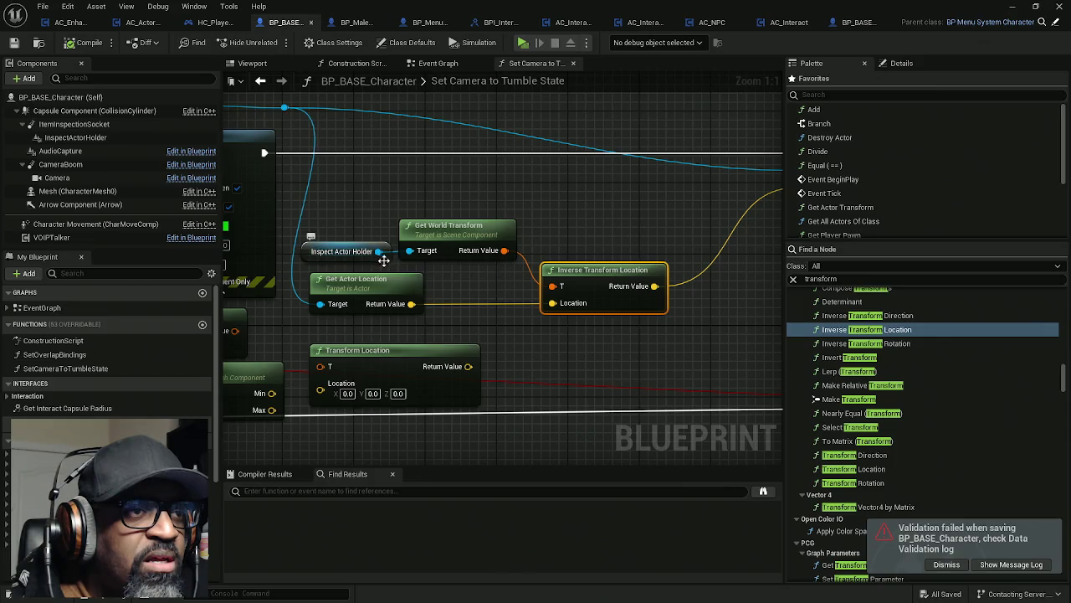
{"action": "left_click_drag", "start_coordinate": [343, 194], "coordinate": [423, 191]}
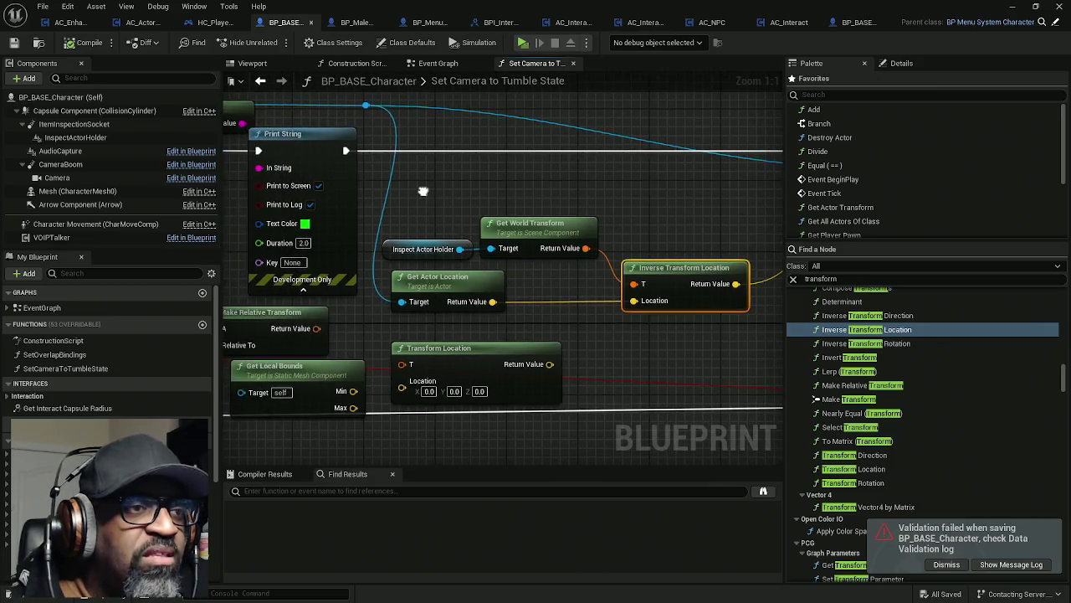
- Retarget Get World Transform's Target pin onto the Root Component reroute
{"action": "left_click_drag", "start_coordinate": [558, 224], "coordinate": [625, 221]}
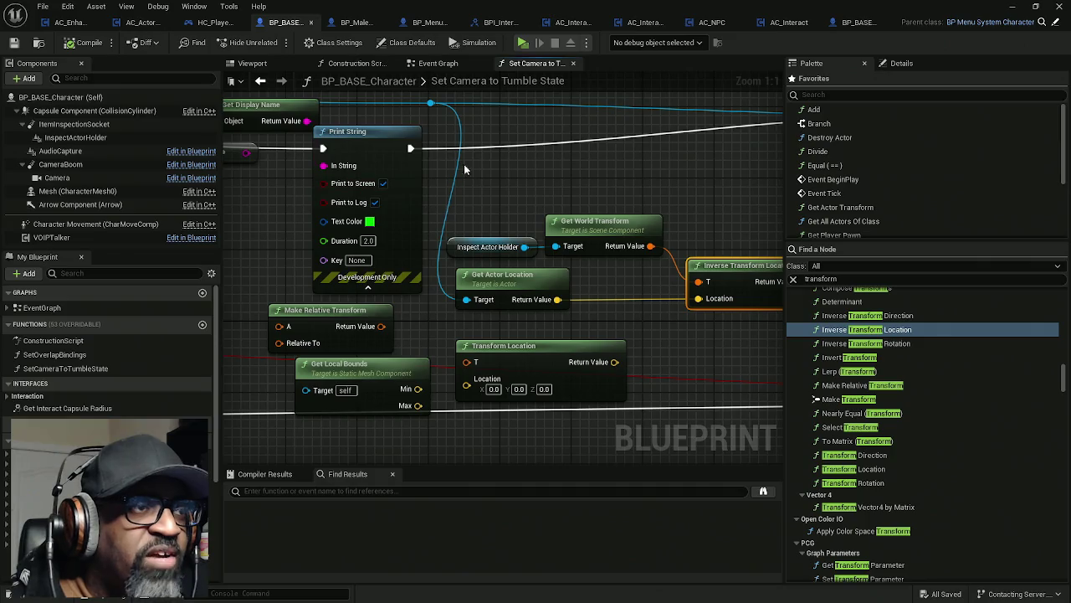
{"action": "left_click_drag", "start_coordinate": [462, 167], "coordinate": [510, 193]}
{"action": "mouse_move", "coordinate": [575, 214]}
{"action": "left_mouse_down"}
{"action": "mouse_move", "coordinate": [762, 218]}
{"action": "mouse_move", "coordinate": [606, 218]}
{"action": "left_mouse_up"}
{"action": "mouse_move", "coordinate": [637, 279]}
{"action": "left_mouse_down"}
{"action": "mouse_move", "coordinate": [536, 148]}
{"action": "mouse_move", "coordinate": [514, 137]}
{"action": "mouse_move", "coordinate": [540, 143]}
{"action": "mouse_move", "coordinate": [513, 136]}
{"action": "left_mouse_up"}
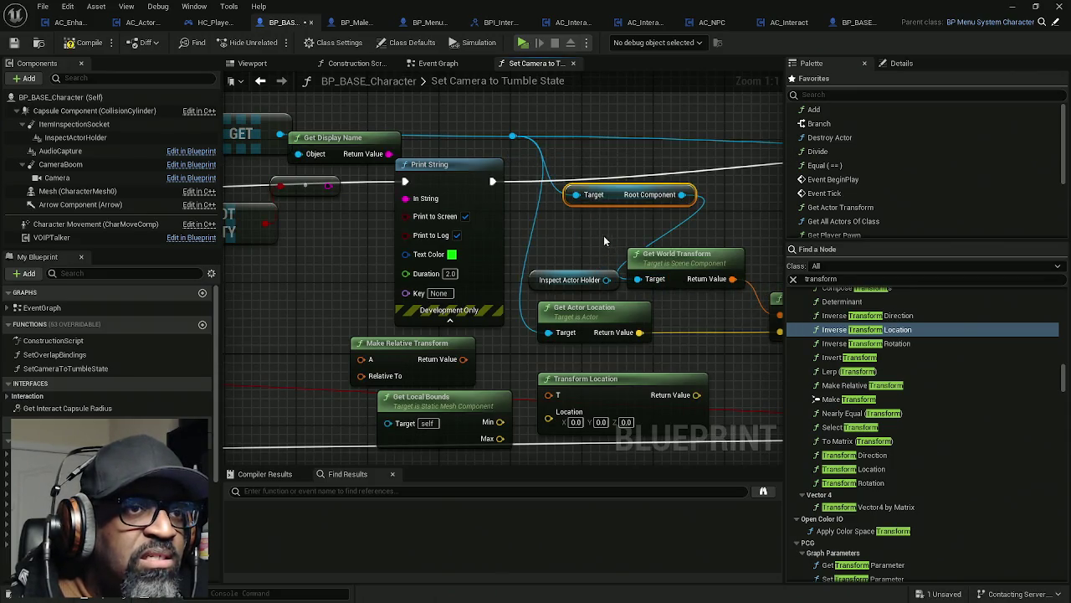
- Move the Inspect Actor Holder and Transform Location nodes lower in the graph
{"action": "left_click_drag", "start_coordinate": [606, 241], "coordinate": [536, 215]}
{"action": "left_click", "coordinate": [503, 255]}
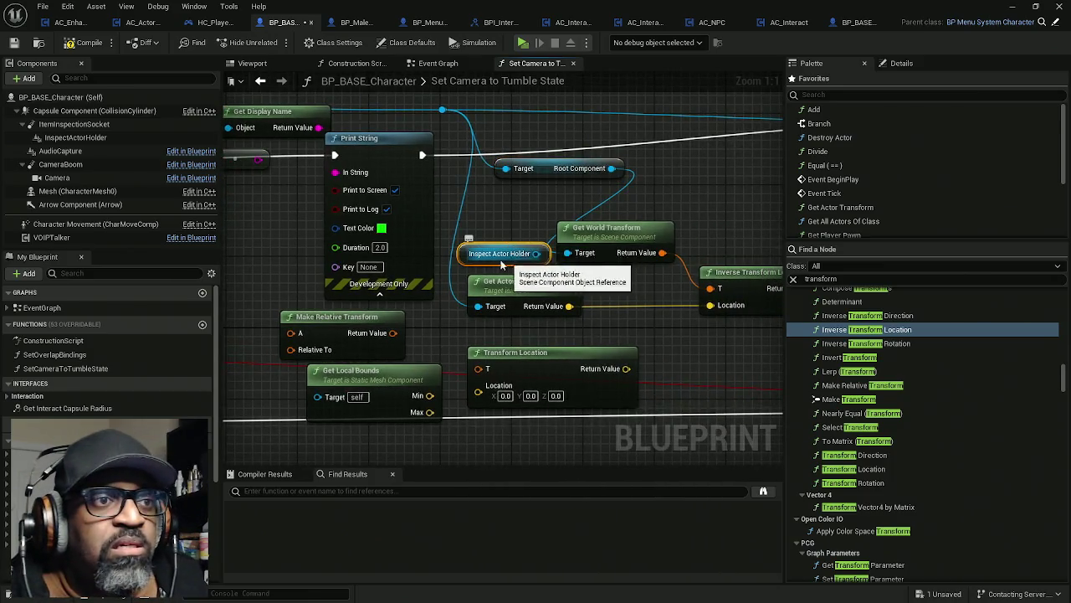
{"action": "left_click_drag", "start_coordinate": [466, 254], "coordinate": [573, 320]}
{"action": "mouse_move", "coordinate": [542, 327]}
{"action": "left_mouse_down"}
{"action": "mouse_move", "coordinate": [532, 234]}
{"action": "mouse_move", "coordinate": [523, 222]}
{"action": "mouse_move", "coordinate": [475, 225]}
{"action": "mouse_move", "coordinate": [552, 227]}
{"action": "left_mouse_up"}
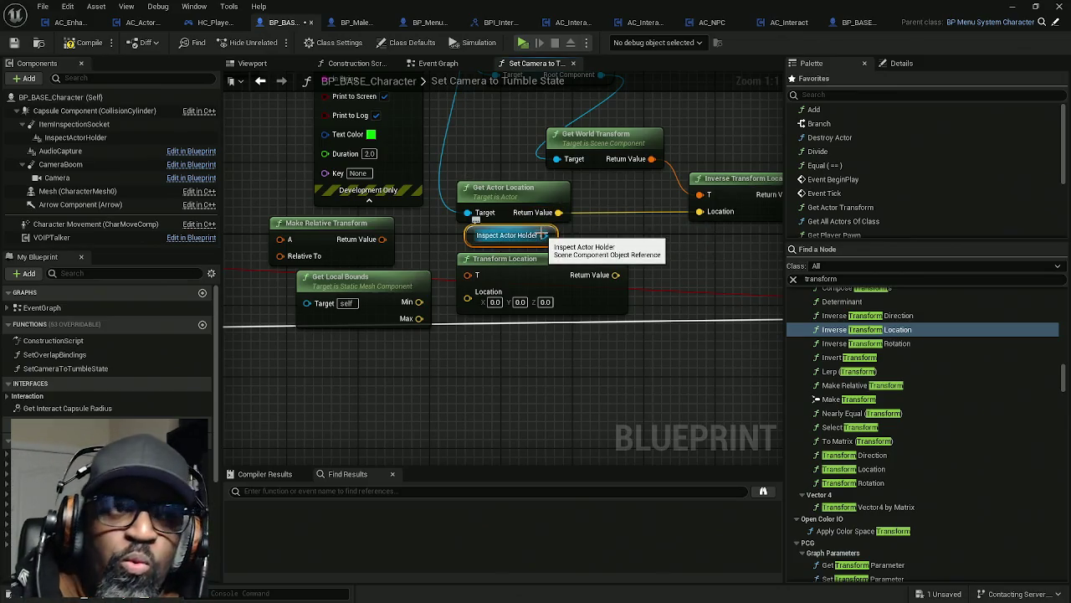
{"action": "mouse_move", "coordinate": [543, 235]}
{"action": "left_mouse_down"}
{"action": "mouse_move", "coordinate": [627, 247]}
{"action": "mouse_move", "coordinate": [602, 240]}
{"action": "left_mouse_up"}
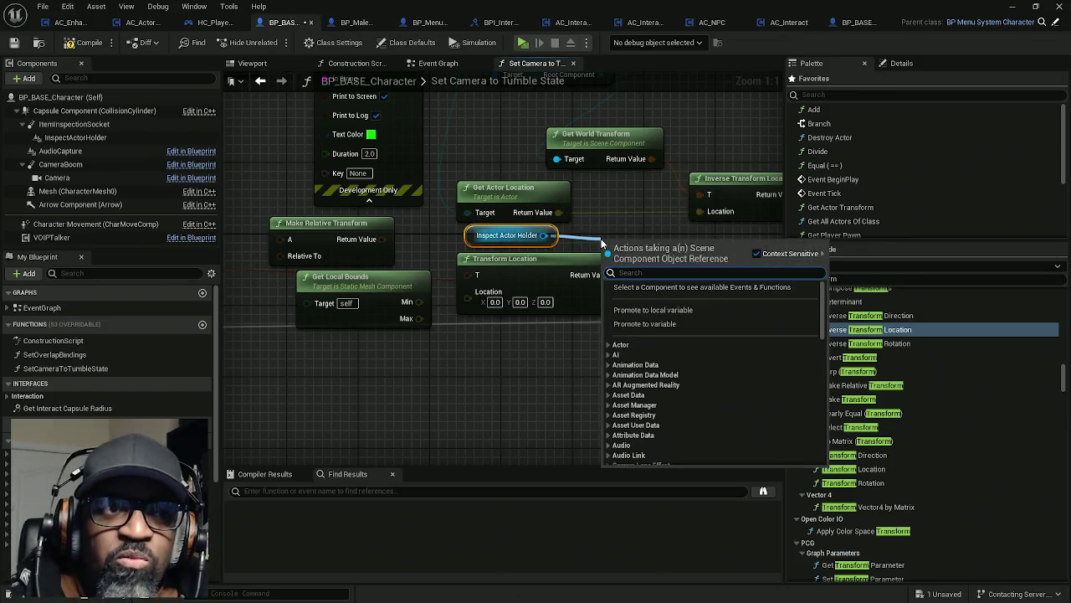
{"action": "left_click_drag", "start_coordinate": [726, 214], "coordinate": [576, 206]}
{"action": "left_click_drag", "start_coordinate": [504, 227], "coordinate": [602, 235]}
{"action": "mouse_move", "coordinate": [521, 268]}
{"action": "left_mouse_down"}
{"action": "mouse_move", "coordinate": [431, 327]}
{"action": "mouse_move", "coordinate": [337, 358]}
{"action": "left_mouse_up"}
{"action": "left_click_drag", "start_coordinate": [511, 238], "coordinate": [532, 266]}
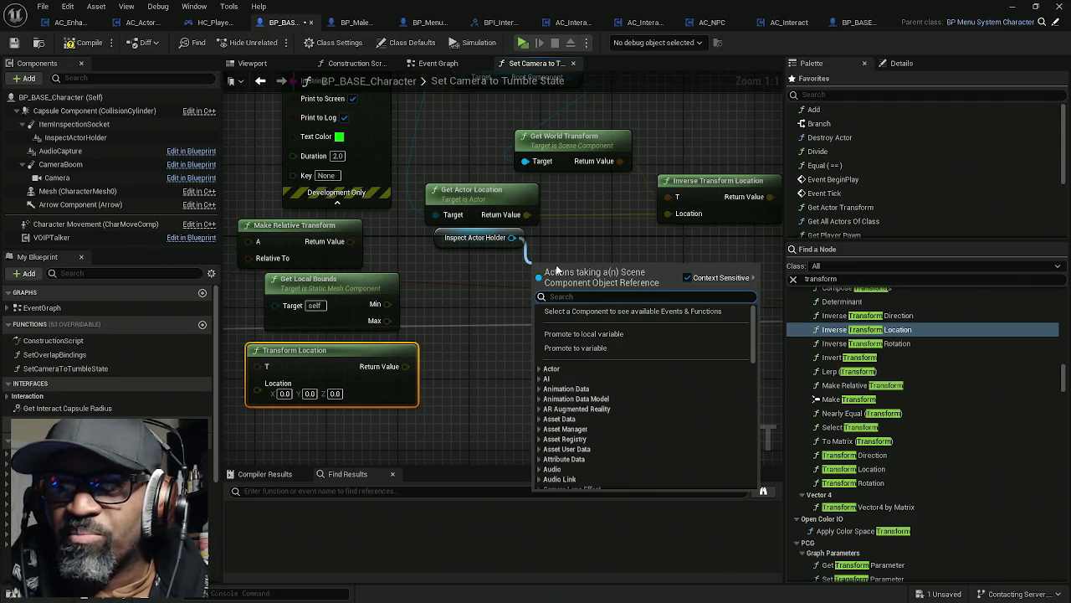
{"action": "left_click", "coordinate": [569, 249]}
{"action": "left_click_drag", "start_coordinate": [569, 249], "coordinate": [527, 269]}
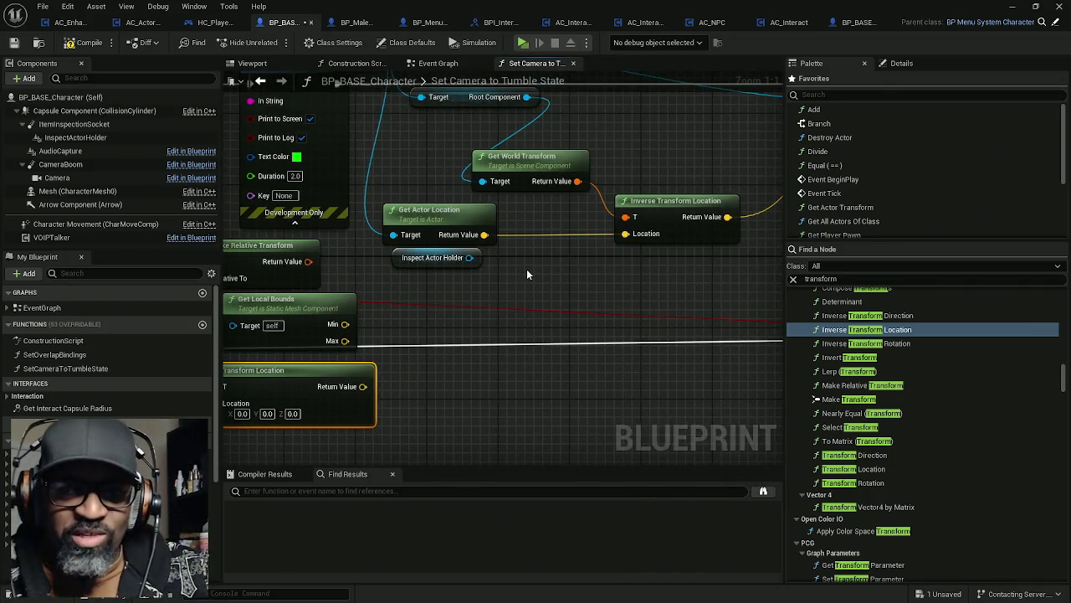
{"action": "mouse_move", "coordinate": [527, 269]}
{"action": "left_mouse_down"}
{"action": "mouse_move", "coordinate": [745, 343]}
{"action": "mouse_move", "coordinate": [494, 294]}
{"action": "mouse_move", "coordinate": [651, 254]}
{"action": "left_mouse_up"}
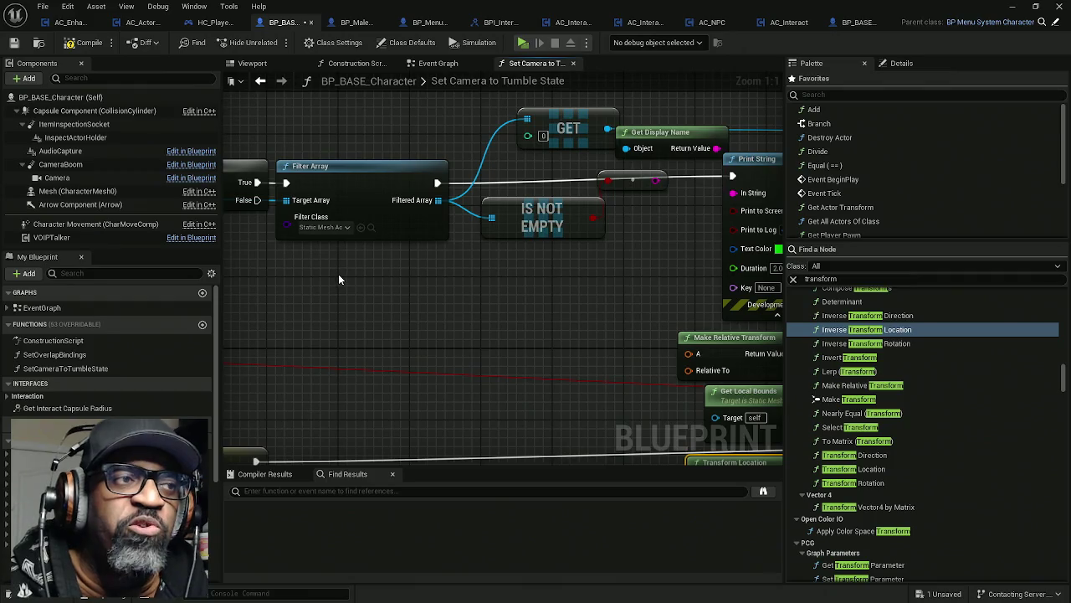
{"action": "left_click_drag", "start_coordinate": [455, 272], "coordinate": [425, 277]}
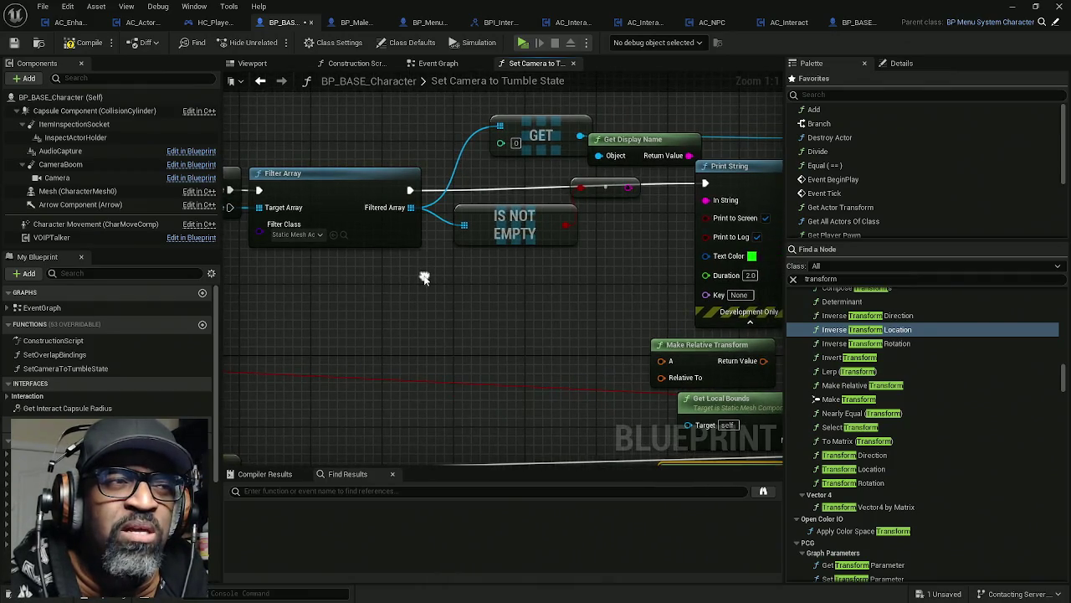
{"action": "mouse_move", "coordinate": [307, 172]}
{"action": "left_mouse_down"}
{"action": "mouse_move", "coordinate": [377, 151]}
{"action": "mouse_move", "coordinate": [484, 155]}
{"action": "left_mouse_up"}
{"action": "left_click_drag", "start_coordinate": [251, 251], "coordinate": [611, 251]}
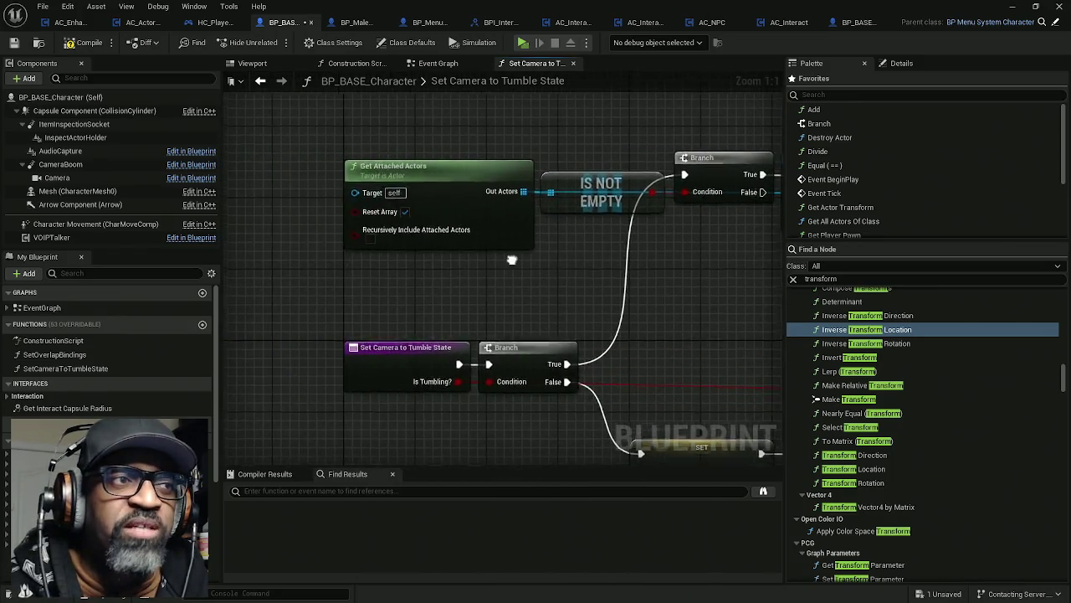
{"action": "left_click", "coordinate": [253, 64]}
{"action": "left_click", "coordinate": [80, 124]}
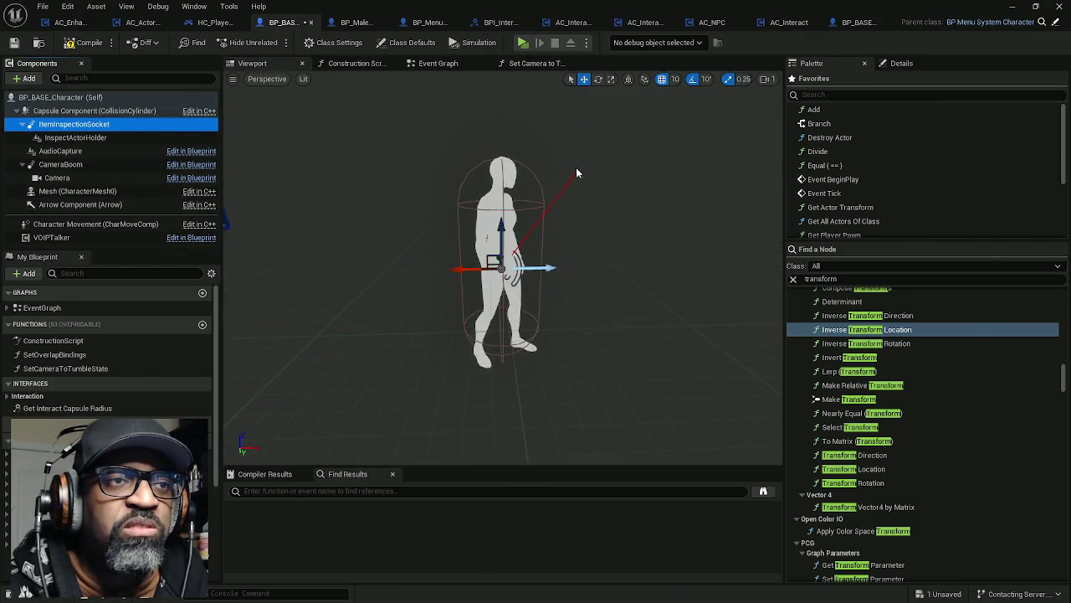
{"action": "left_click", "coordinate": [94, 138]}
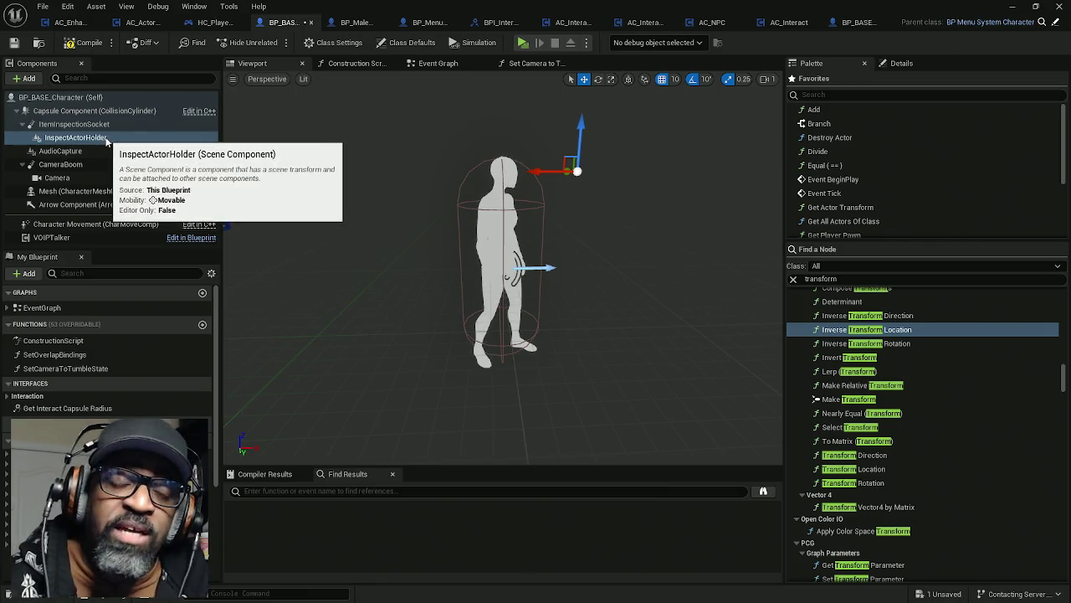
{"action": "left_click", "coordinate": [529, 67]}
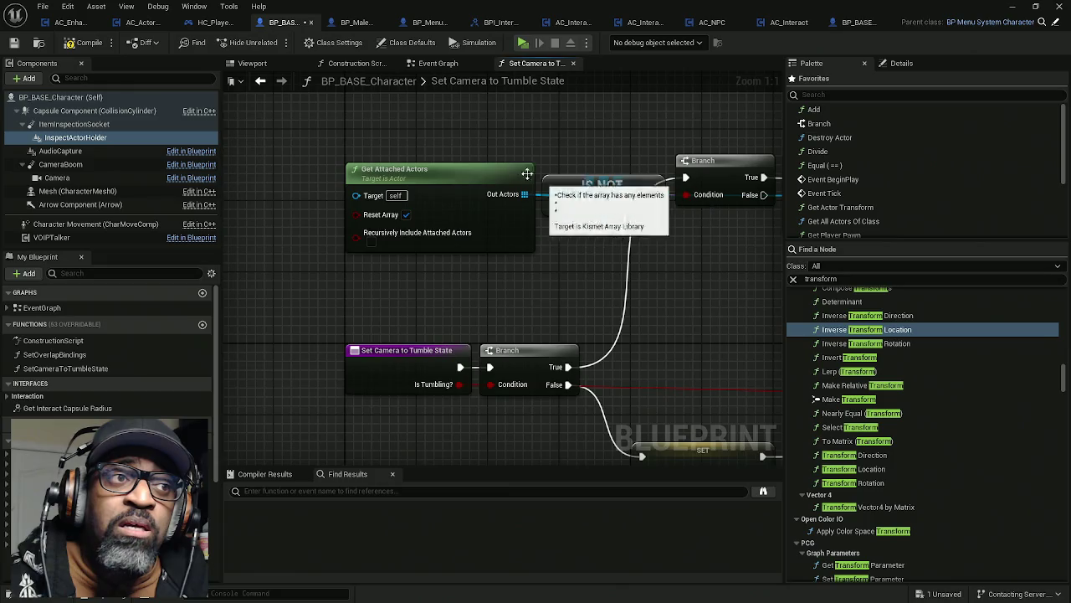
{"action": "left_click_drag", "start_coordinate": [425, 117], "coordinate": [483, 285]}
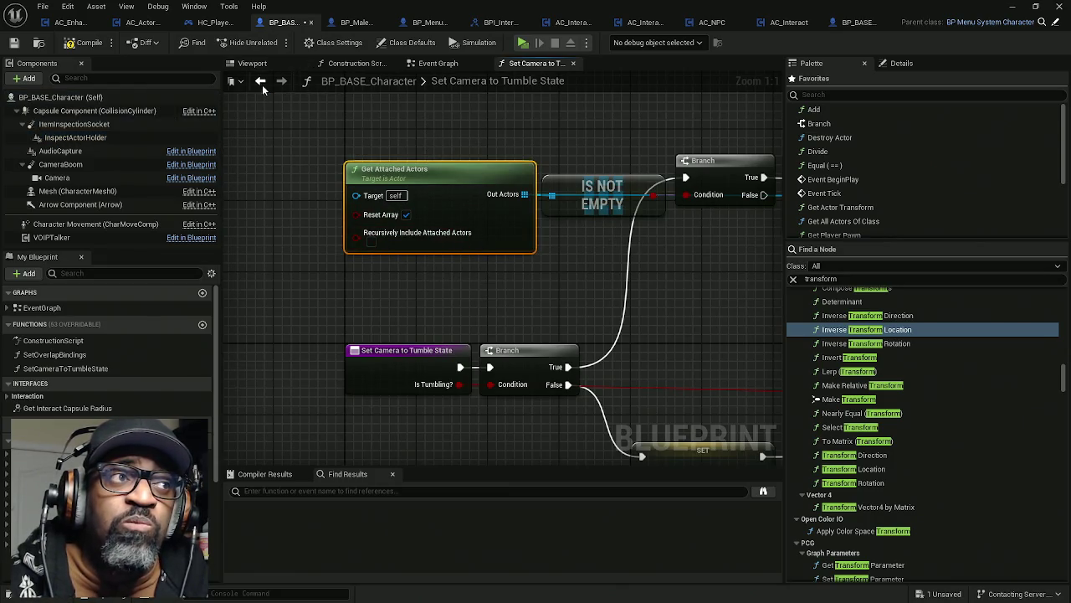
{"action": "left_click", "coordinate": [259, 64]}
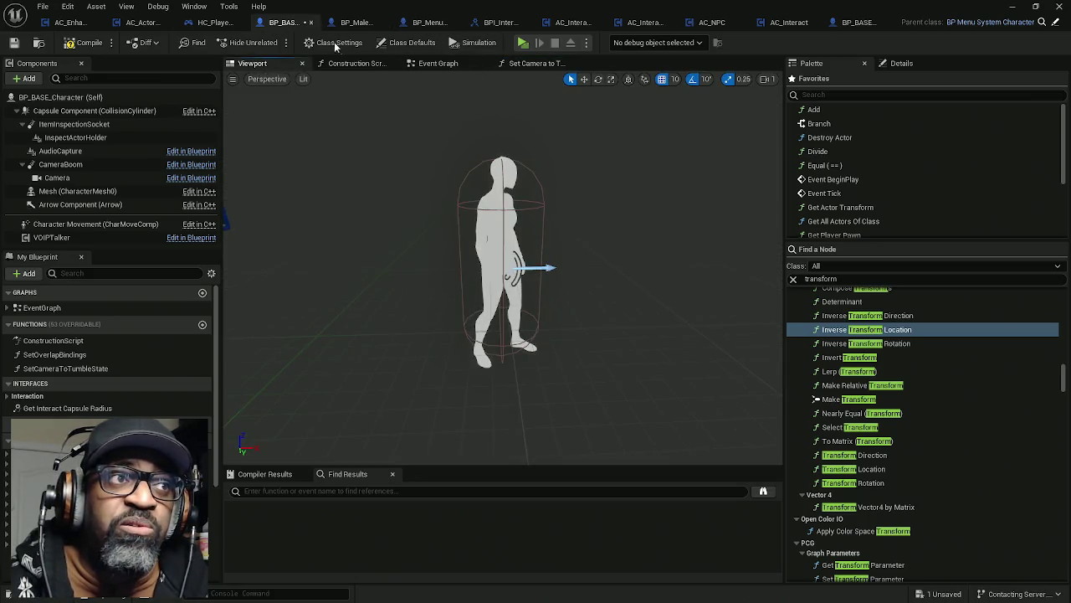
{"action": "left_click", "coordinate": [544, 67]}
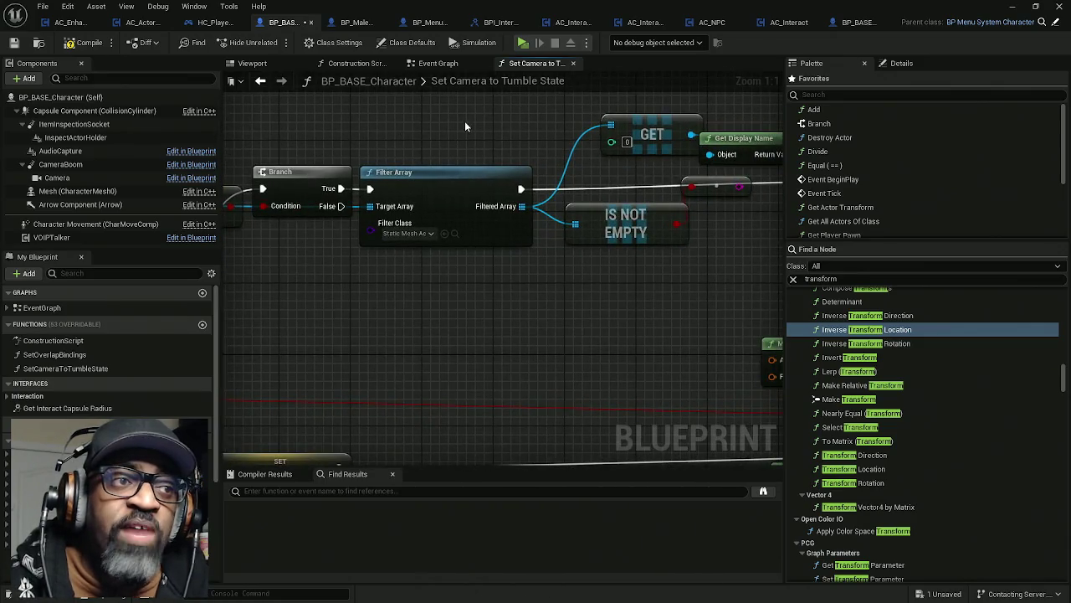
{"action": "left_click_drag", "start_coordinate": [462, 117], "coordinate": [492, 290]}
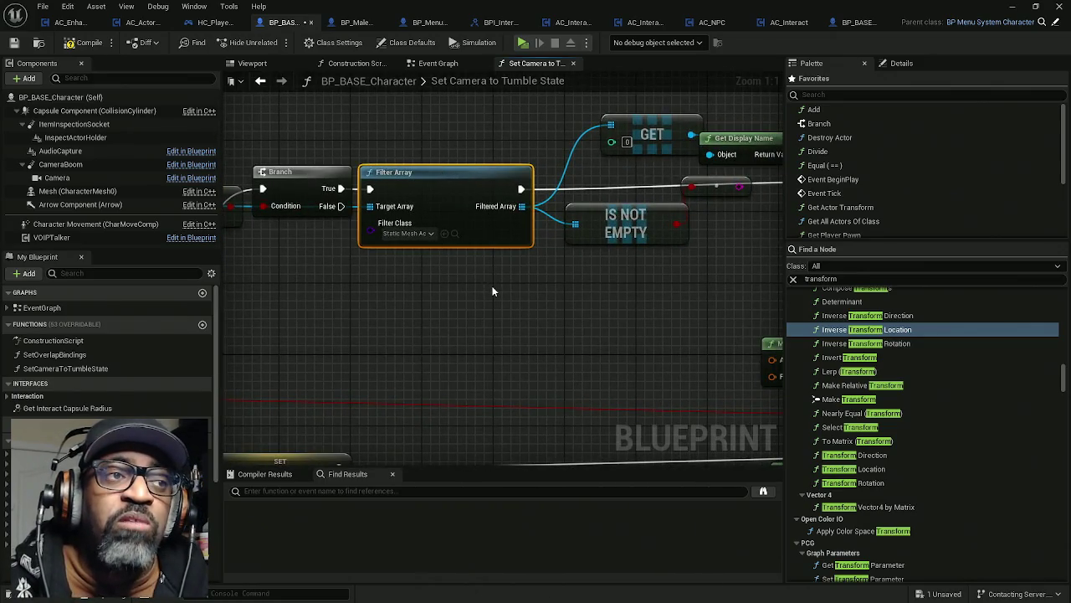
{"action": "left_click_drag", "start_coordinate": [327, 139], "coordinate": [560, 137]}
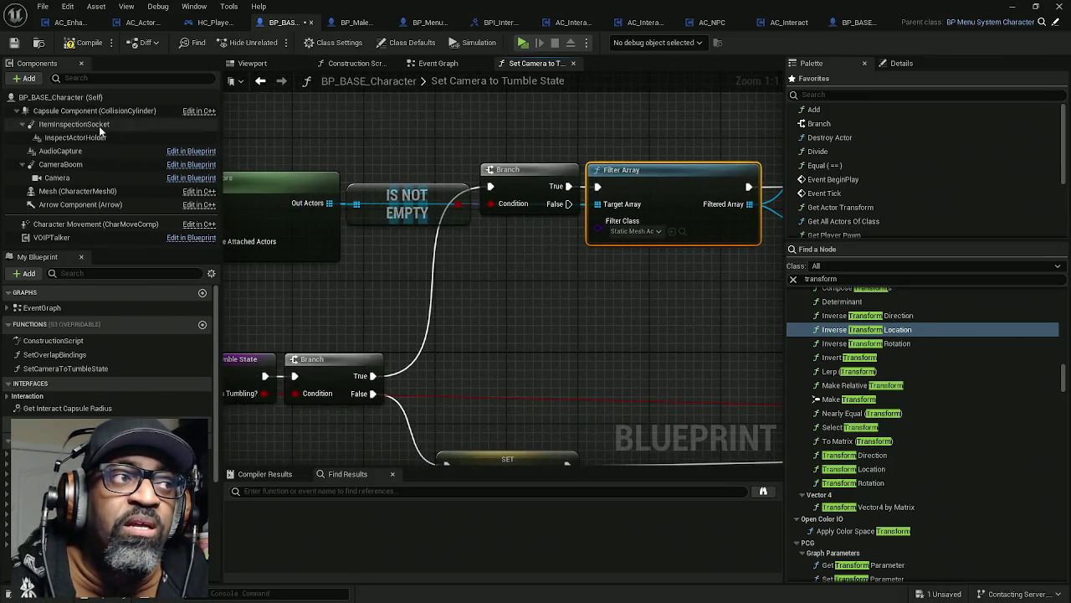
{"action": "left_click_drag", "start_coordinate": [624, 123], "coordinate": [675, 289]}
{"action": "left_click_drag", "start_coordinate": [602, 256], "coordinate": [450, 254]}
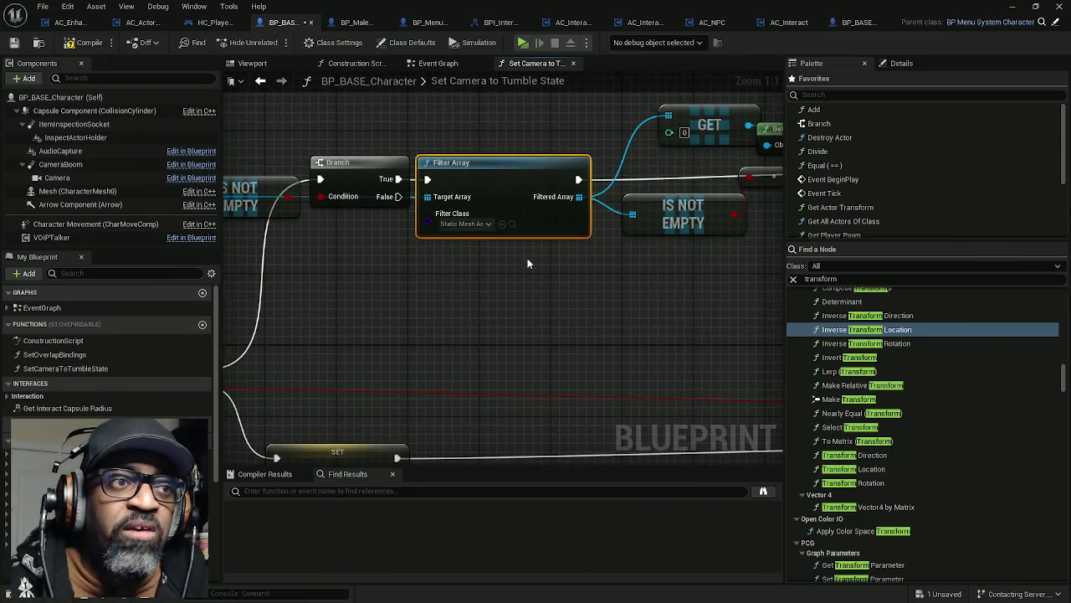
{"action": "left_click_drag", "start_coordinate": [523, 265], "coordinate": [438, 134]}
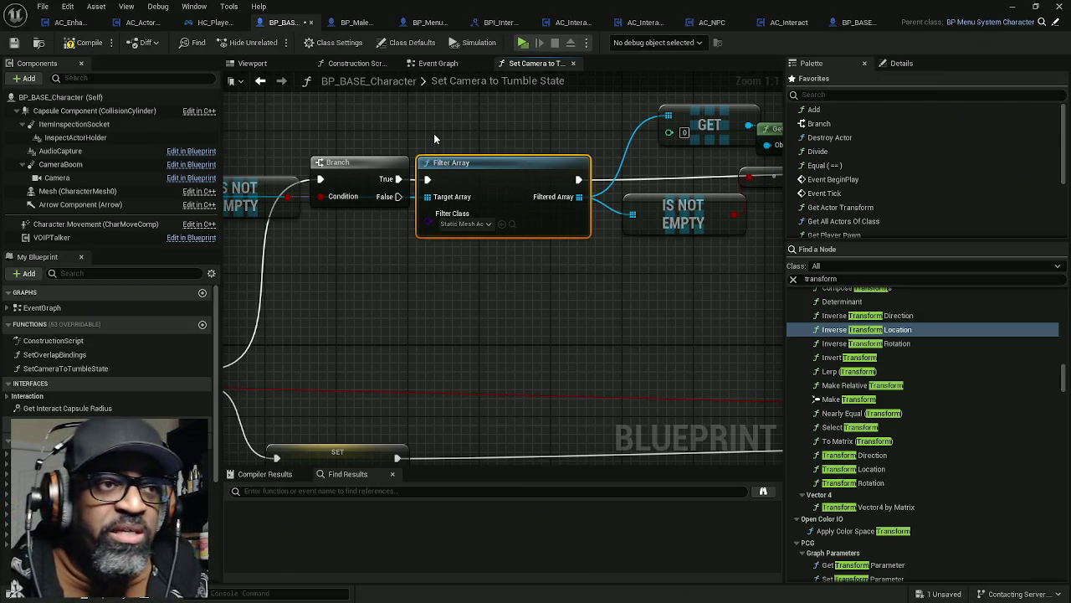
{"action": "left_click_drag", "start_coordinate": [591, 239], "coordinate": [454, 246]}
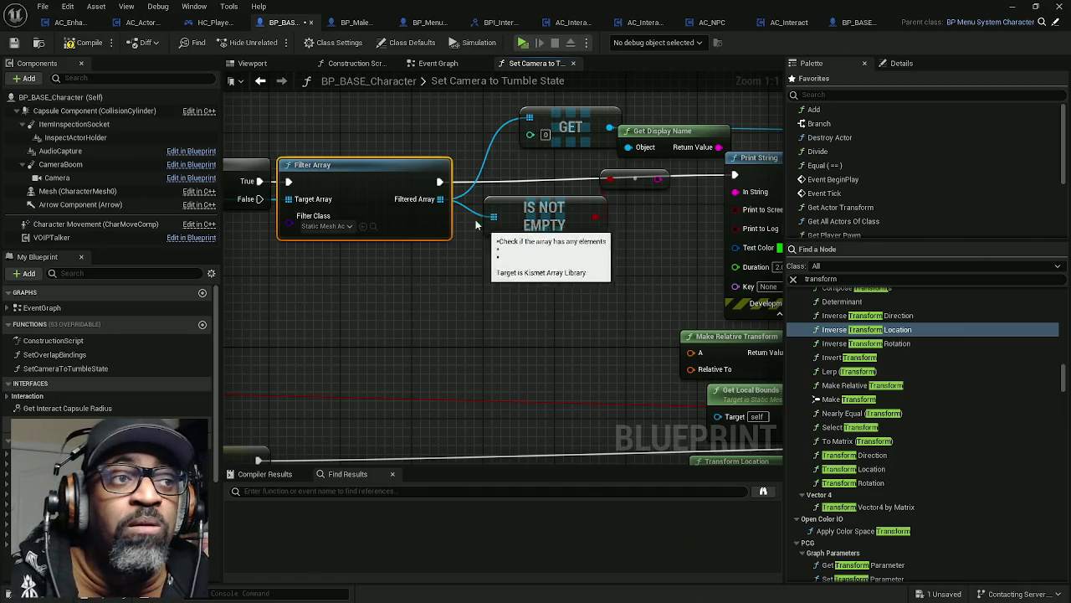
{"action": "left_click_drag", "start_coordinate": [363, 130], "coordinate": [424, 277]}
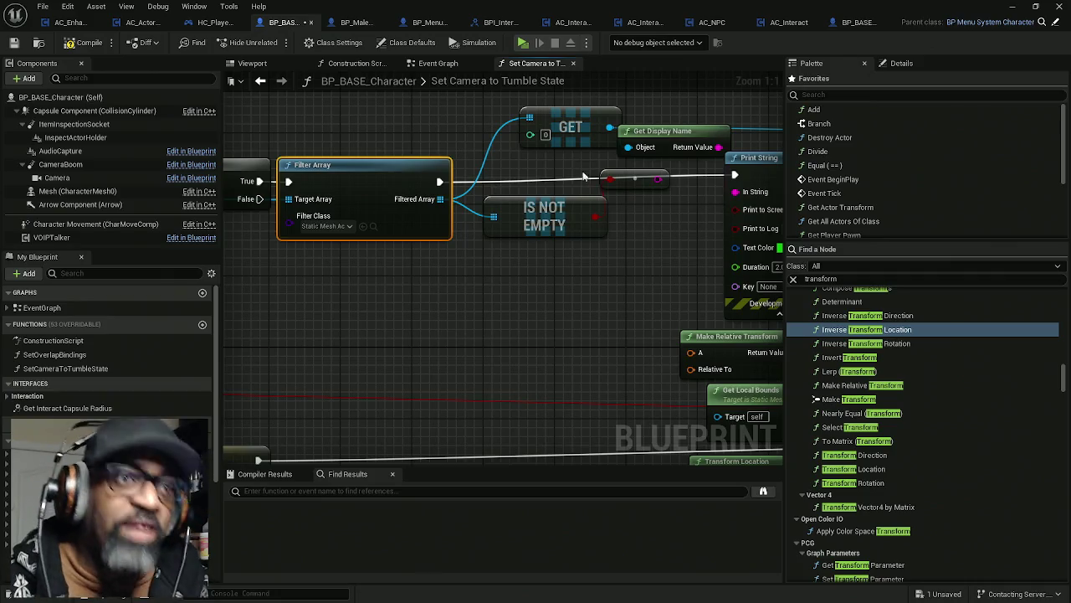
- Move the reroute, IS NOT EMPTY and GET nodes into a tidier layout
{"action": "mouse_move", "coordinate": [630, 179]}
{"action": "left_mouse_down"}
{"action": "mouse_move", "coordinate": [639, 244]}
{"action": "mouse_move", "coordinate": [520, 262]}
{"action": "left_mouse_up"}
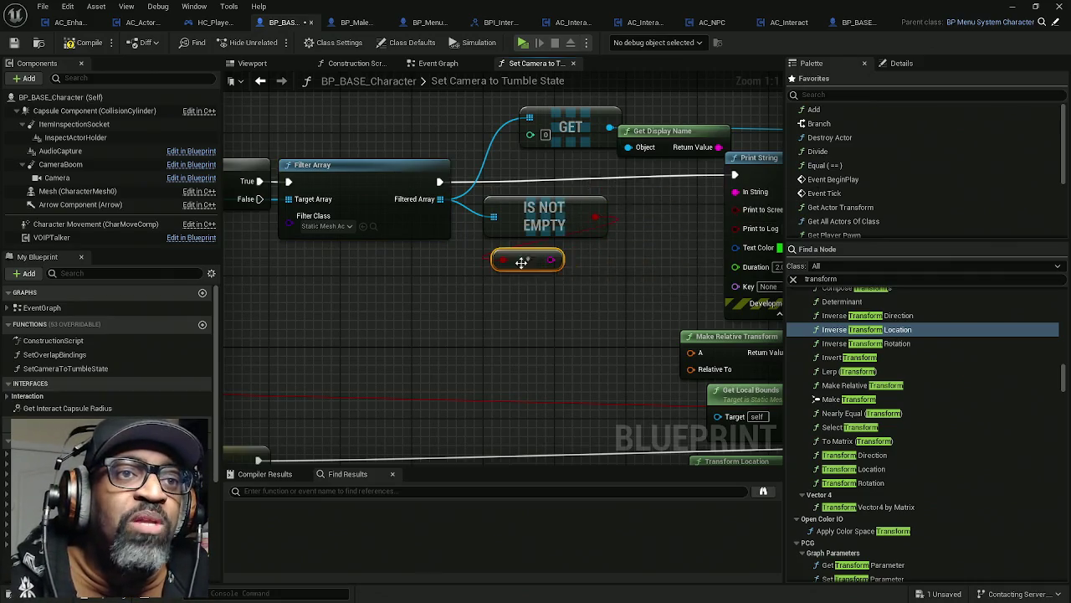
{"action": "left_click", "coordinate": [546, 214], "text": "ctrl"}
{"action": "left_click_drag", "start_coordinate": [546, 214], "coordinate": [537, 293]}
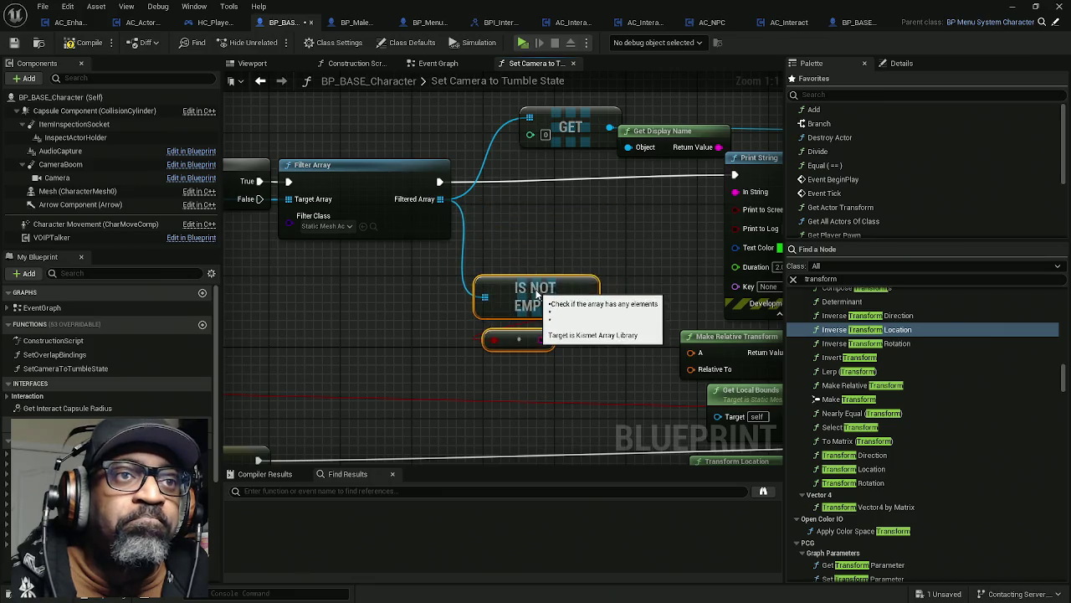
{"action": "left_click_drag", "start_coordinate": [571, 126], "coordinate": [526, 125]}
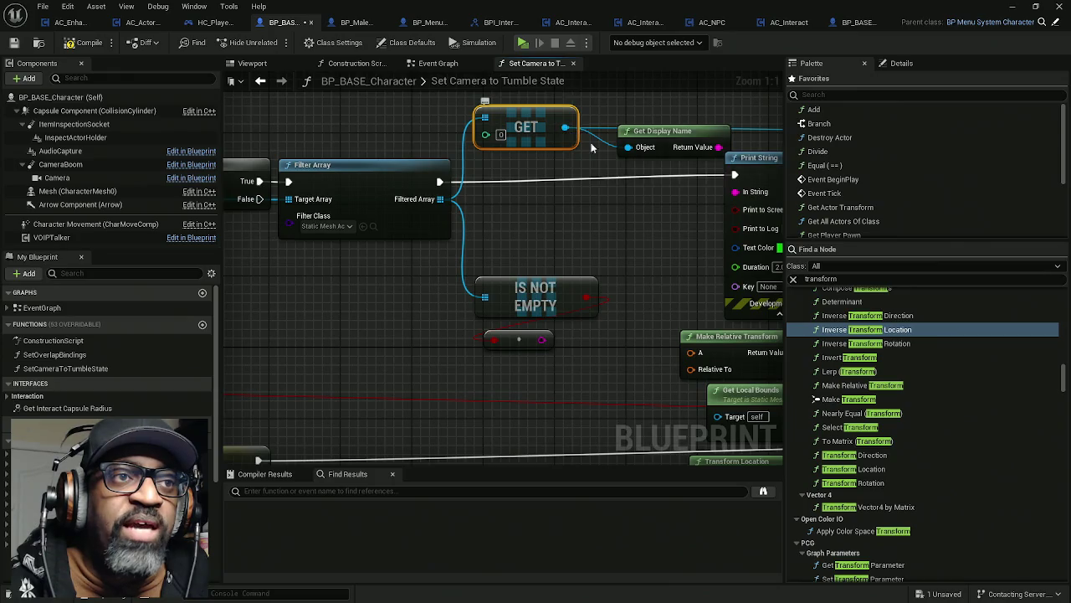
{"action": "left_click_drag", "start_coordinate": [579, 136], "coordinate": [400, 152]}
{"action": "mouse_move", "coordinate": [236, 254]}
{"action": "left_mouse_down"}
{"action": "mouse_move", "coordinate": [413, 240]}
{"action": "mouse_move", "coordinate": [246, 259]}
{"action": "mouse_move", "coordinate": [278, 258]}
{"action": "left_mouse_up"}
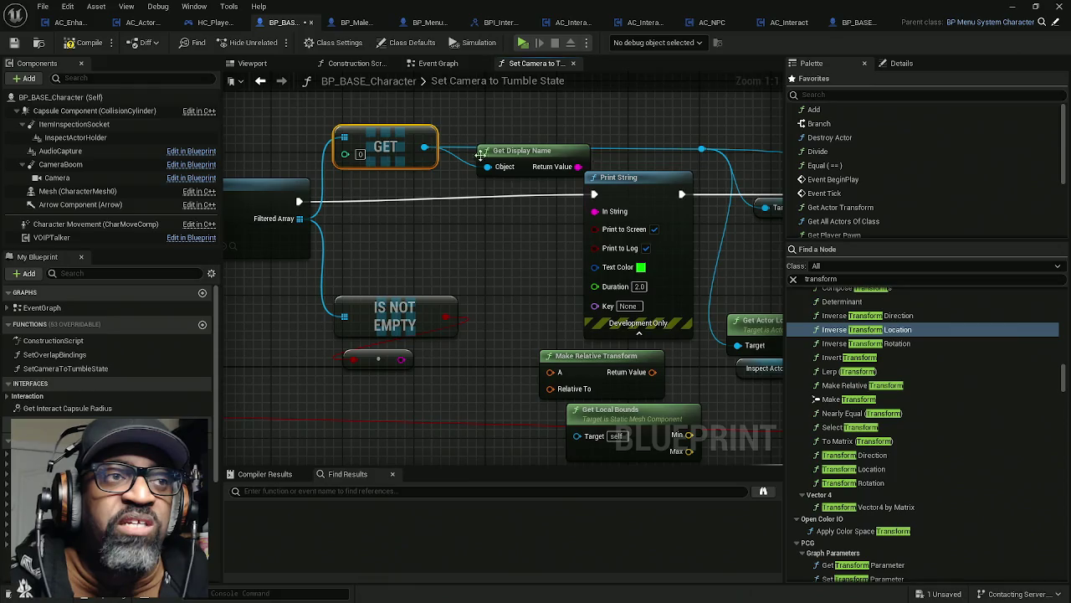
{"action": "left_click_drag", "start_coordinate": [528, 197], "coordinate": [445, 210]}
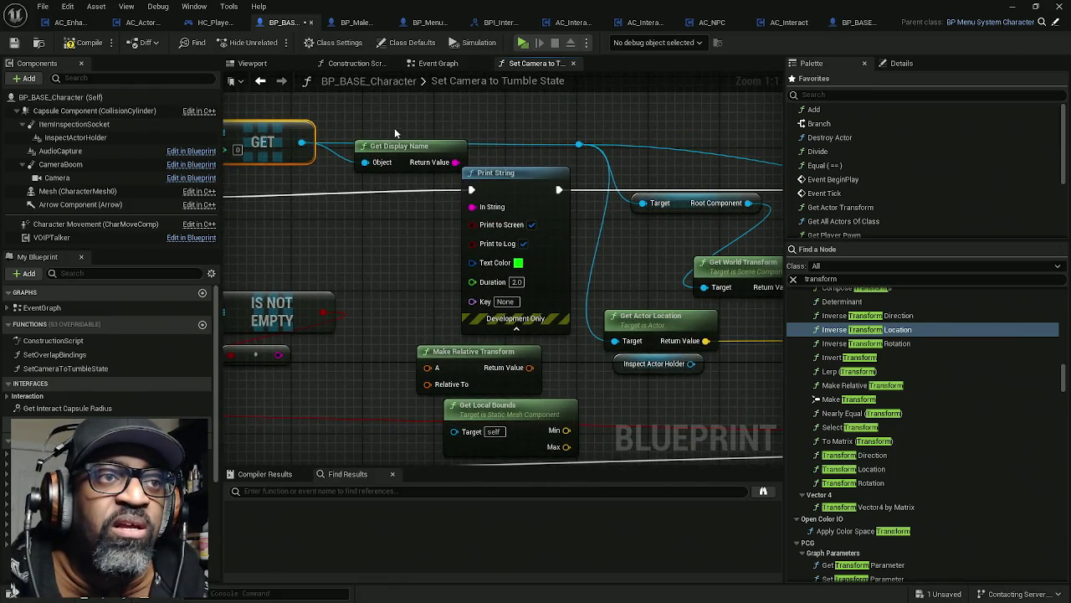
{"action": "left_click_drag", "start_coordinate": [392, 133], "coordinate": [472, 130]}
{"action": "mouse_move", "coordinate": [381, 139]}
{"action": "left_mouse_down"}
{"action": "mouse_move", "coordinate": [554, 103]}
{"action": "mouse_move", "coordinate": [457, 107]}
{"action": "mouse_move", "coordinate": [530, 132]}
{"action": "left_mouse_up"}
{"action": "mouse_move", "coordinate": [592, 104]}
{"action": "left_mouse_down"}
{"action": "mouse_move", "coordinate": [619, 126]}
{"action": "mouse_move", "coordinate": [712, 118]}
{"action": "mouse_move", "coordinate": [617, 134]}
{"action": "mouse_move", "coordinate": [669, 134]}
{"action": "mouse_move", "coordinate": [599, 134]}
{"action": "mouse_move", "coordinate": [658, 142]}
{"action": "left_mouse_up"}
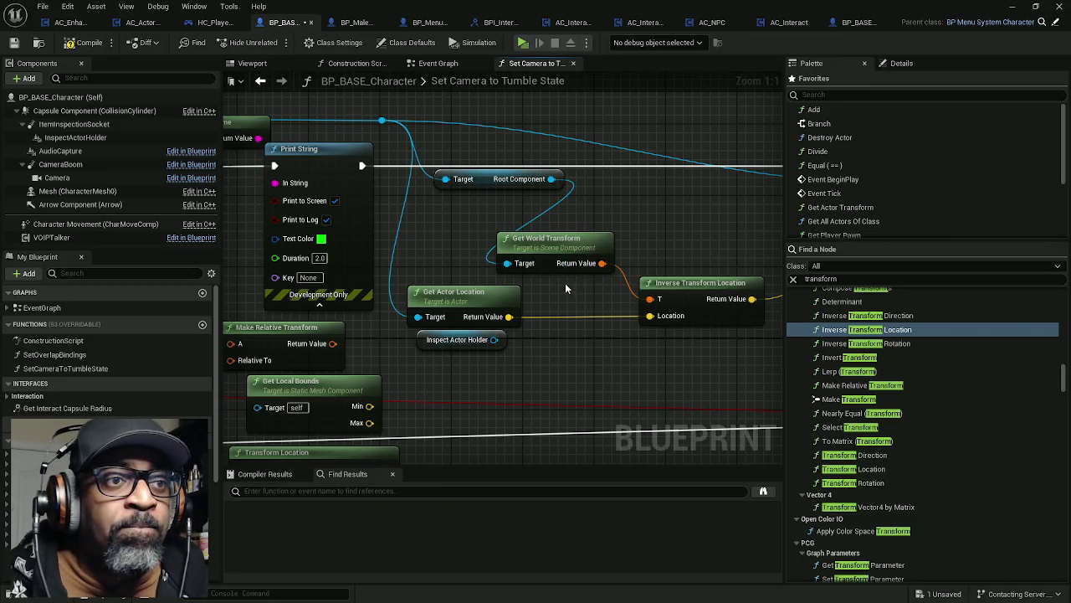
- Place Get Local Bounds beside Get Actor Location and Inspect Actor Holder below Make Relative Transform
{"action": "left_click_drag", "start_coordinate": [435, 293], "coordinate": [453, 293]}
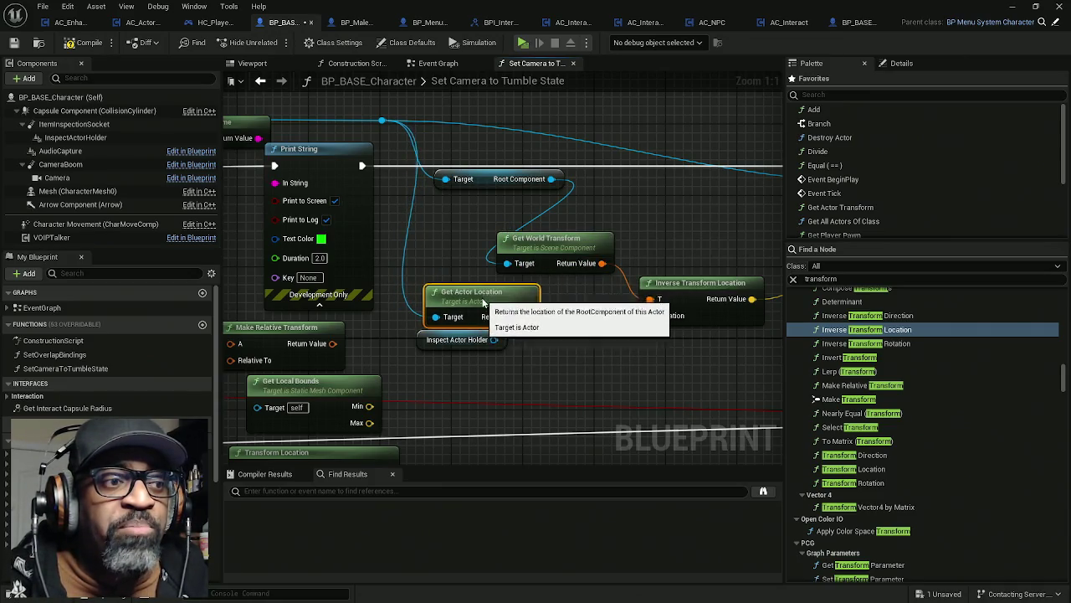
{"action": "left_click_drag", "start_coordinate": [427, 343], "coordinate": [622, 387]}
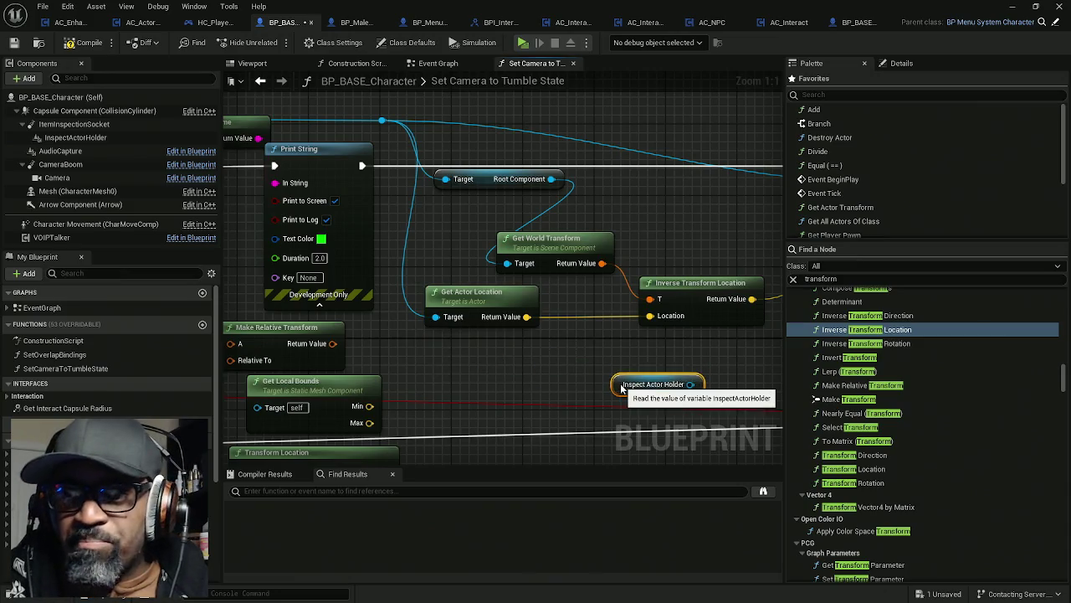
{"action": "left_click_drag", "start_coordinate": [545, 366], "coordinate": [562, 322]}
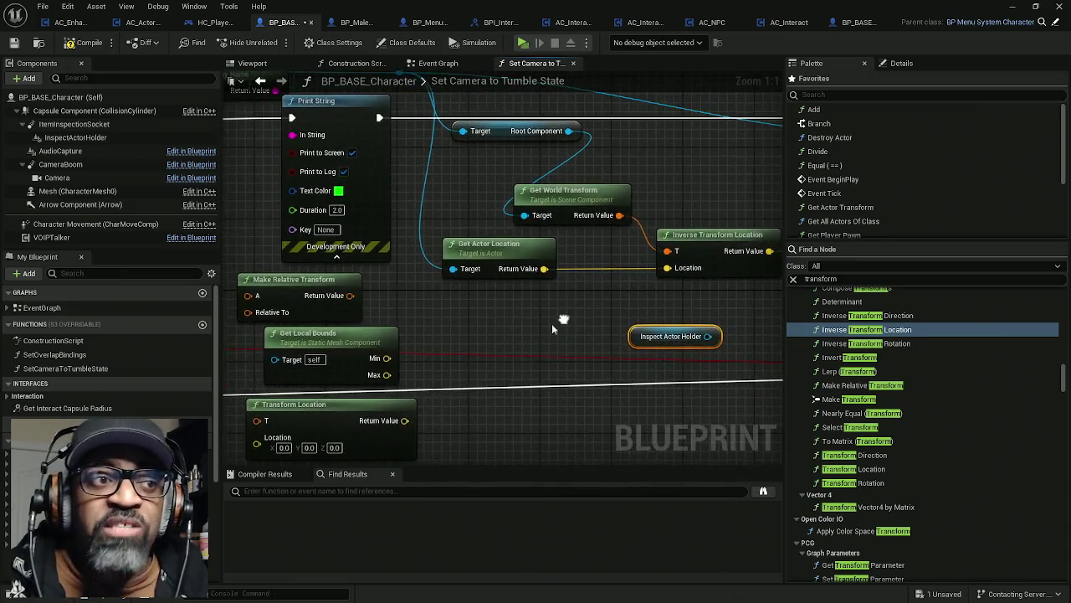
{"action": "left_click_drag", "start_coordinate": [361, 346], "coordinate": [512, 310]}
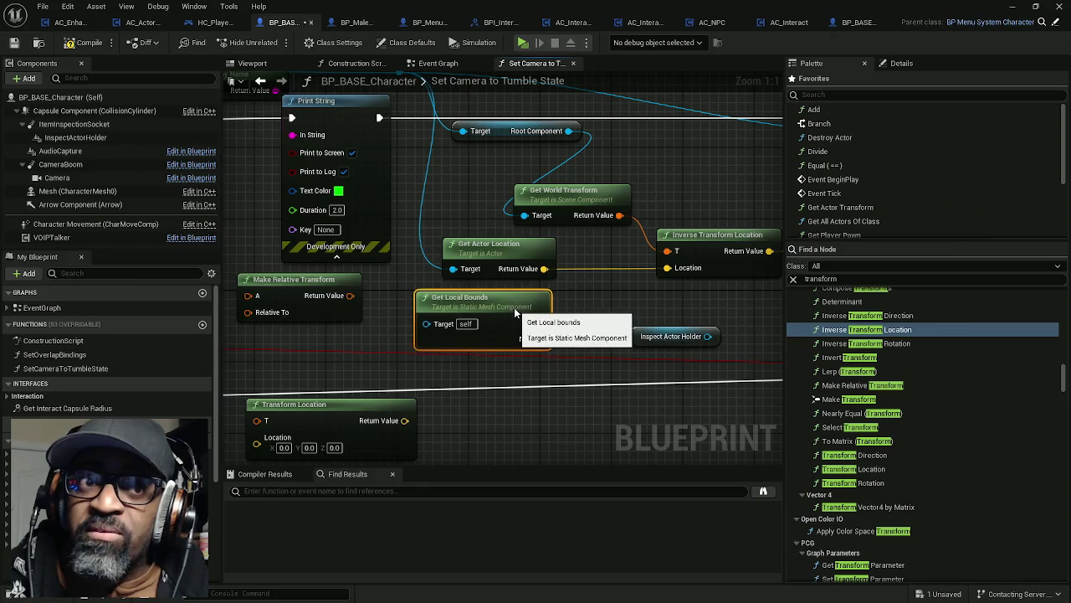
{"action": "mouse_move", "coordinate": [644, 336]}
{"action": "left_mouse_down"}
{"action": "mouse_move", "coordinate": [479, 354]}
{"action": "mouse_move", "coordinate": [295, 345]}
{"action": "left_mouse_up"}
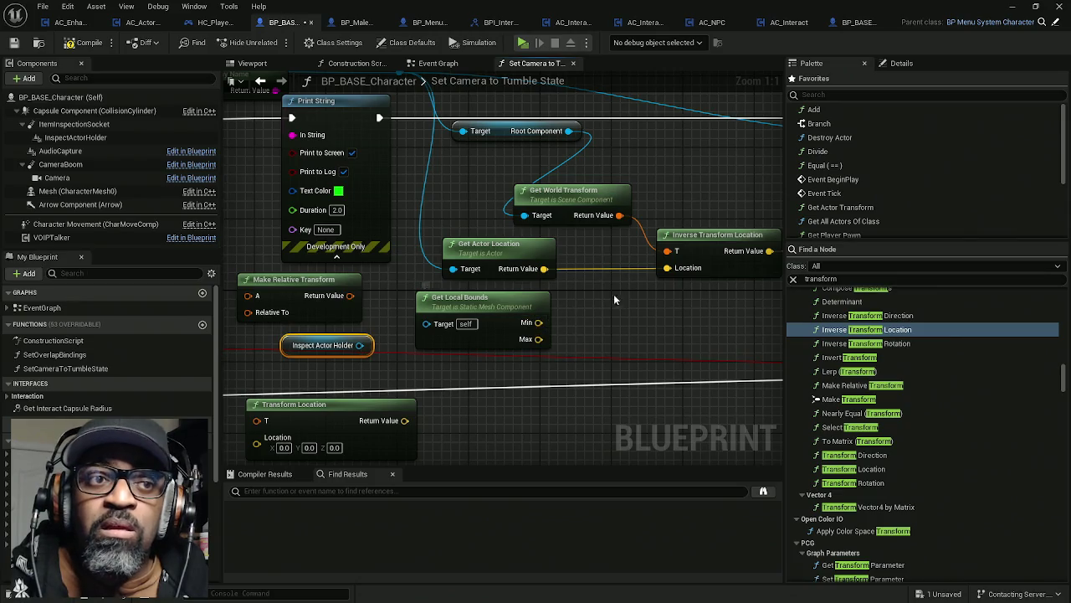
{"action": "left_click_drag", "start_coordinate": [666, 268], "coordinate": [633, 298]}
- Add a vector + node on Inverse Transform Location's Location input
{"action": "type", "text": "+"}
{"action": "key", "text": "Return"}
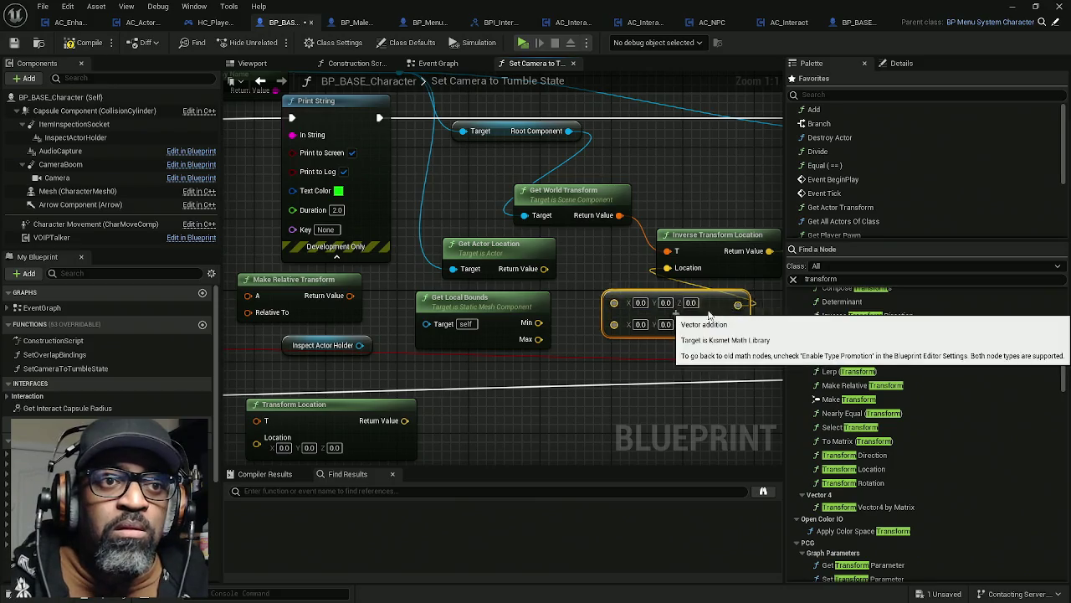
{"action": "left_click_drag", "start_coordinate": [472, 260], "coordinate": [444, 259]}
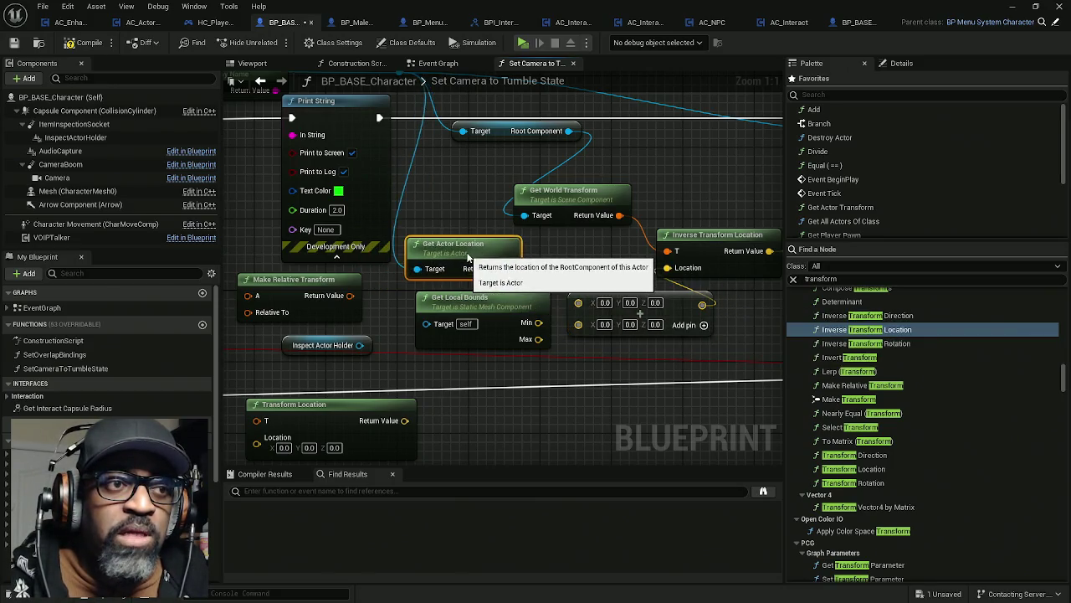
- Delete the Get Local Bounds node
{"action": "left_click", "coordinate": [489, 306]}
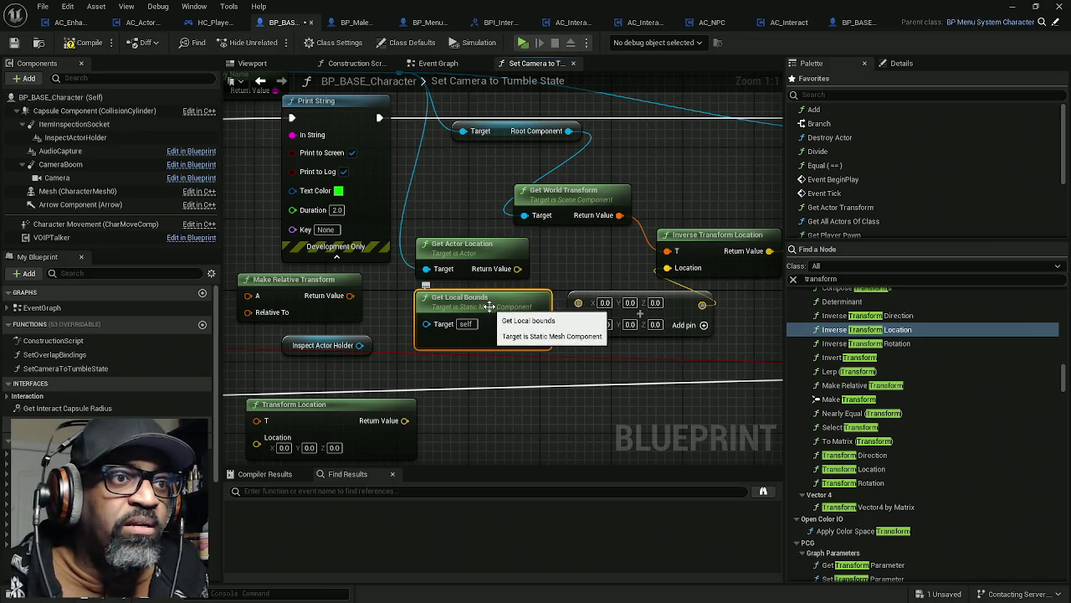
{"action": "key", "text": "Delete"}
{"action": "left_click_drag", "start_coordinate": [557, 300], "coordinate": [390, 314]}
{"action": "scroll", "coordinate": [490, 227], "scroll_direction": "down", "scroll_amount": 4}
{"action": "scroll", "coordinate": [379, 154], "scroll_direction": "up", "scroll_amount": 3}
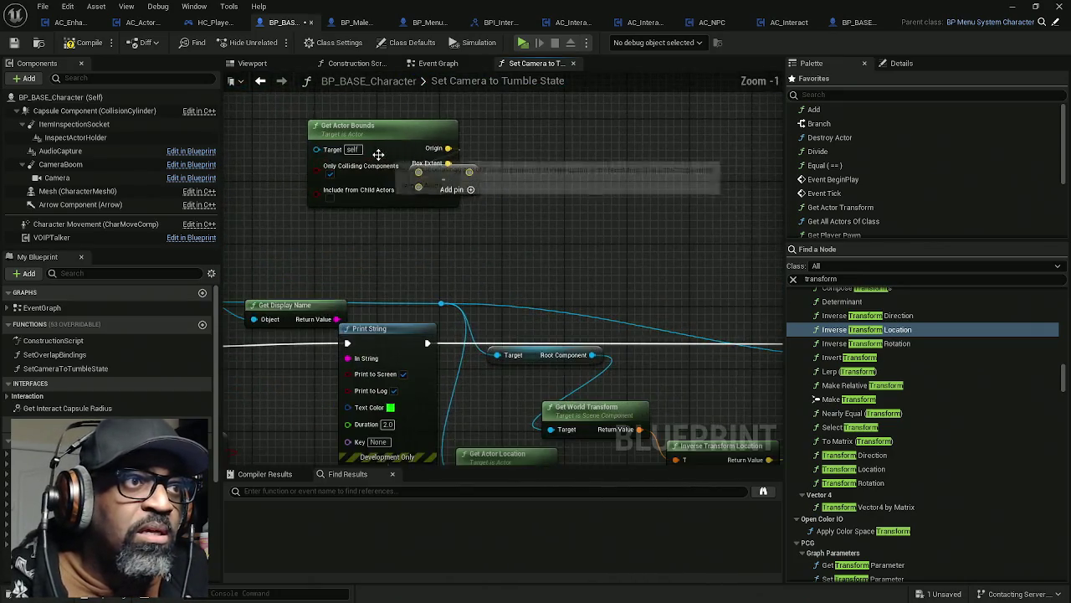
- Disconnect Get Actor Bounds' Origin and Box Extent wires from the Add node
{"action": "left_click_drag", "start_coordinate": [438, 179], "coordinate": [576, 170]}
{"action": "left_click", "coordinate": [551, 159], "text": "alt"}
{"action": "left_click", "coordinate": [551, 174], "text": "alt"}
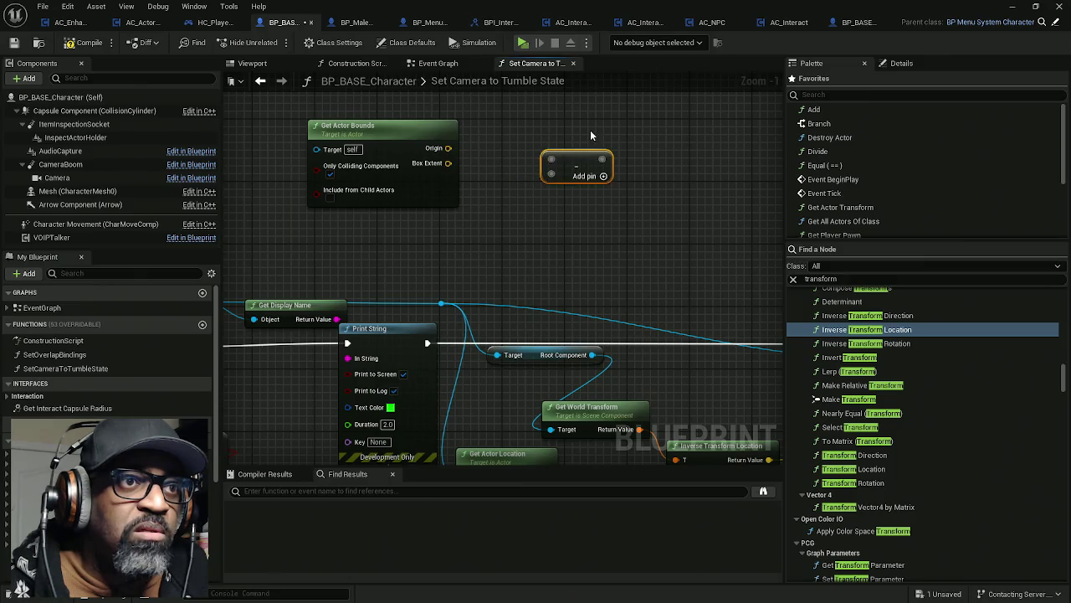
{"action": "left_click", "coordinate": [576, 215]}
- Move Get Actor Bounds down beside the Add node
{"action": "scroll", "coordinate": [541, 206], "scroll_direction": "down", "scroll_amount": 2}
{"action": "mouse_move", "coordinate": [428, 134]}
{"action": "left_mouse_down"}
{"action": "mouse_move", "coordinate": [436, 197]}
{"action": "mouse_move", "coordinate": [515, 273]}
{"action": "mouse_move", "coordinate": [504, 335]}
{"action": "left_mouse_up"}
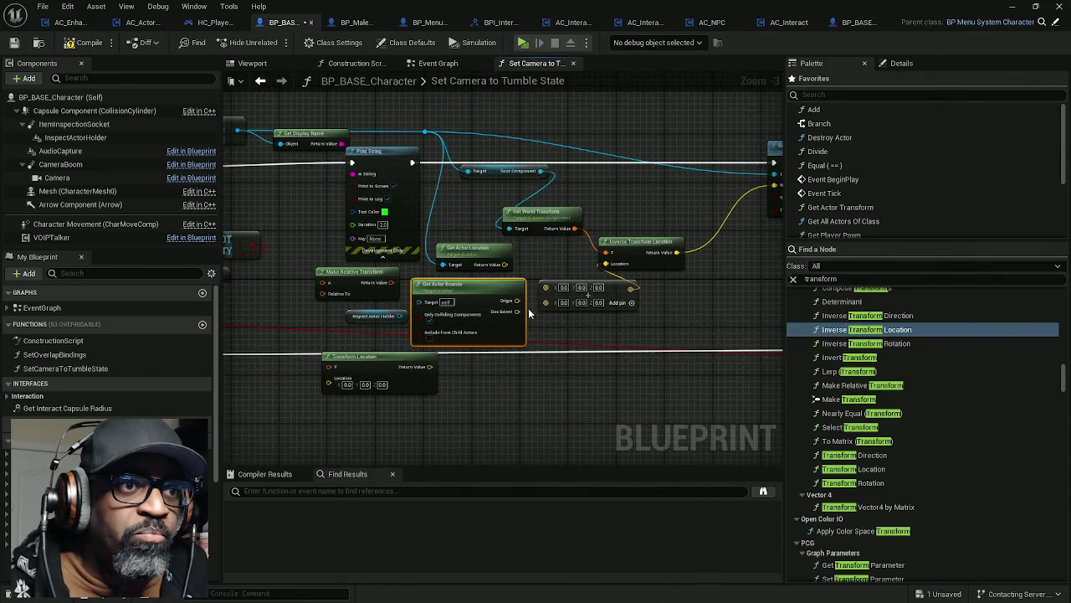
{"action": "scroll", "coordinate": [394, 322], "scroll_direction": "up", "scroll_amount": 3}
{"action": "left_click", "coordinate": [326, 321]}
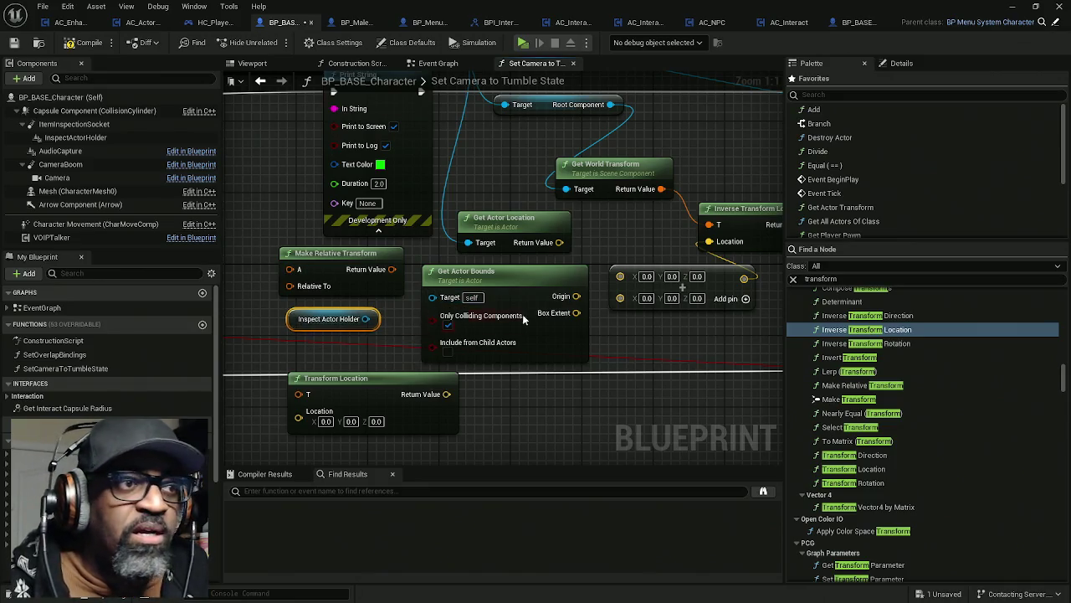
{"action": "left_click_drag", "start_coordinate": [595, 322], "coordinate": [531, 329]}
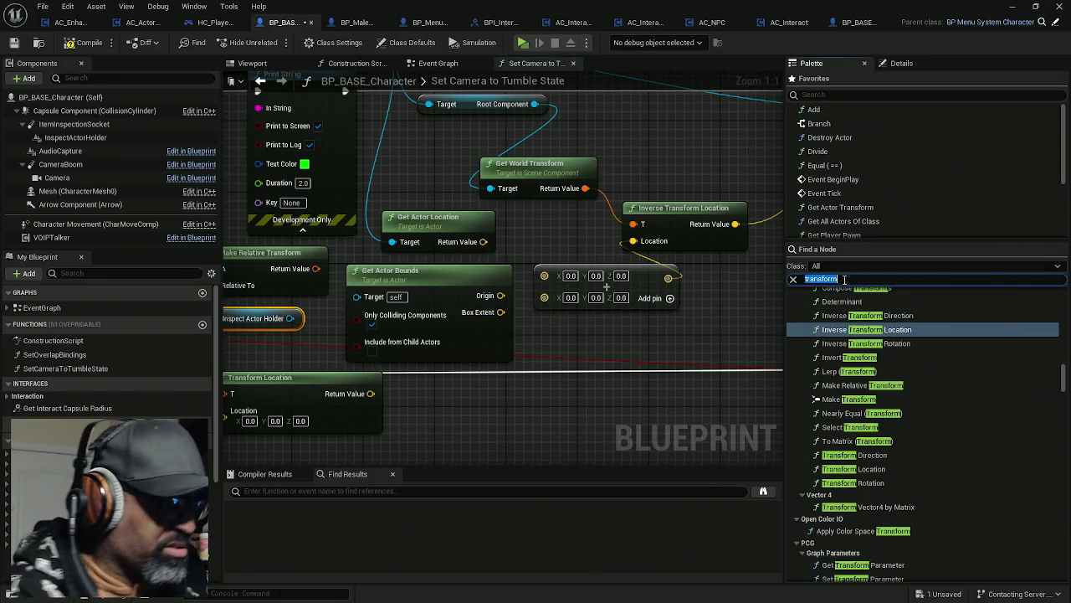
- Search 'bounds', try a static mesh Get Bounds node, then delete it
{"action": "type", "text": "bounds"}
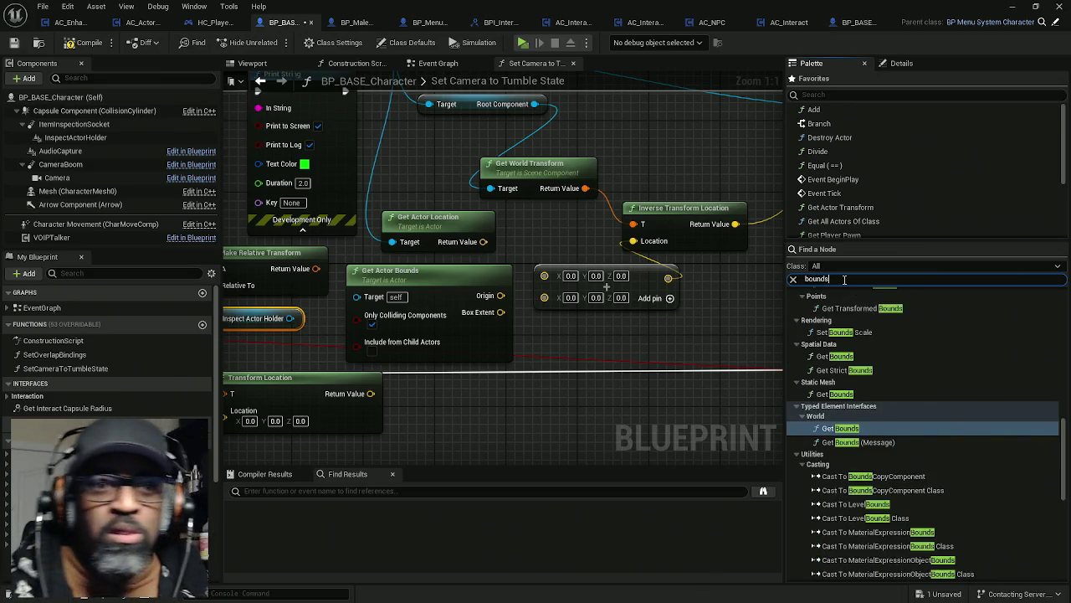
{"action": "mouse_move", "coordinate": [841, 394]}
{"action": "left_mouse_down"}
{"action": "mouse_move", "coordinate": [729, 376]}
{"action": "mouse_move", "coordinate": [670, 345]}
{"action": "left_mouse_up"}
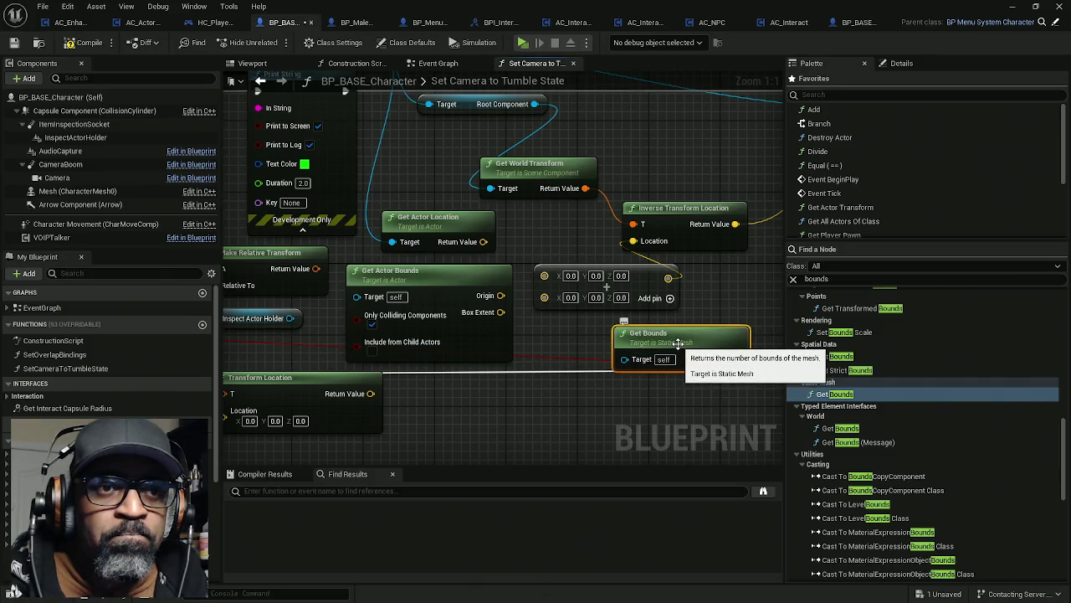
{"action": "left_click_drag", "start_coordinate": [678, 343], "coordinate": [602, 345]}
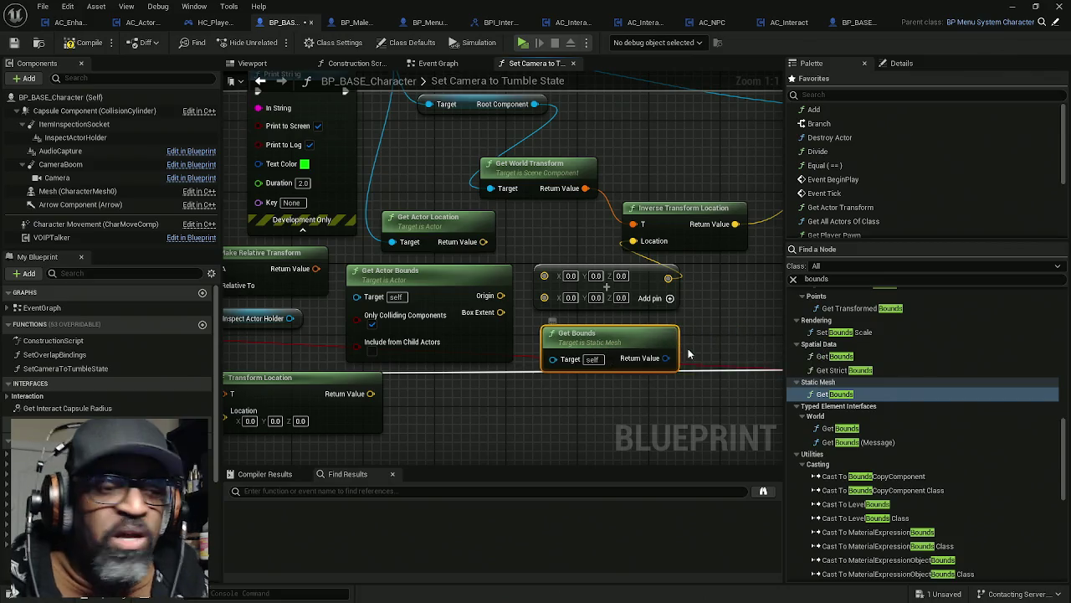
{"action": "key", "text": "Delete"}
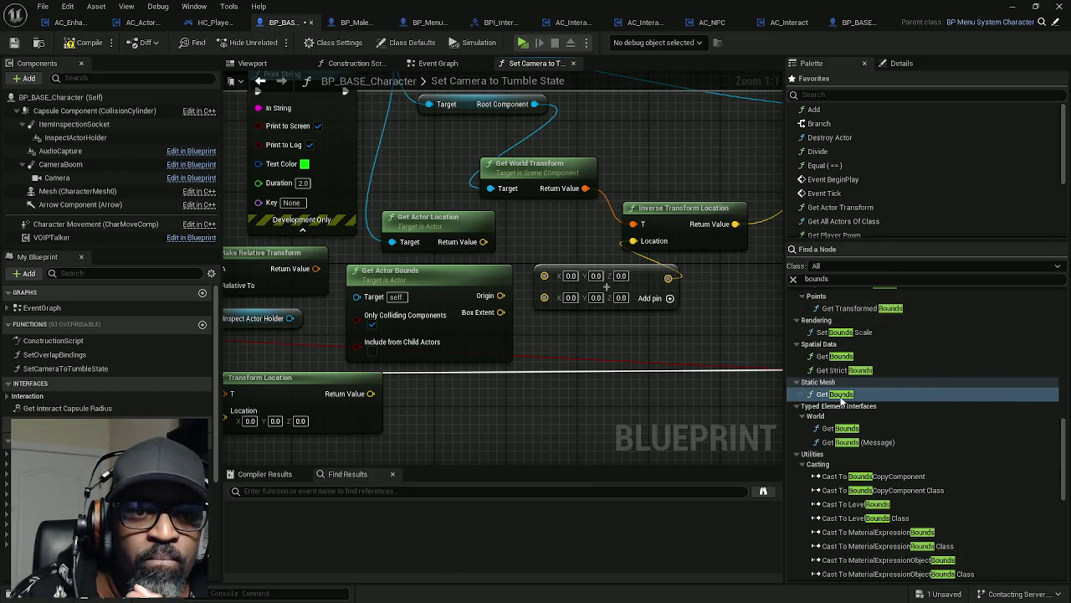
- Discard a freshly placed Get Actor Bounds, then delete the existing Get Actor Bounds node
{"action": "scroll", "coordinate": [887, 444], "scroll_direction": "up", "scroll_amount": 5}
{"action": "scroll", "coordinate": [887, 449], "scroll_direction": "up", "scroll_amount": 1}
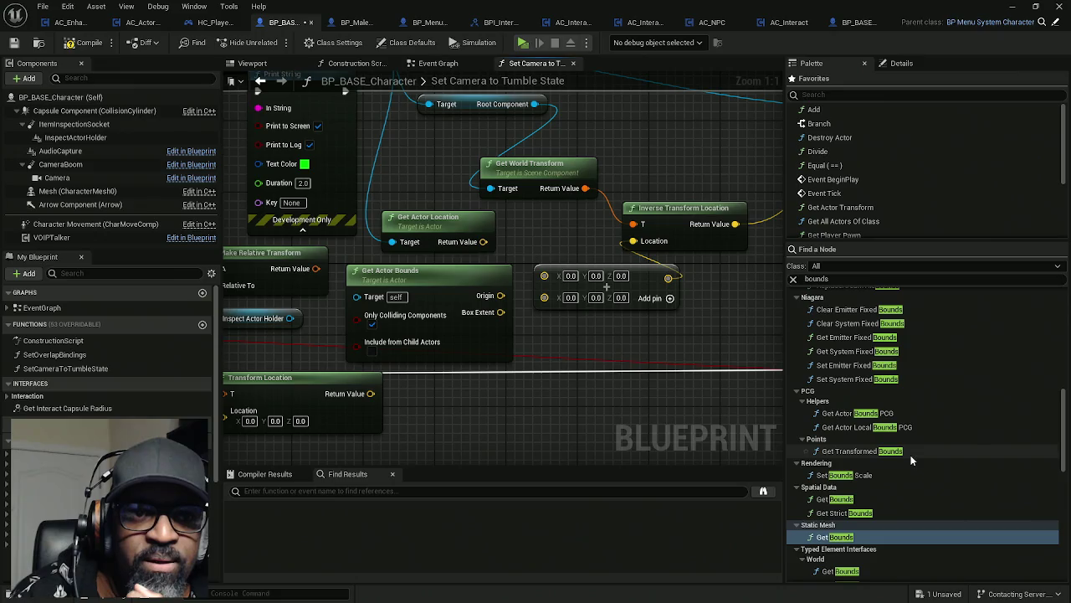
{"action": "scroll", "coordinate": [911, 452], "scroll_direction": "up", "scroll_amount": 6}
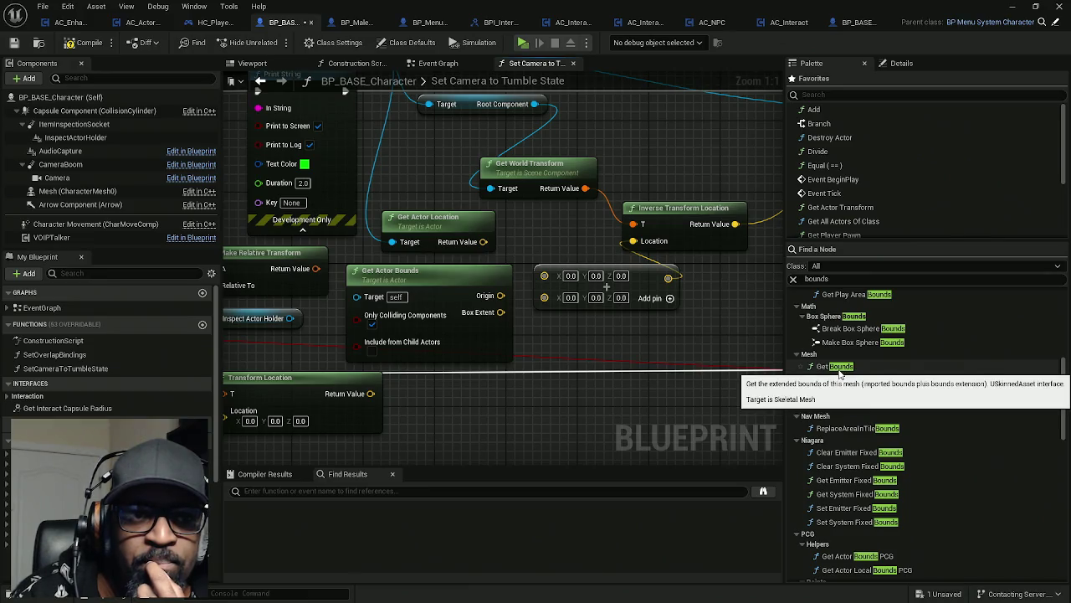
{"action": "scroll", "coordinate": [892, 402], "scroll_direction": "up", "scroll_amount": 4}
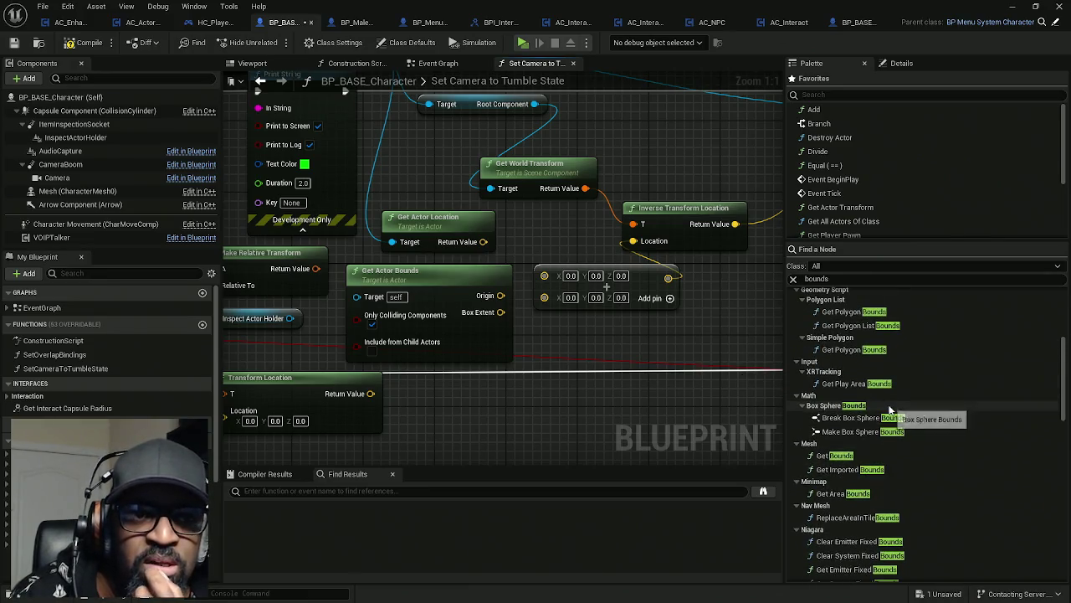
{"action": "scroll", "coordinate": [919, 406], "scroll_direction": "up", "scroll_amount": 6}
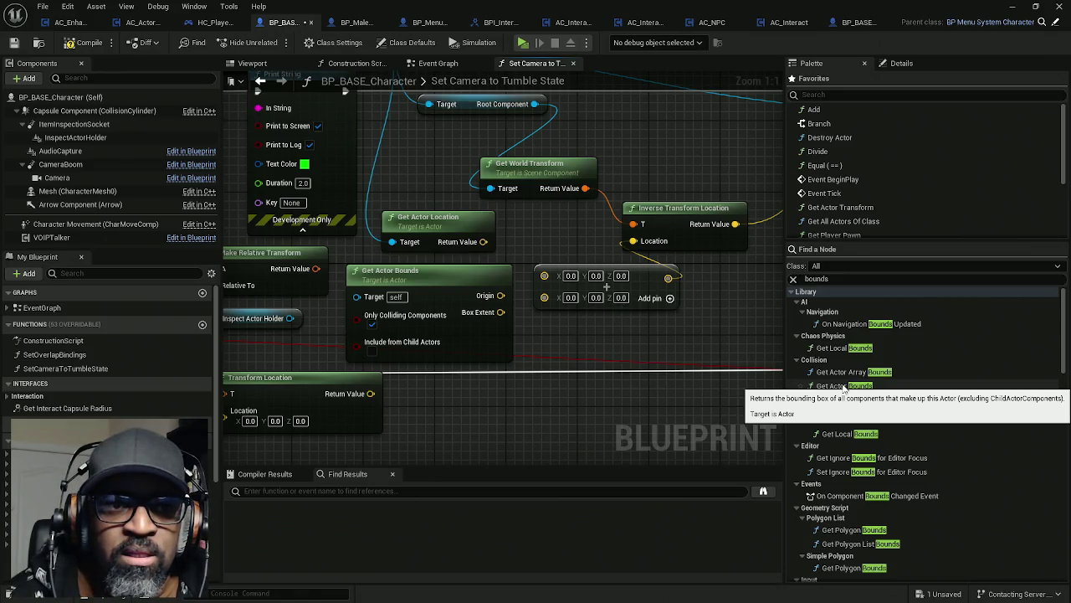
{"action": "left_click_drag", "start_coordinate": [844, 387], "coordinate": [564, 386]}
{"action": "key", "text": "Delete"}
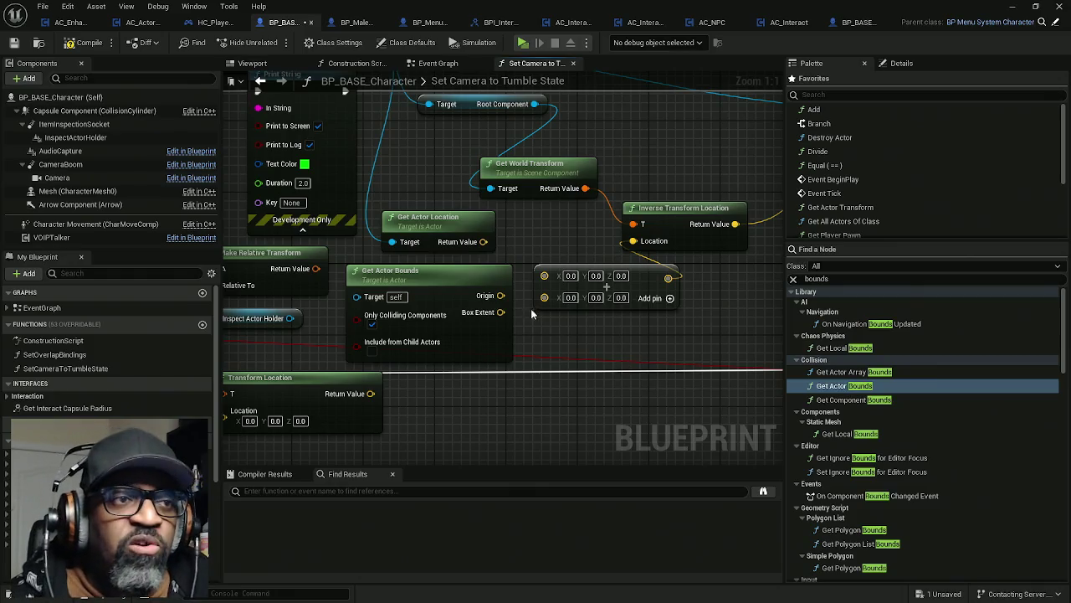
{"action": "left_click", "coordinate": [479, 295]}
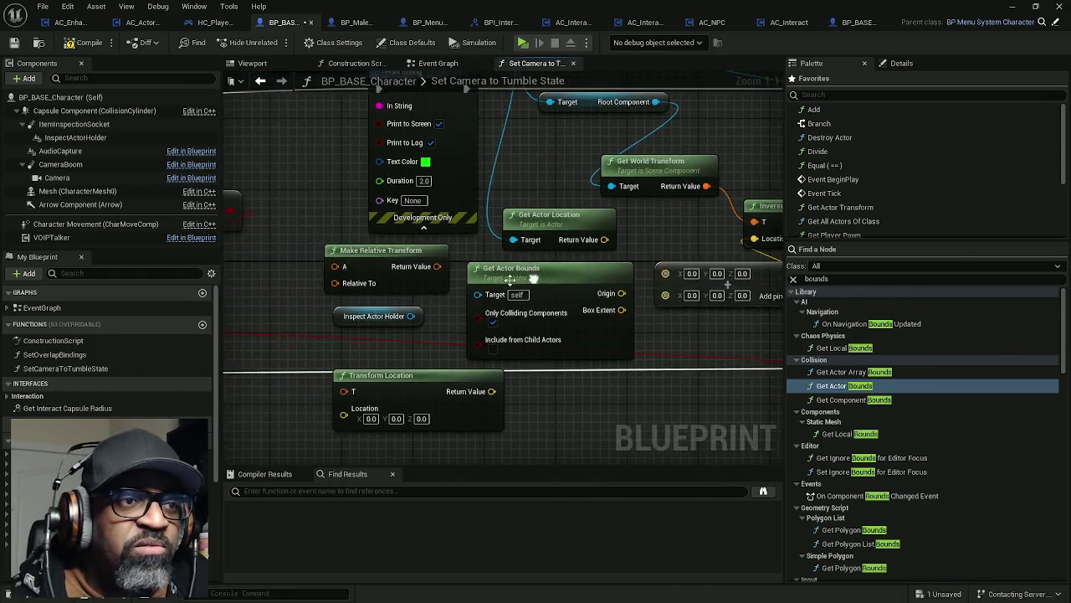
{"action": "key", "text": "Delete"}
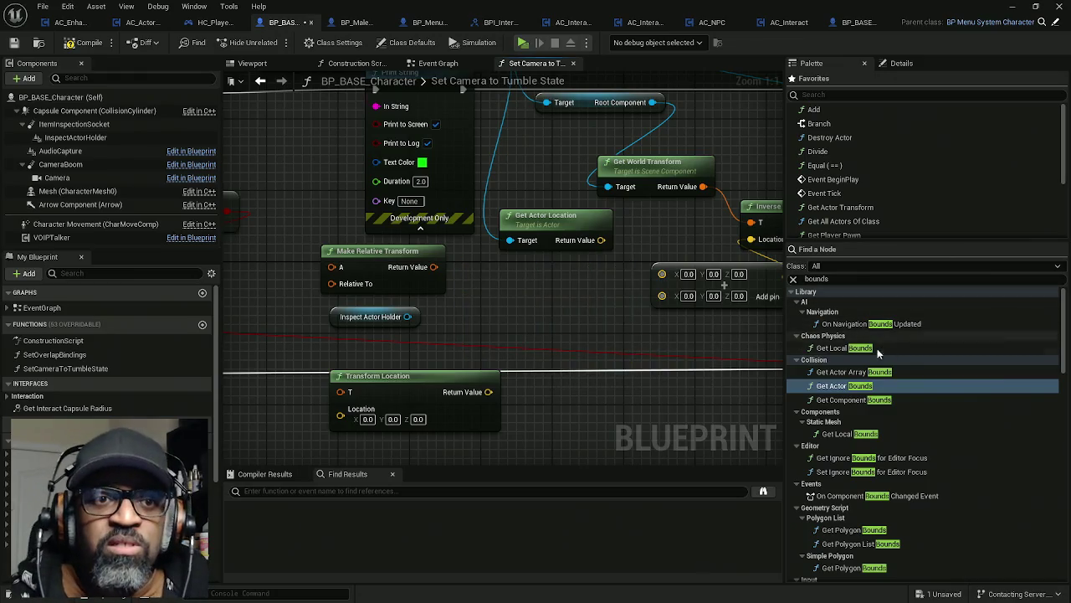
- Add Get Local Bounds targeting the static mesh component and delete the unused nodes
{"action": "left_click_drag", "start_coordinate": [850, 434], "coordinate": [521, 301]}
{"action": "left_click_drag", "start_coordinate": [605, 330], "coordinate": [568, 301]}
{"action": "scroll", "coordinate": [586, 204], "scroll_direction": "up", "scroll_amount": 1}
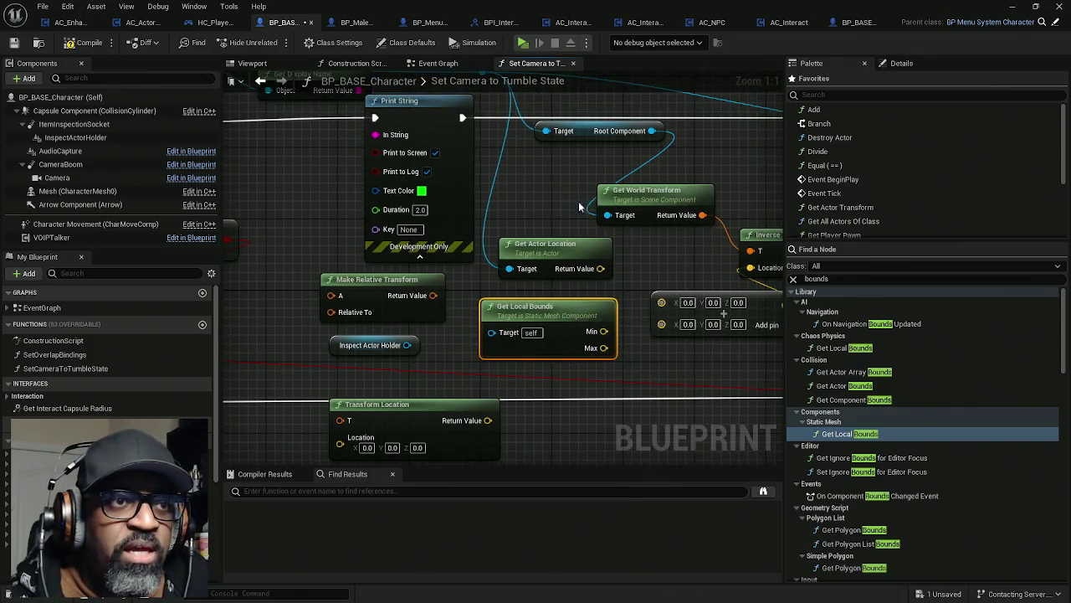
{"action": "left_click_drag", "start_coordinate": [519, 273], "coordinate": [499, 334]}
{"action": "mouse_move", "coordinate": [518, 193]}
{"action": "left_mouse_down"}
{"action": "mouse_move", "coordinate": [506, 283]}
{"action": "mouse_move", "coordinate": [446, 346]}
{"action": "left_mouse_up"}
{"action": "left_click_drag", "start_coordinate": [311, 270], "coordinate": [383, 352]}
{"action": "key", "text": "Delete"}
{"action": "left_click_drag", "start_coordinate": [450, 355], "coordinate": [385, 346]}
{"action": "left_click_drag", "start_coordinate": [495, 356], "coordinate": [390, 354]}
{"action": "left_click", "coordinate": [502, 353], "text": "ctrl"}
- Sum the local bounds Min and Max in an Add node
{"action": "mouse_move", "coordinate": [461, 335]}
{"action": "left_mouse_down"}
{"action": "mouse_move", "coordinate": [526, 358]}
{"action": "mouse_move", "coordinate": [499, 353]}
{"action": "left_mouse_up"}
{"action": "type", "text": "make array"}
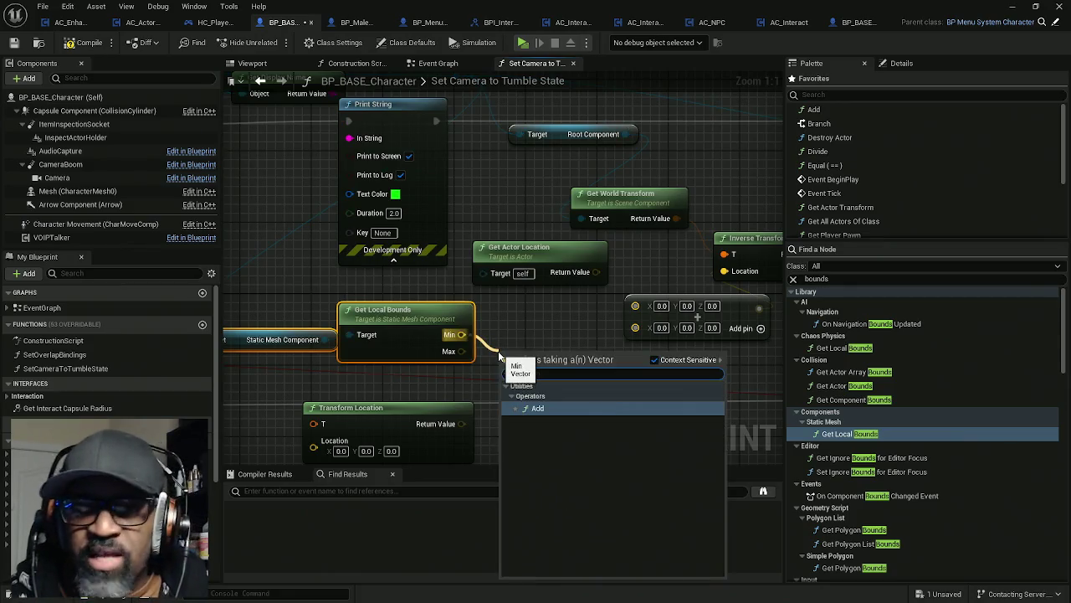
{"action": "key", "text": "Return"}
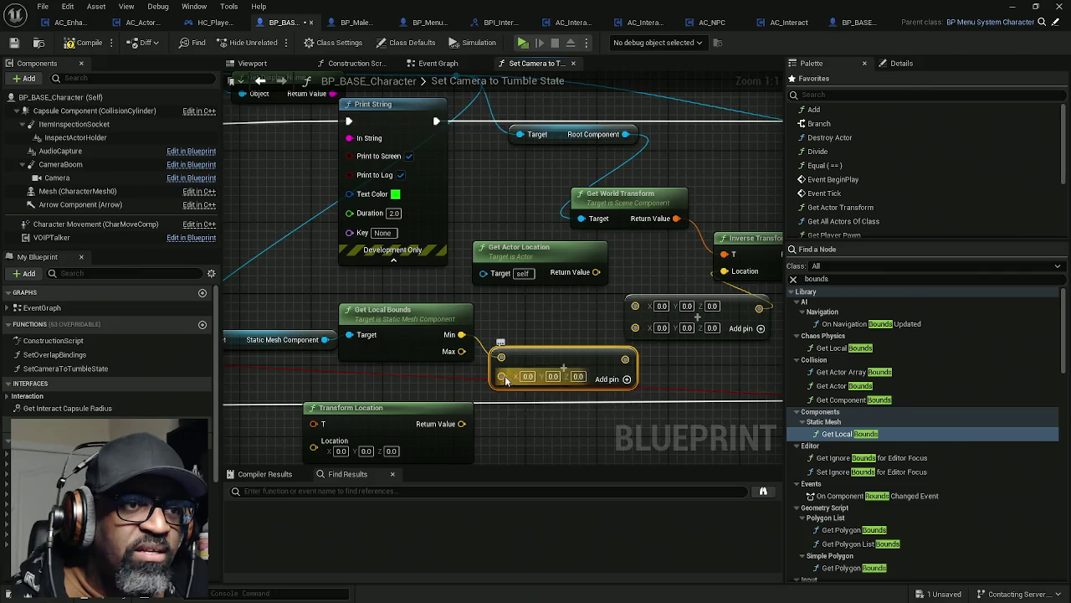
{"action": "mouse_move", "coordinate": [461, 351]}
{"action": "left_mouse_down"}
{"action": "mouse_move", "coordinate": [502, 374]}
{"action": "mouse_move", "coordinate": [524, 343]}
{"action": "mouse_move", "coordinate": [576, 345]}
{"action": "left_mouse_up"}
{"action": "left_click", "coordinate": [649, 316]}
{"action": "key", "text": "Delete"}
- Divide the sum by 2.0 and feed it into Inverse Transform Location's Location
{"action": "type", "text": "make array"}
{"action": "left_click", "coordinate": [622, 391]}
{"action": "right_click", "coordinate": [582, 369]}
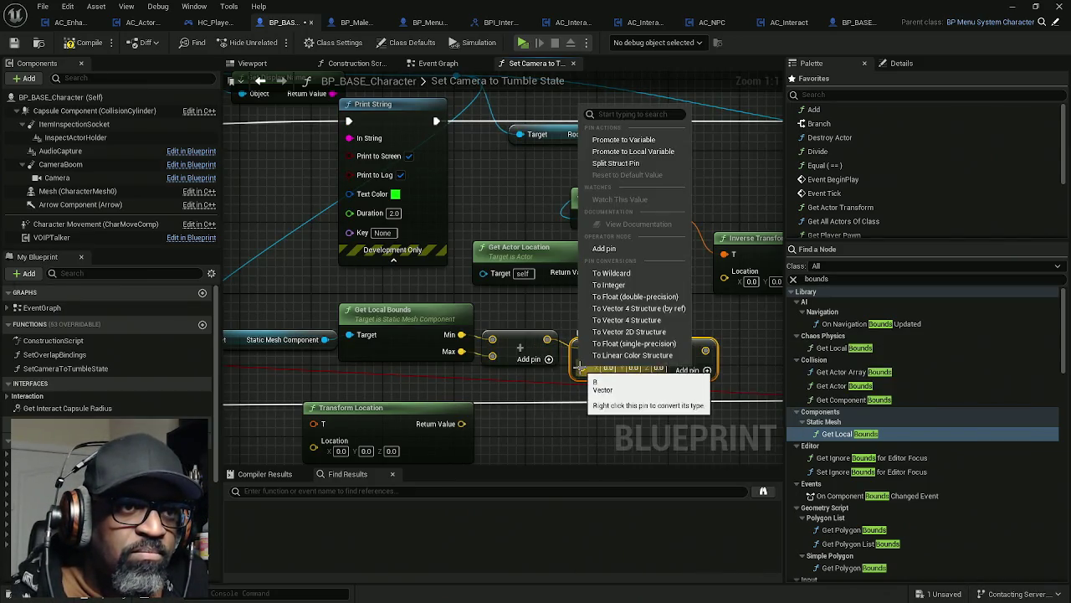
{"action": "key", "text": "Escape"}
{"action": "right_click", "coordinate": [583, 368]}
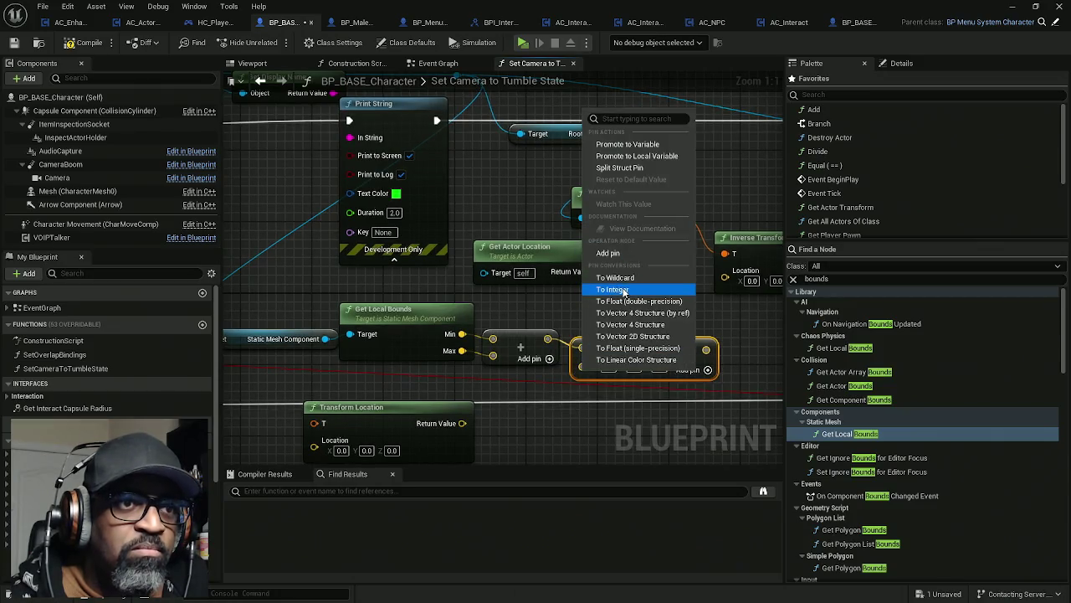
{"action": "left_click", "coordinate": [621, 347]}
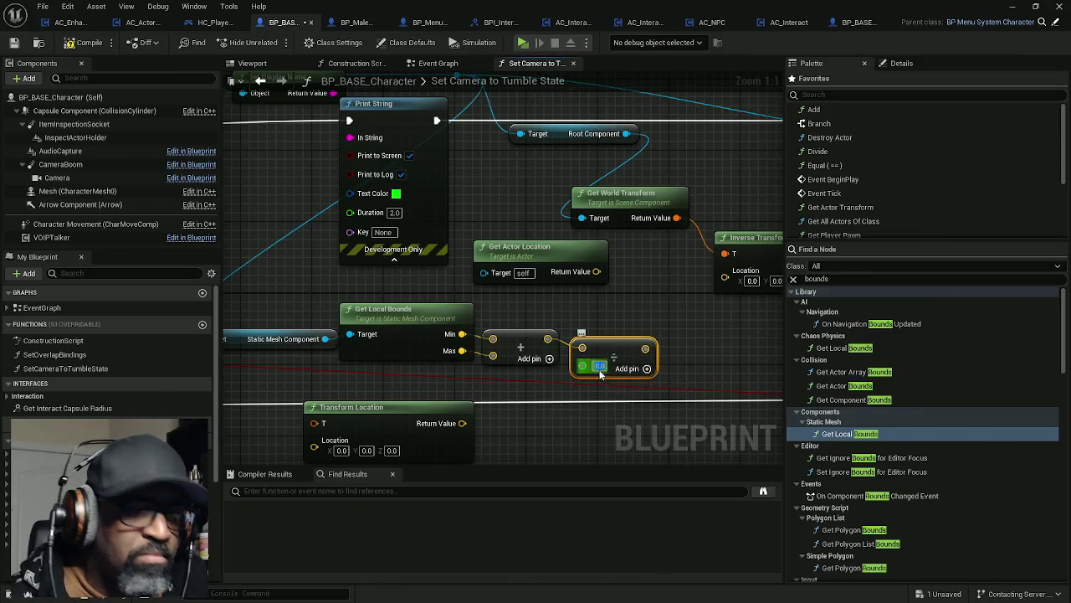
{"action": "type", "text": "2"}
{"action": "left_click", "coordinate": [675, 369]}
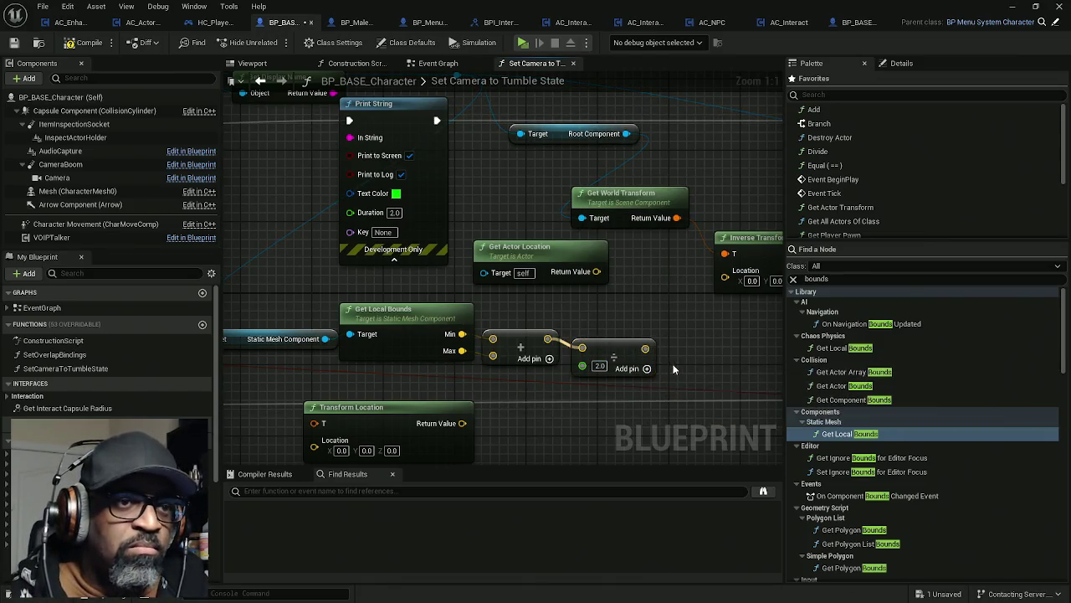
{"action": "left_click_drag", "start_coordinate": [645, 348], "coordinate": [725, 270]}
{"action": "mouse_move", "coordinate": [554, 246]}
{"action": "left_mouse_down"}
{"action": "mouse_move", "coordinate": [506, 237]}
{"action": "mouse_move", "coordinate": [561, 400]}
{"action": "left_mouse_up"}
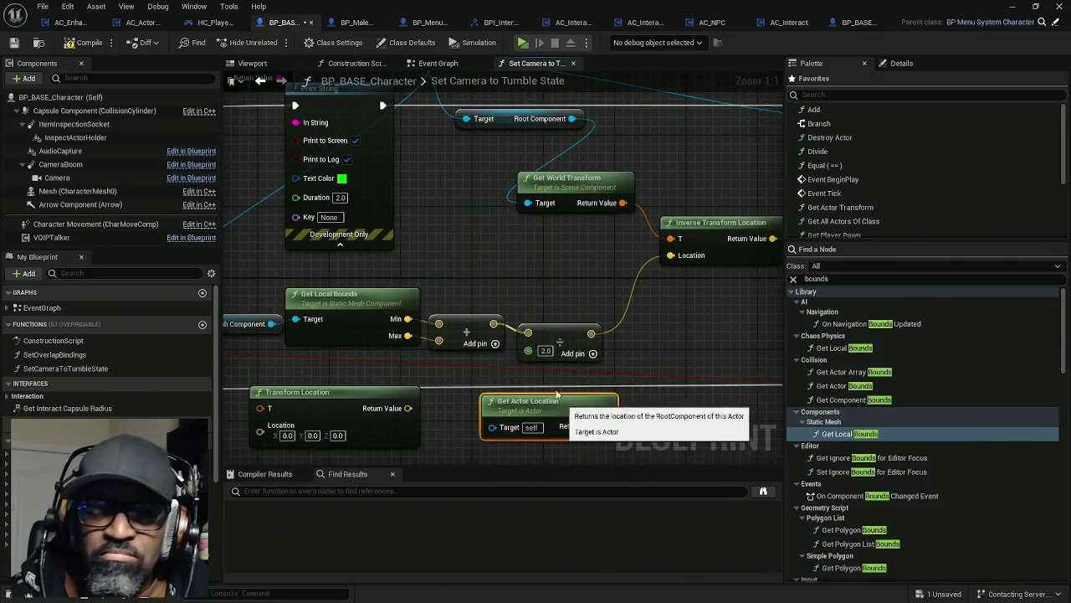